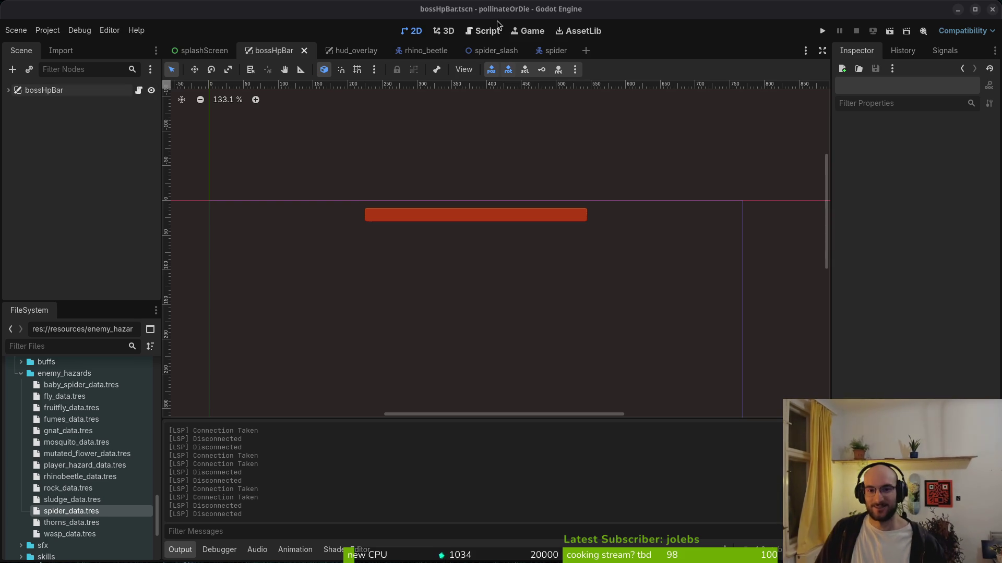
Close the spider, spider_slash and rhino_beetle scene tabs
middle_click(545, 53)
middle_click(488, 52)
middle_click(420, 52)
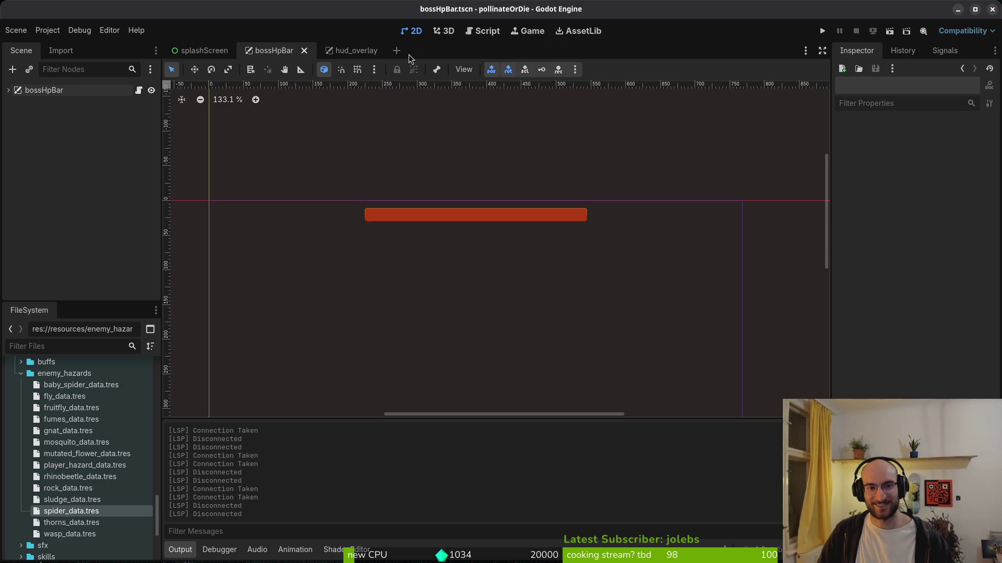
Flip between the hud_overlay, bossHpBar and splashScreen scenes, ending on bossHpBar
left_click(359, 52)
left_click(264, 52)
left_click(346, 50)
left_click(268, 50)
left_click(204, 50)
left_click(290, 50)
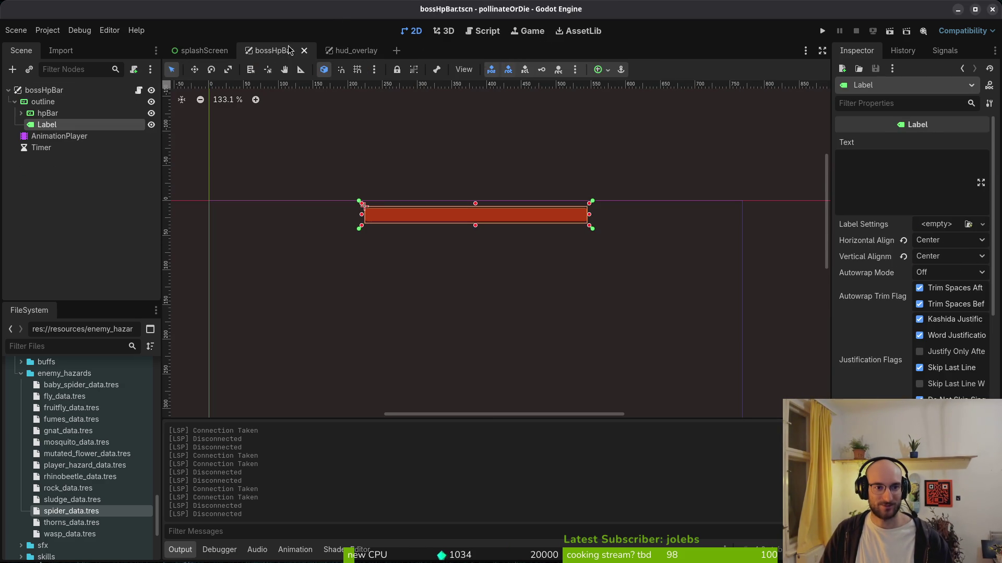
Deselect the Label node in bossHpBar and settle on the hud_overlay scene
scroll(469, 235, "down", 4)
left_click(485, 322)
scroll(481, 238, "up", 4)
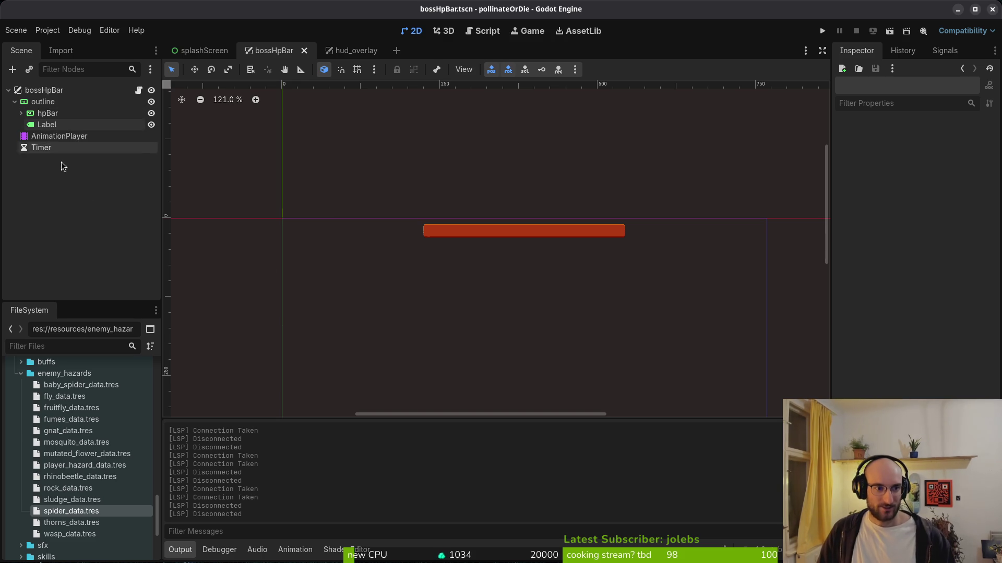
left_click(347, 50)
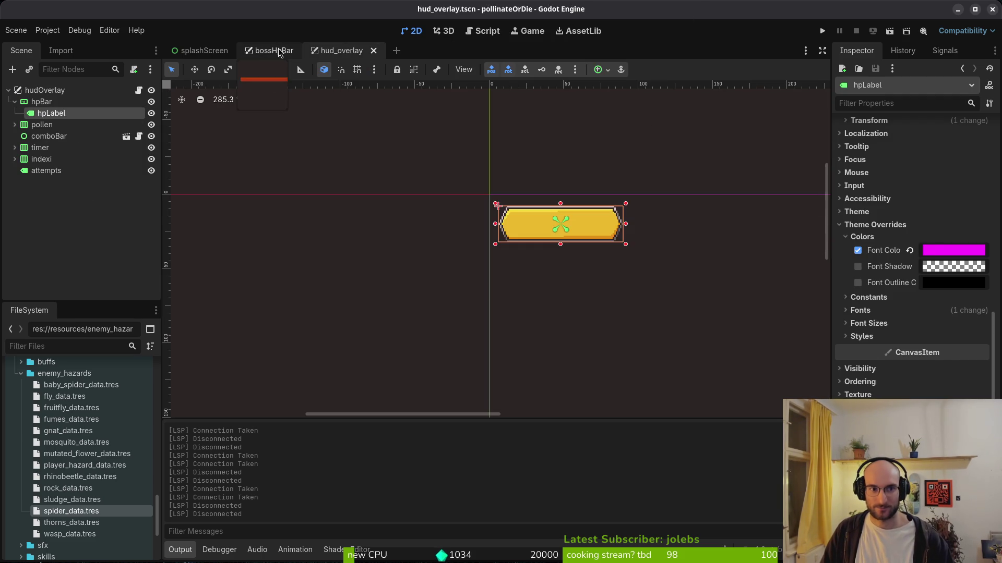
left_click(276, 51)
left_click(345, 50)
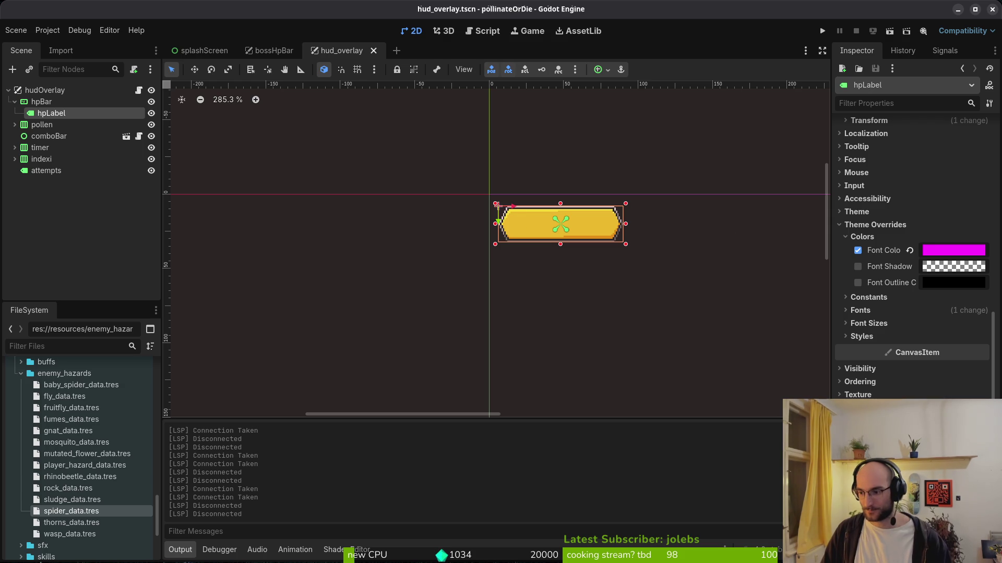
Bring the Brave window with GitLab's open issues forward and scroll down the list
key("alt+Tab")
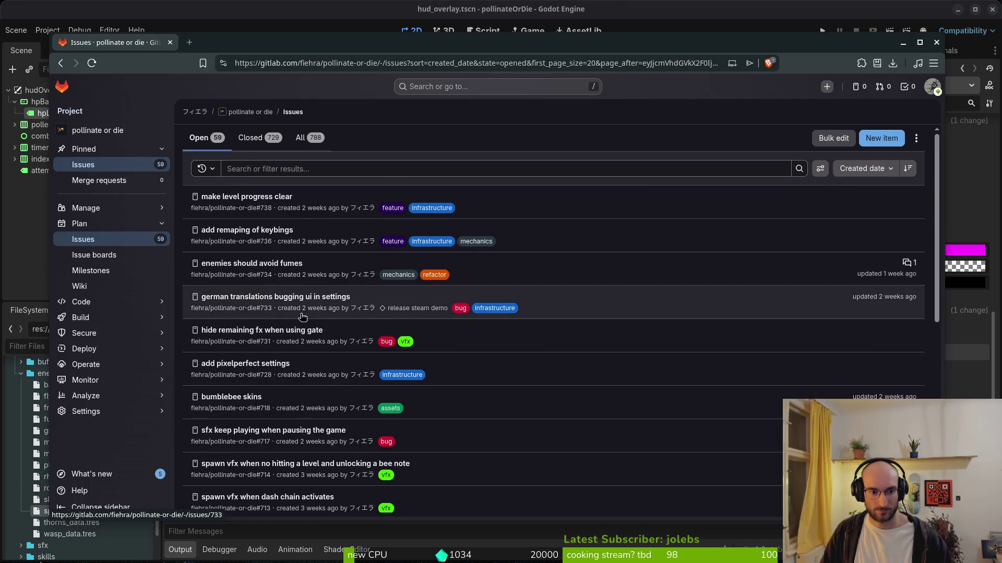
scroll(301, 380, "down", 2)
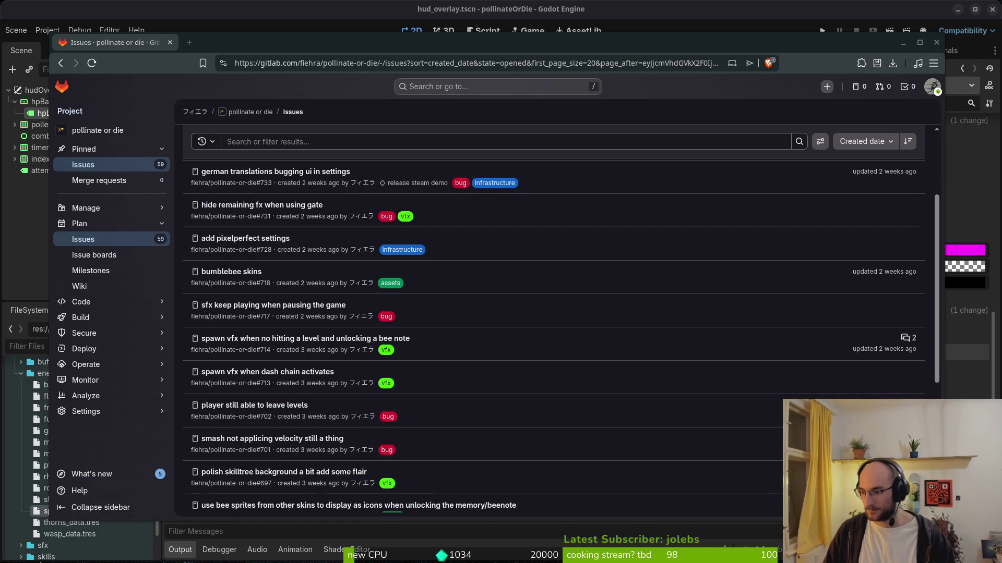
key("super")
key("super")
In the terminal, cd into dev/pollinate-or-die and run vim . on the project
key("super+2")
type("c")
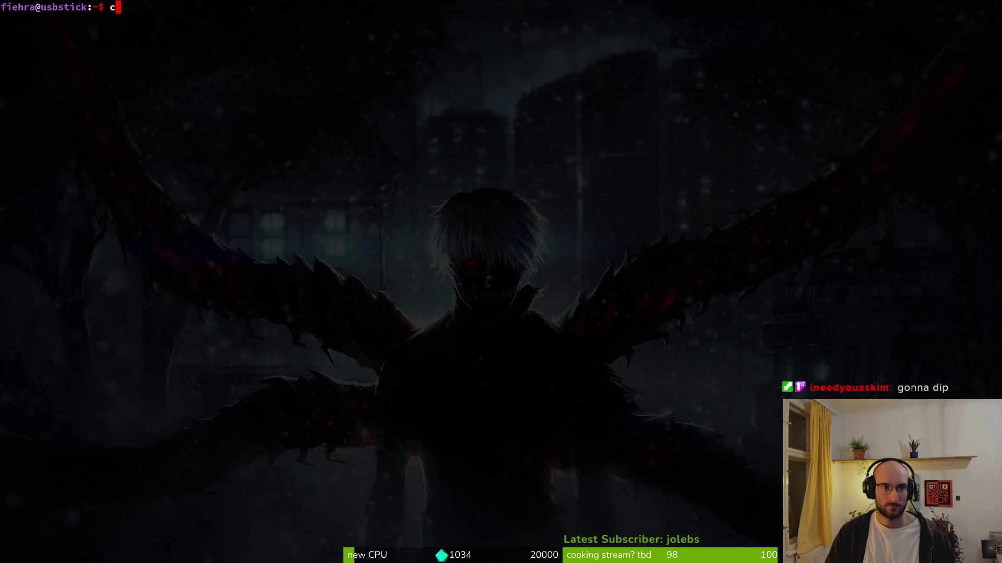
key("Tab")
key("Return")
type("vim .")
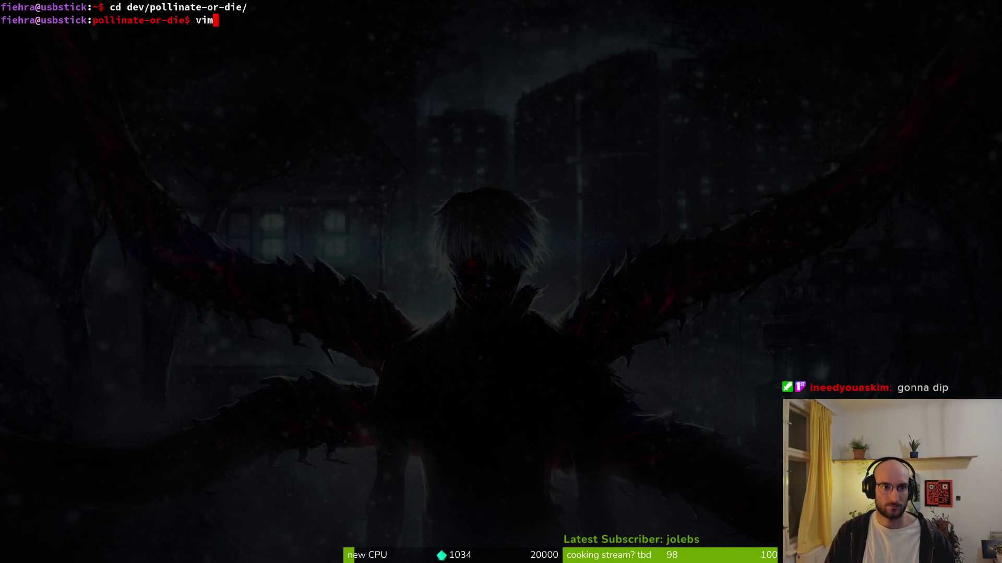
key("Return")
Open gate.gd and yank its emit_hide_player_sprite line
key("space")
key("p")
key("f")
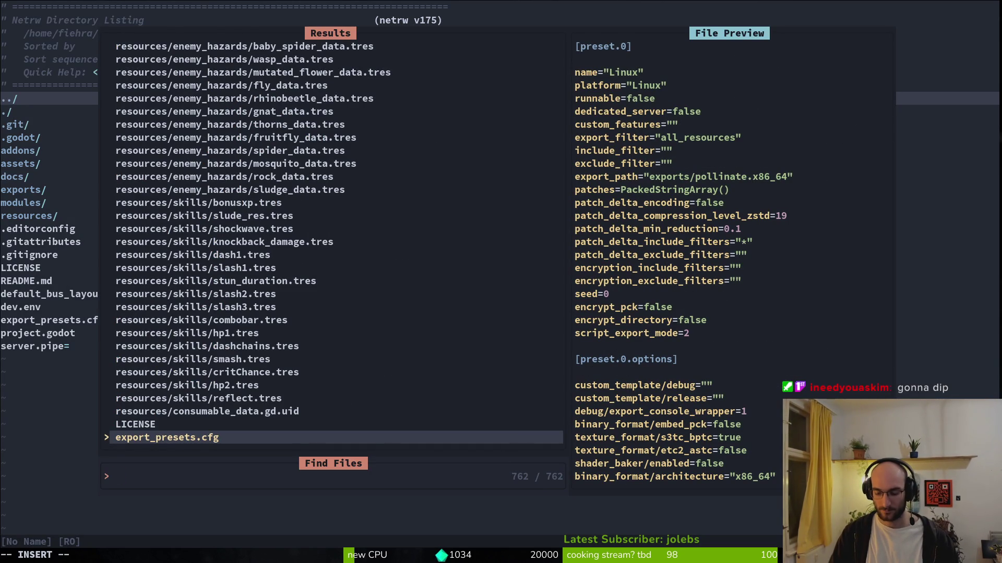
type("gate")
key("Return")
key("j")
key("j")
key("j")
key("ctrl+d")
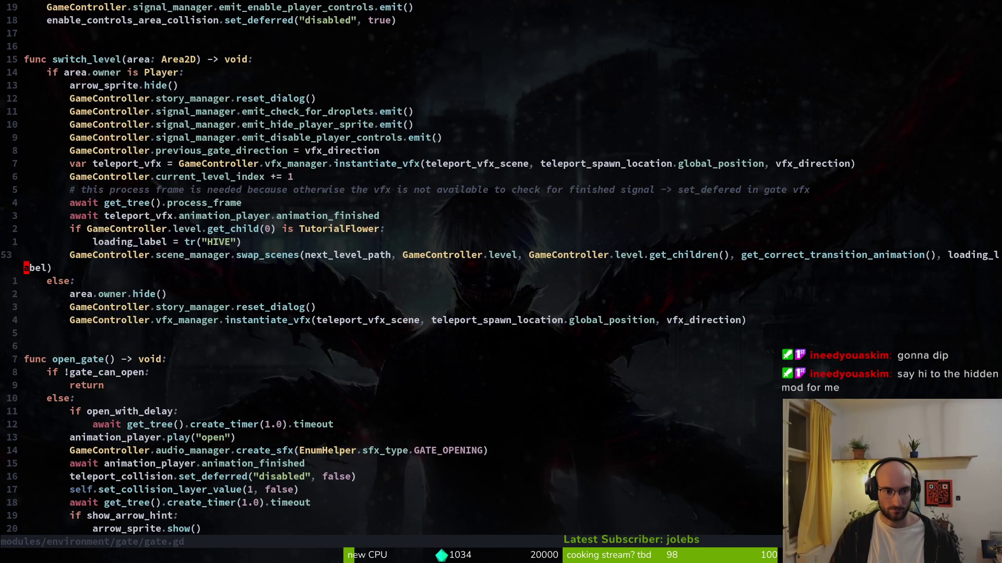
key("k")
key("k")
key("k")
key("k")
key("j")
key("j")
key("k")
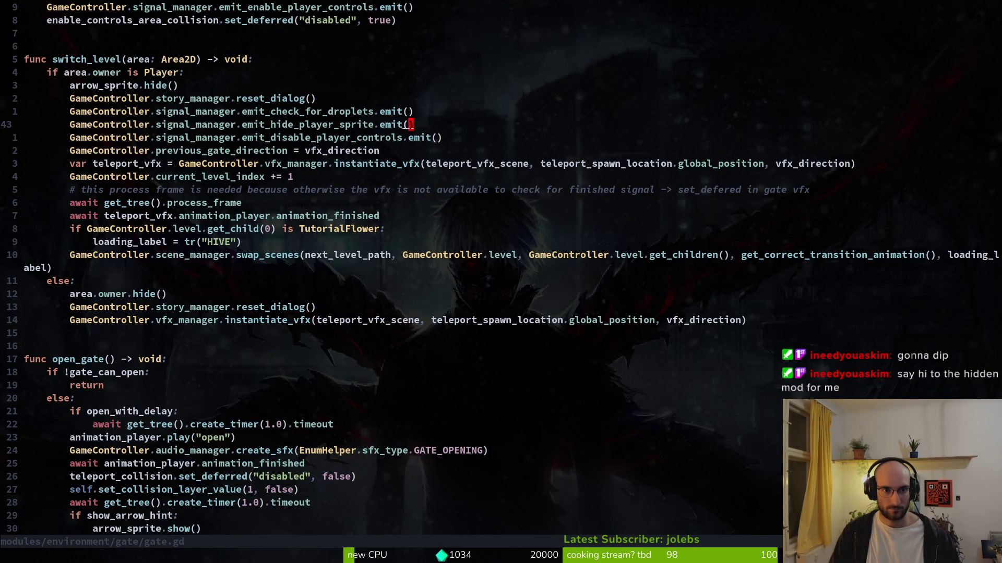
Open modules/player/attacks/dash.gd and paste the line, dedented, below queue_free()
key("space")
key("f")
key("f")
type("dash")
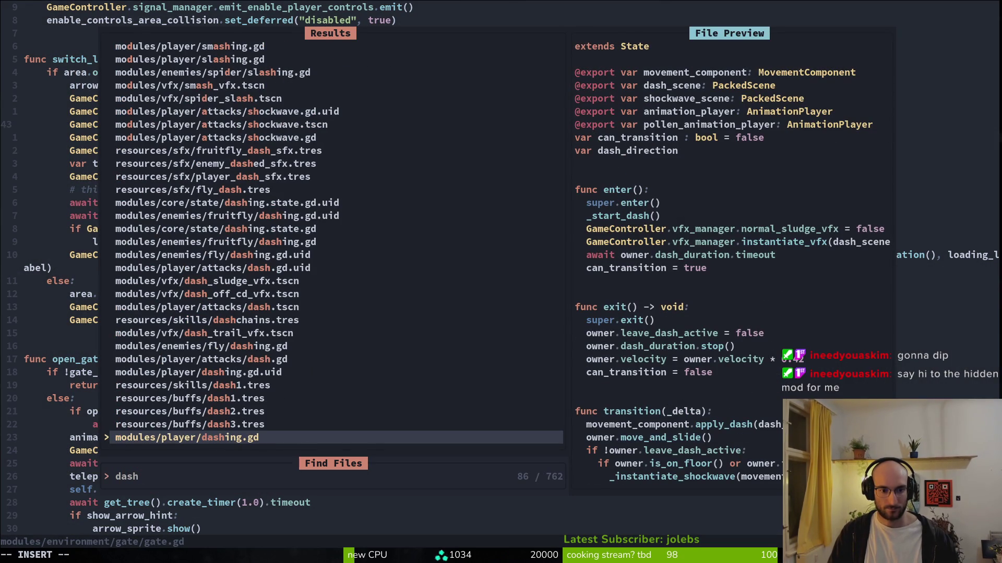
key("Up")
key("Up")
key("Up")
key("Return")
key("j")
key("j")
key("j")
key("p")
key("V")
key("less")
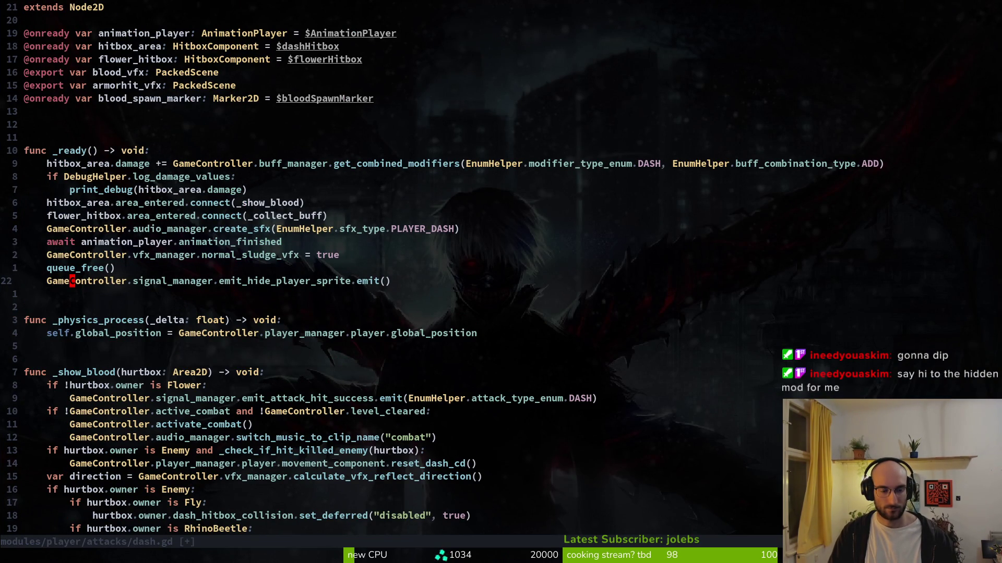
Change the pasted emit call to connect, then return to the GitLab issues
key("w")
key("n")
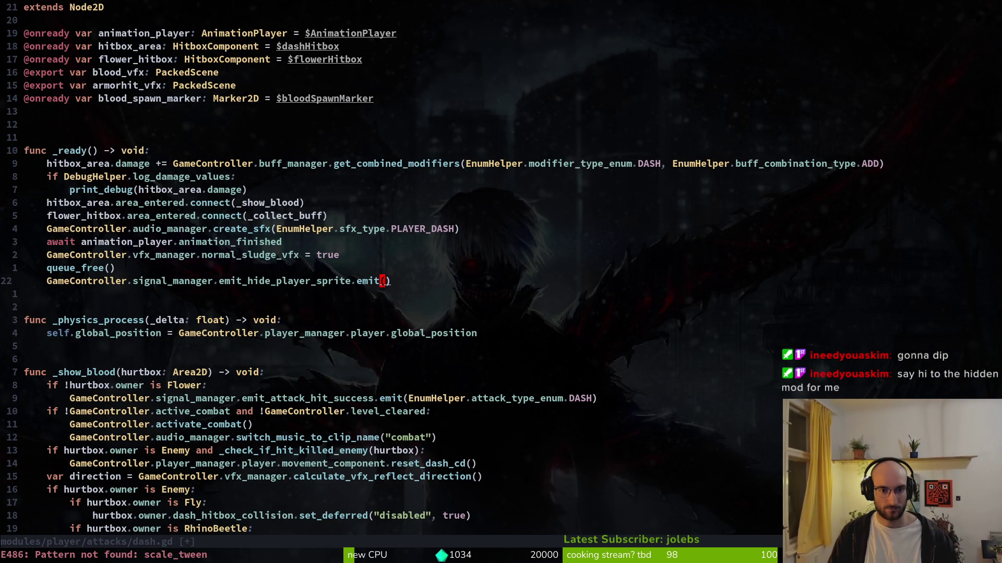
type("ciwconnec")
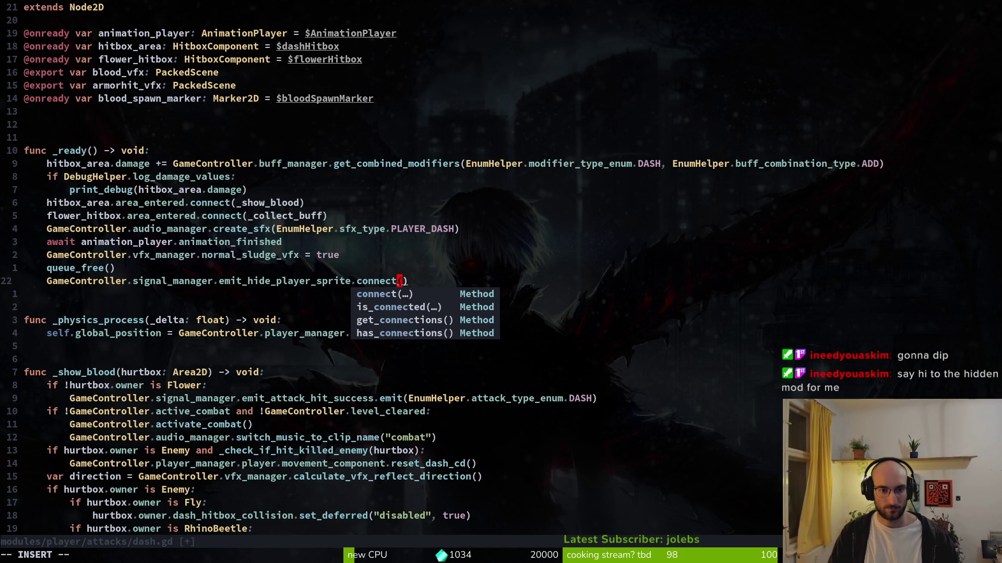
key("Return")
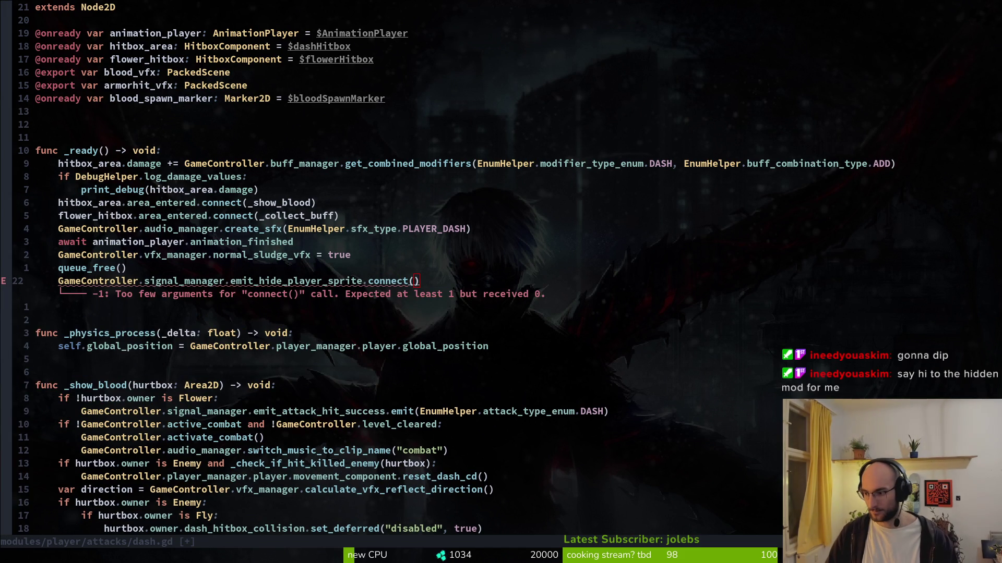
key("alt+Tab")
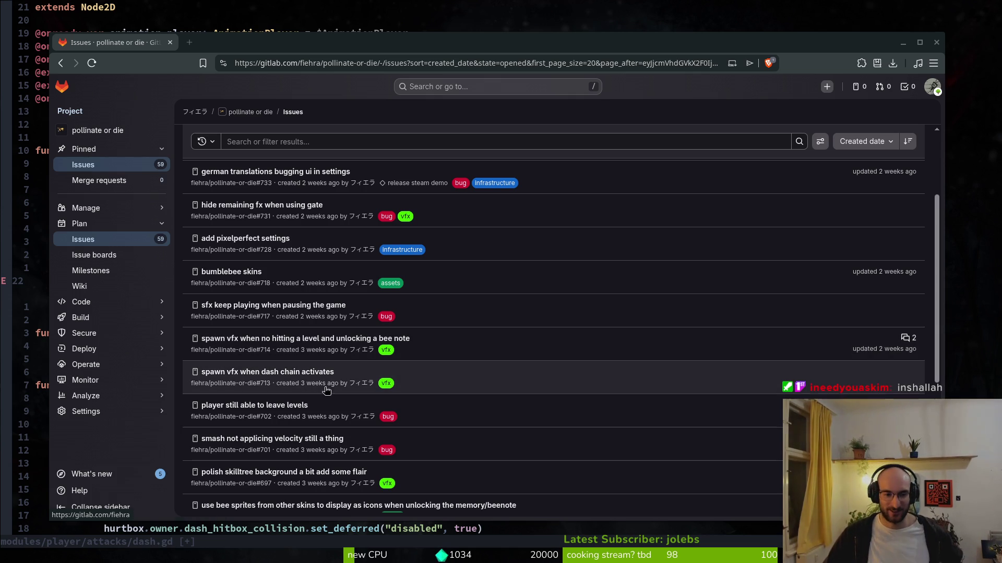
Browse the open issues list through to its second page
scroll(314, 403, "down", 2)
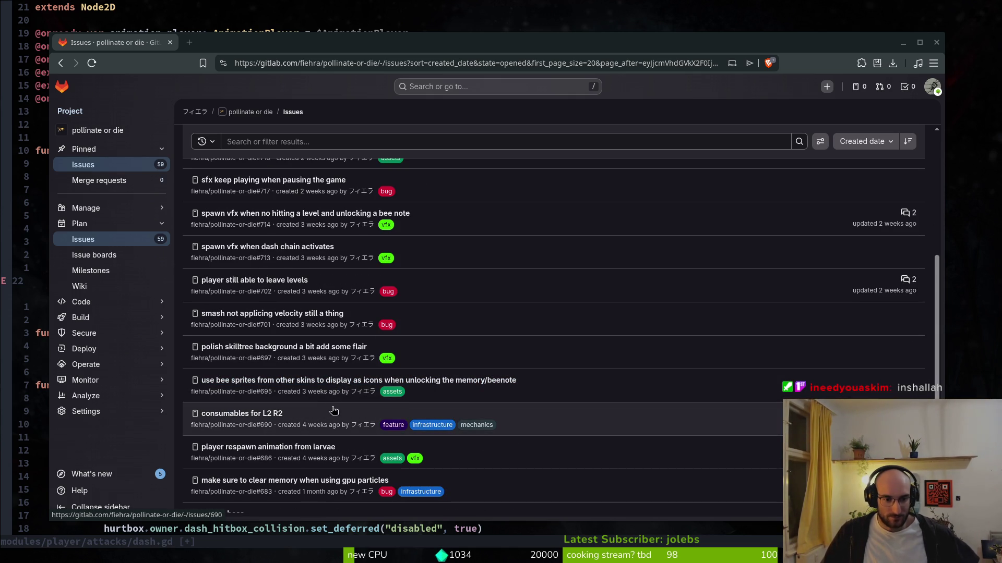
scroll(334, 410, "down", 2)
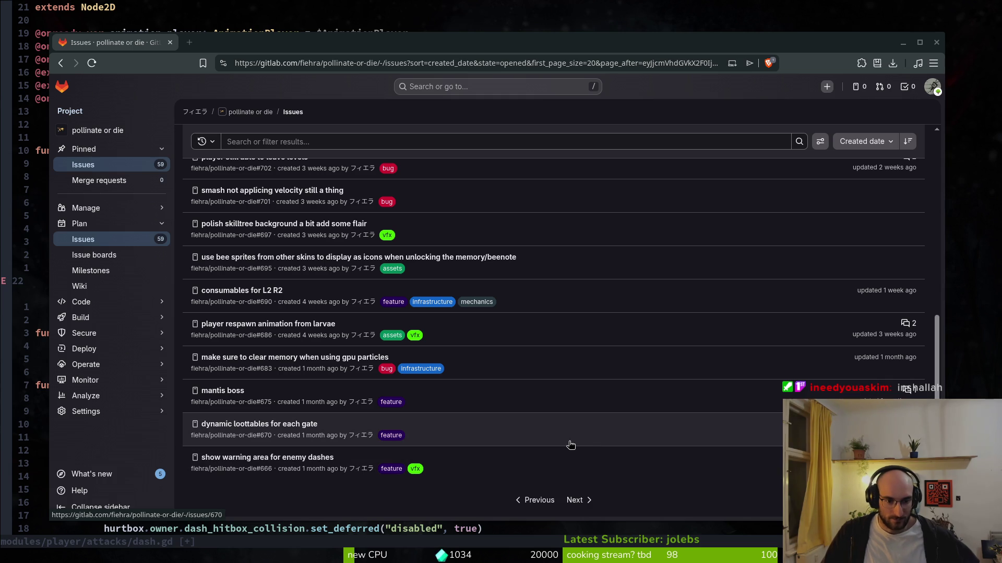
left_click(576, 501)
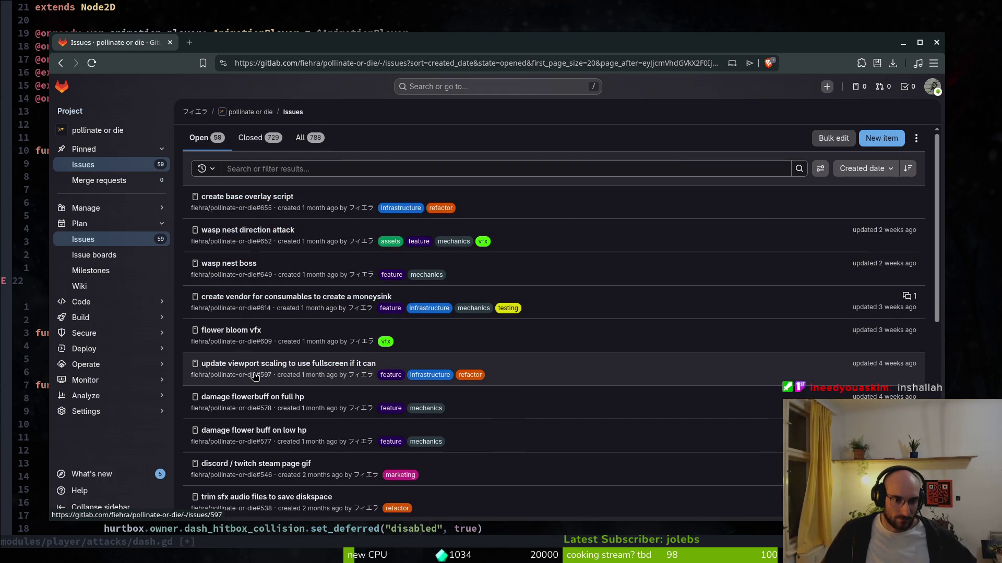
scroll(311, 442, "down", 3)
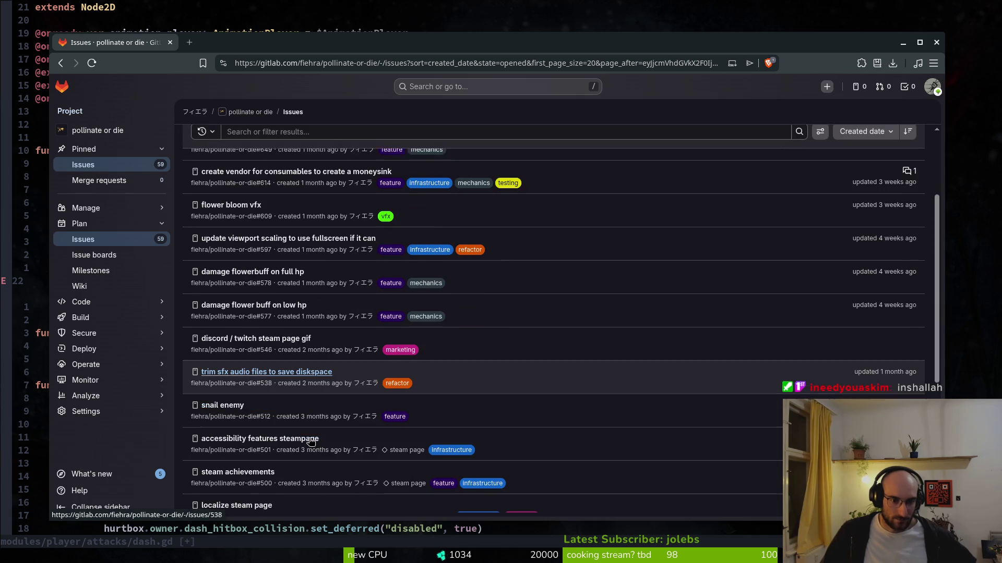
scroll(248, 414, "down", 2)
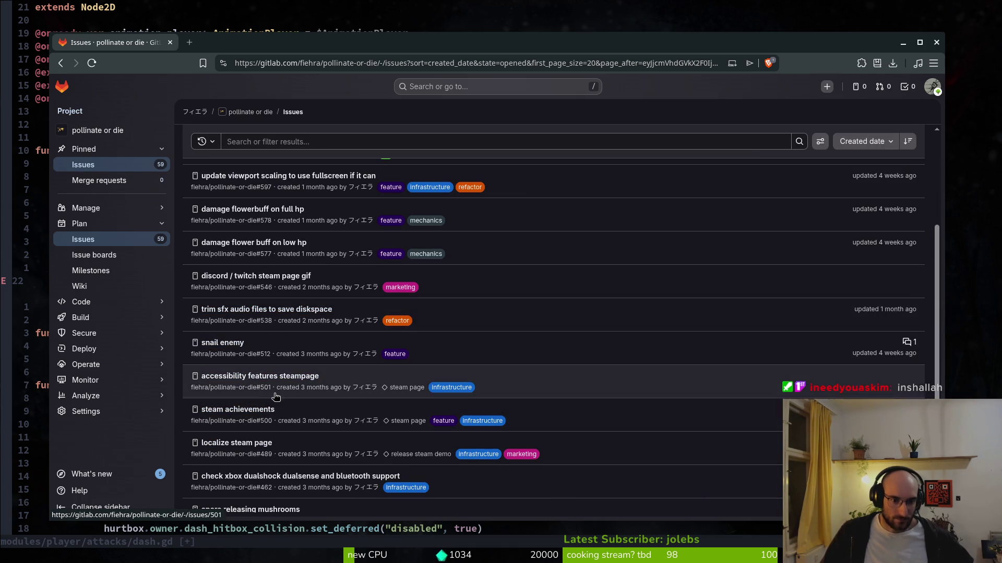
scroll(275, 400, "down", 2)
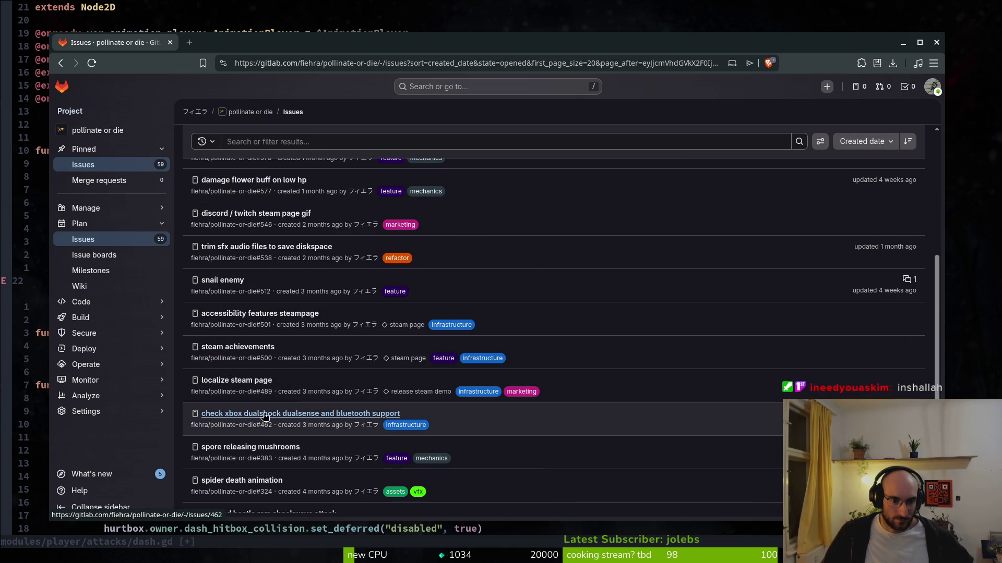
scroll(269, 450, "down", 2)
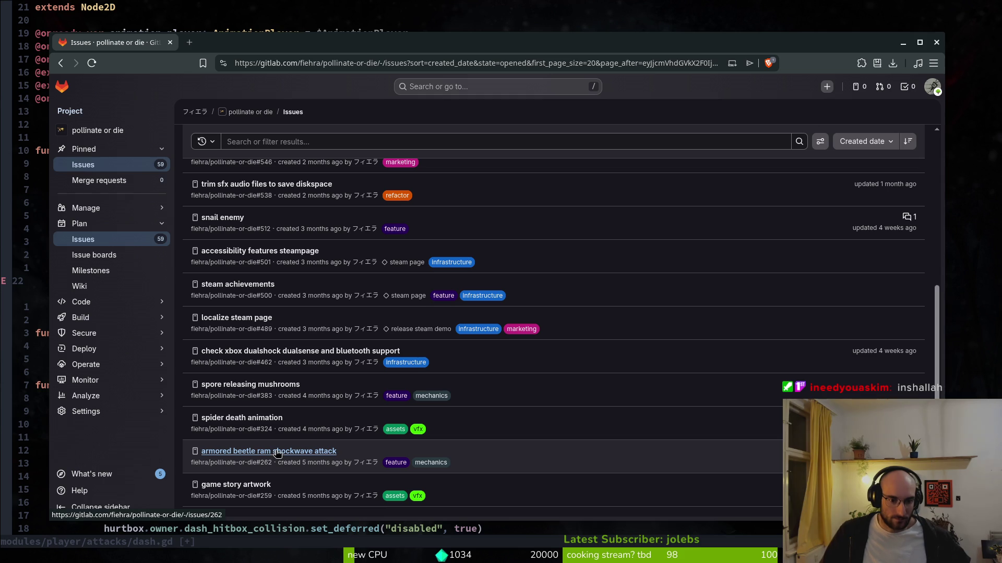
Open the armored beetle issue #262 in a new tab, then return to dash.gd line 22
right_click(245, 451)
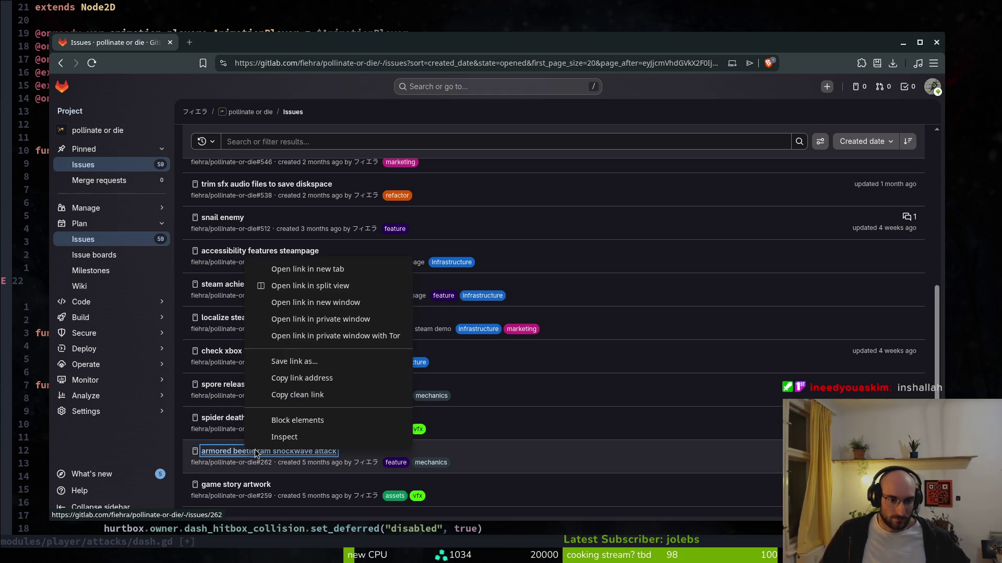
left_click(296, 268)
scroll(261, 470, "down", 2)
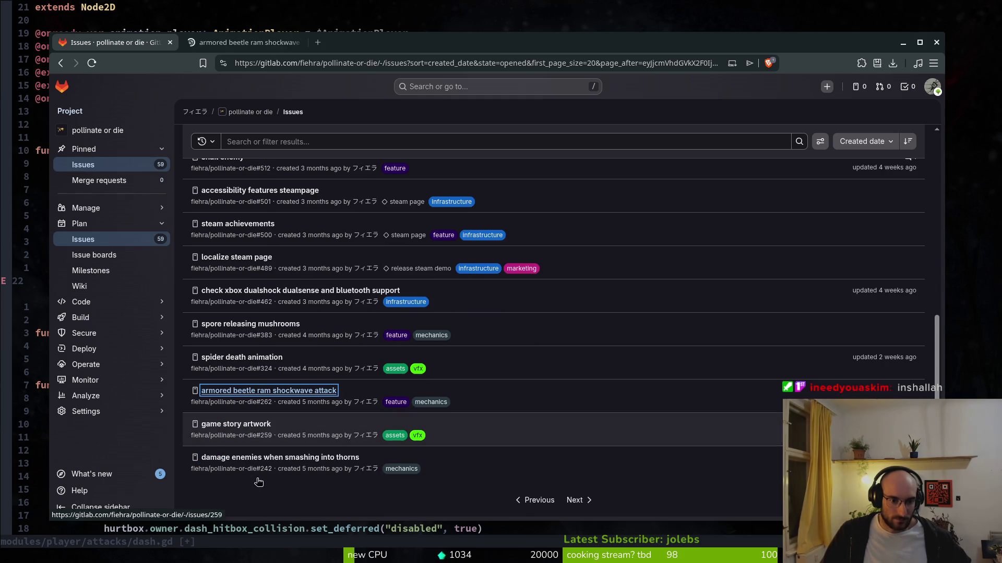
key("ctrl+Tab")
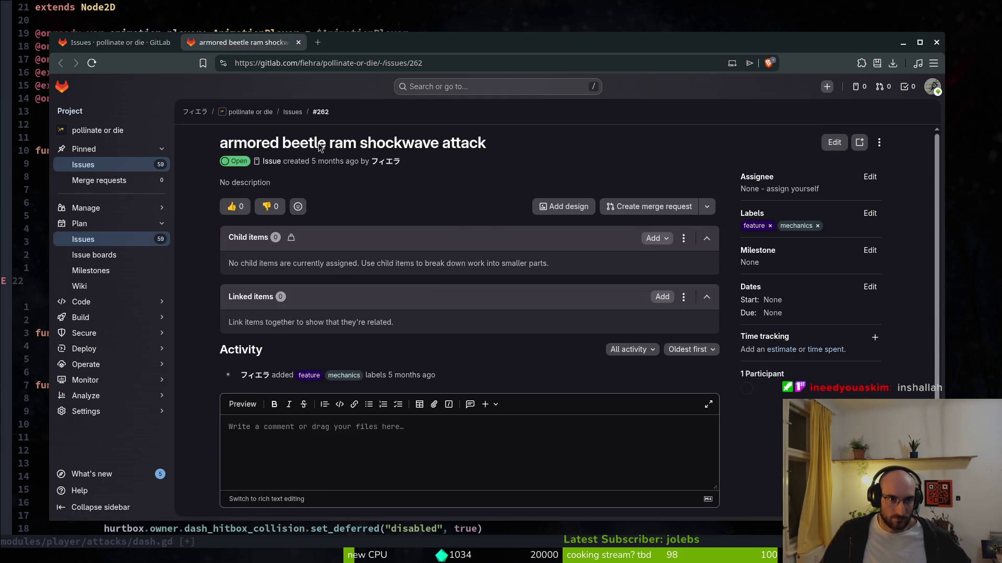
scroll(469, 469, "down", 2)
left_click(115, 42)
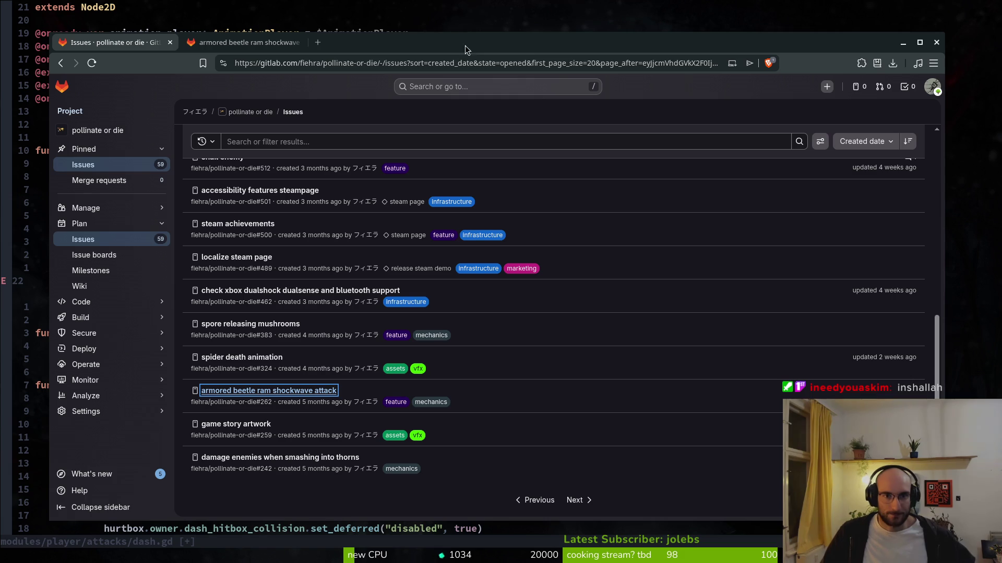
key("alt+Tab")
left_click(416, 282)
Complete the call as connect(self.hide), save, and move it up below the damage line
type("i")
type("lf.hide(")
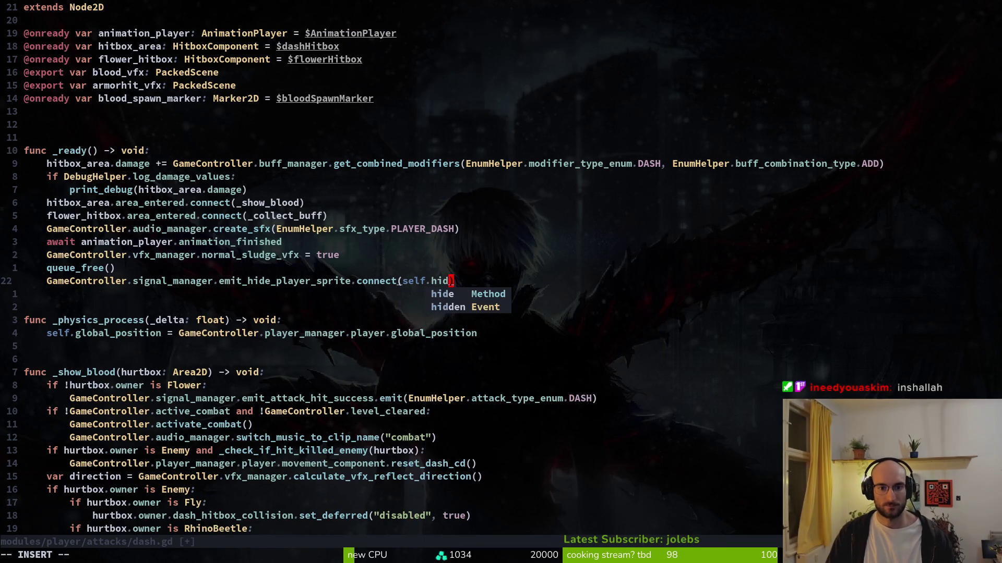
key("BackSpace")
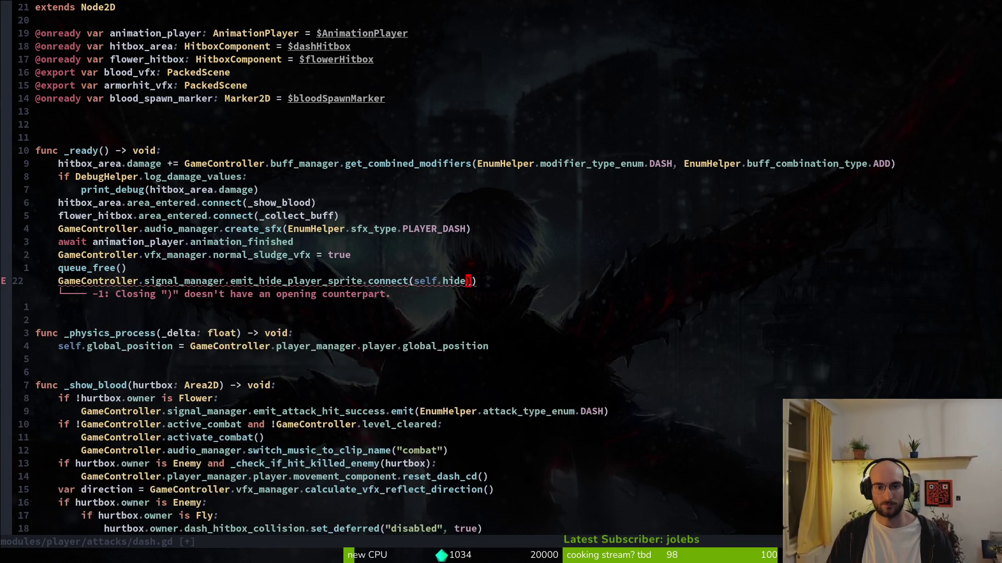
key("Escape")
key("ctrl+s")
key("shift+v")
key("shift+k")
key("shift+k")
key("shift+k")
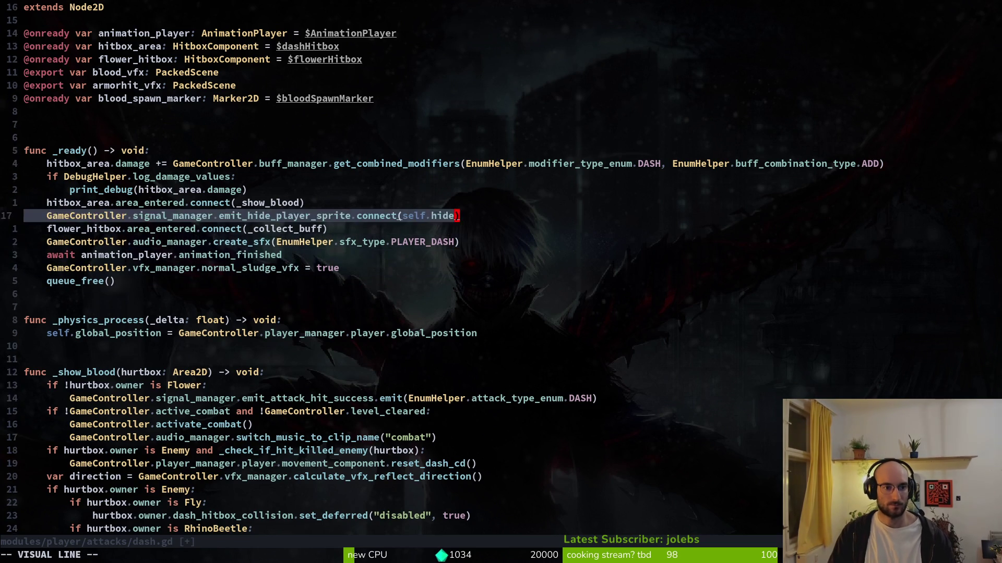
key("Escape")
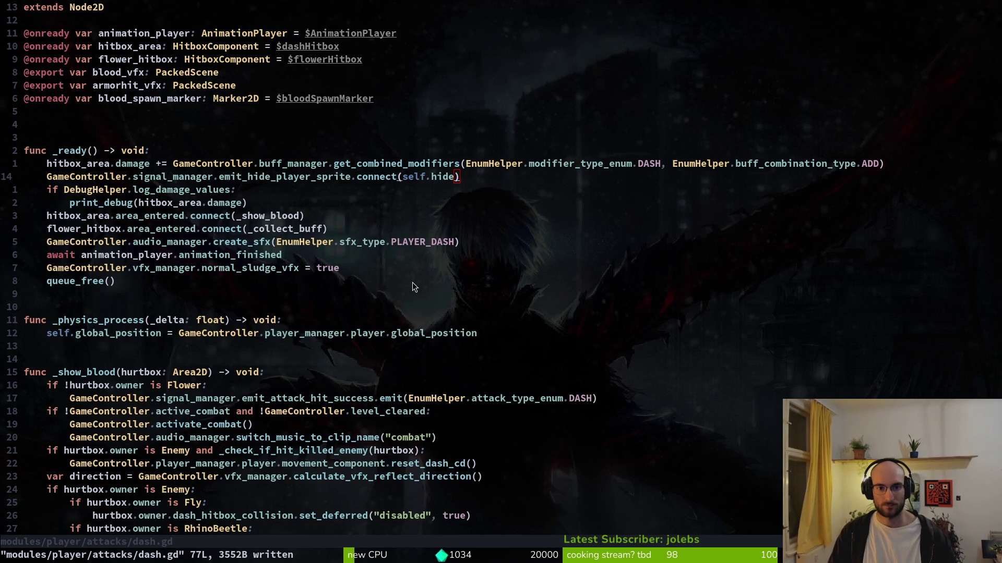
key("alt+Tab")
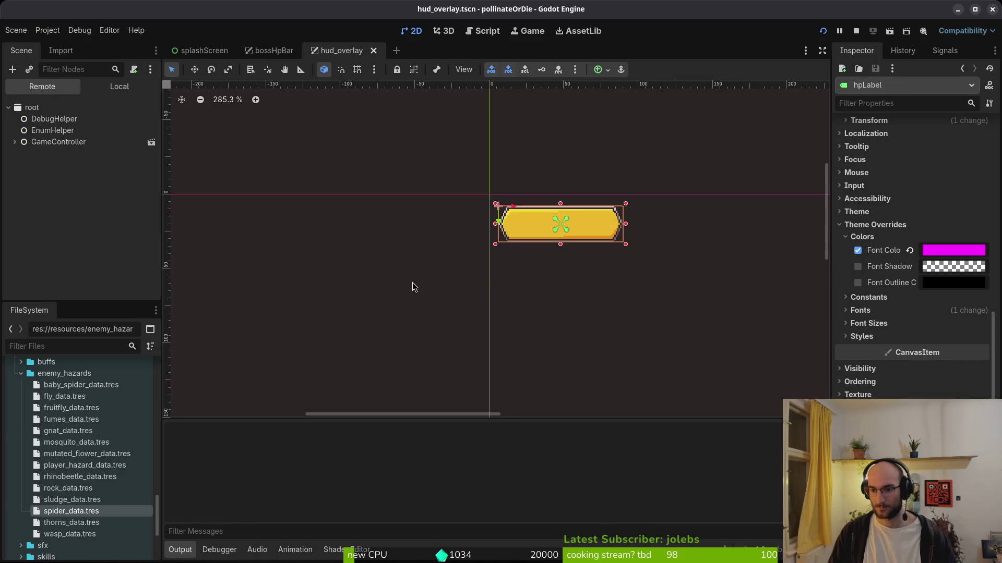
Run pollinateOrDie with F5, continue the saved game, and stop it with F8
key("F5")
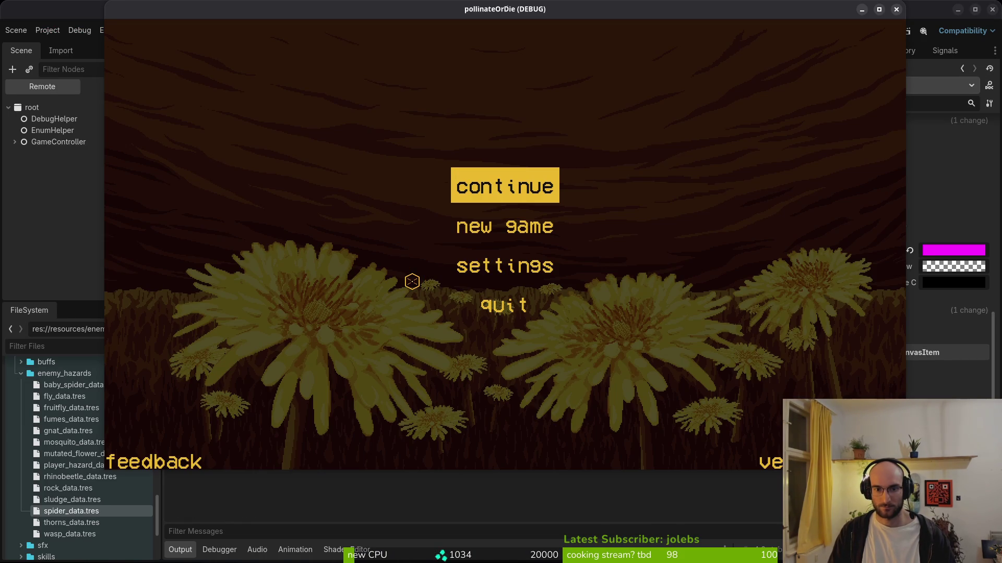
key("Return")
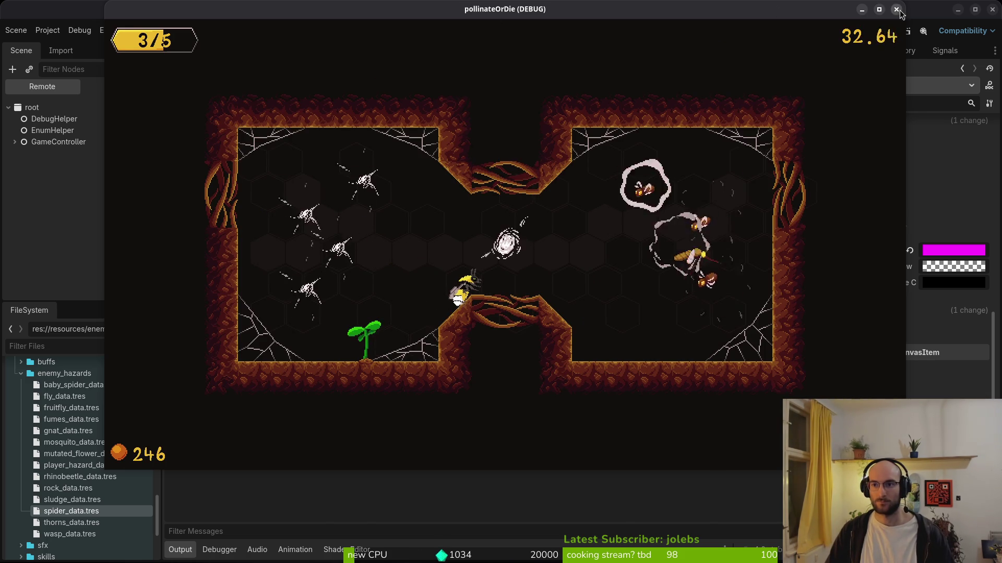
key("F8")
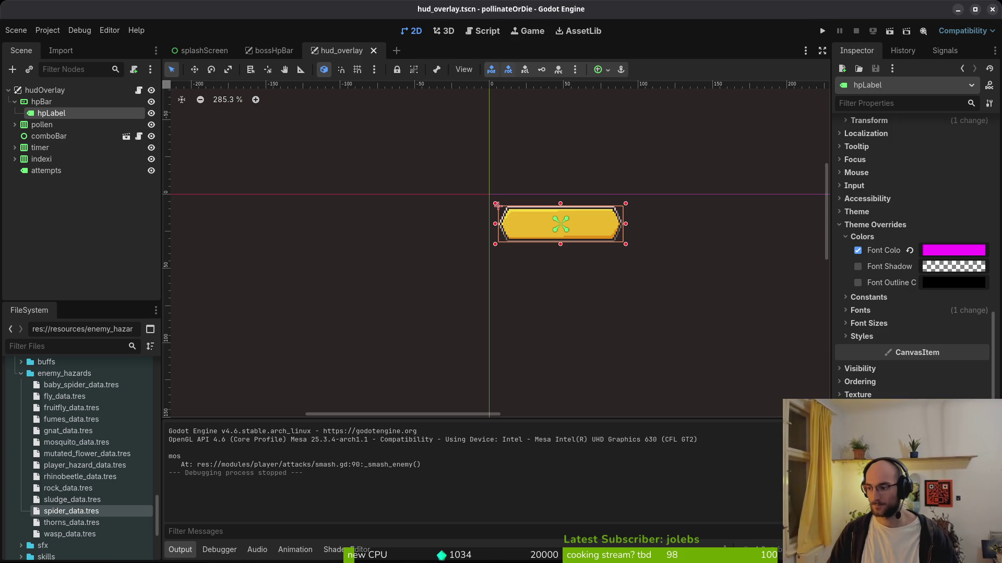
Deselect hpLabel and collapse the hpBar node in the hud_overlay scene tree
left_click(78, 219)
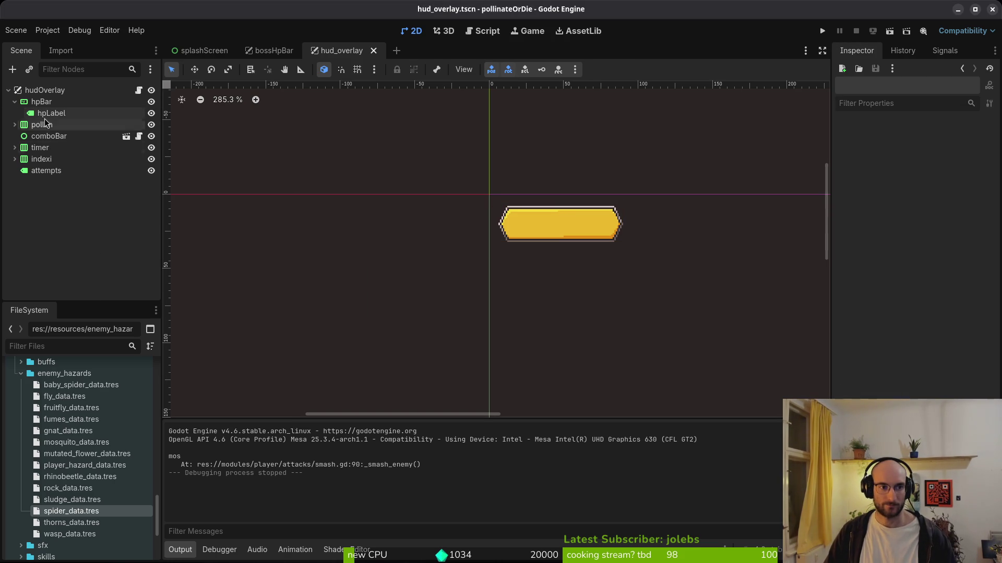
left_click(15, 103)
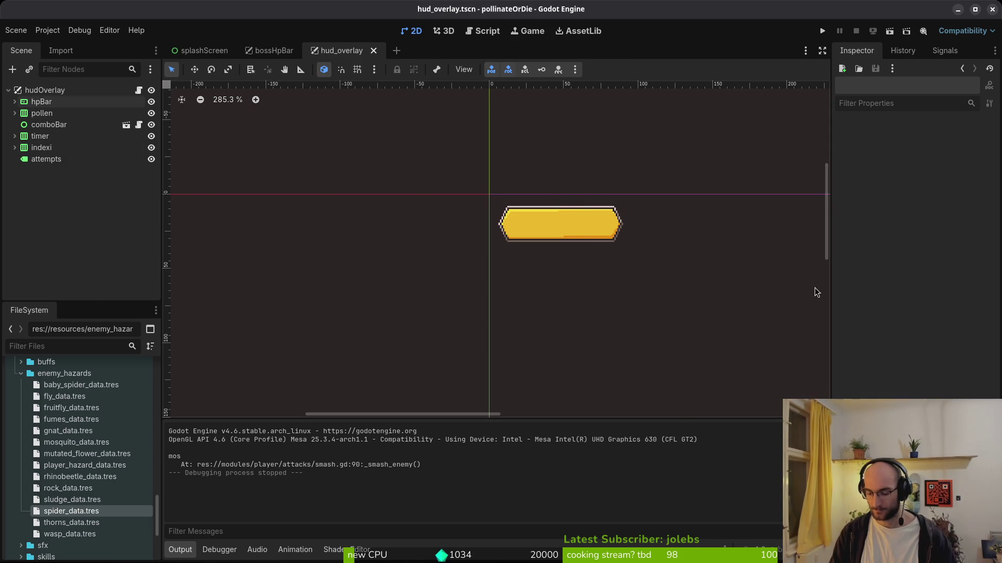
key("super")
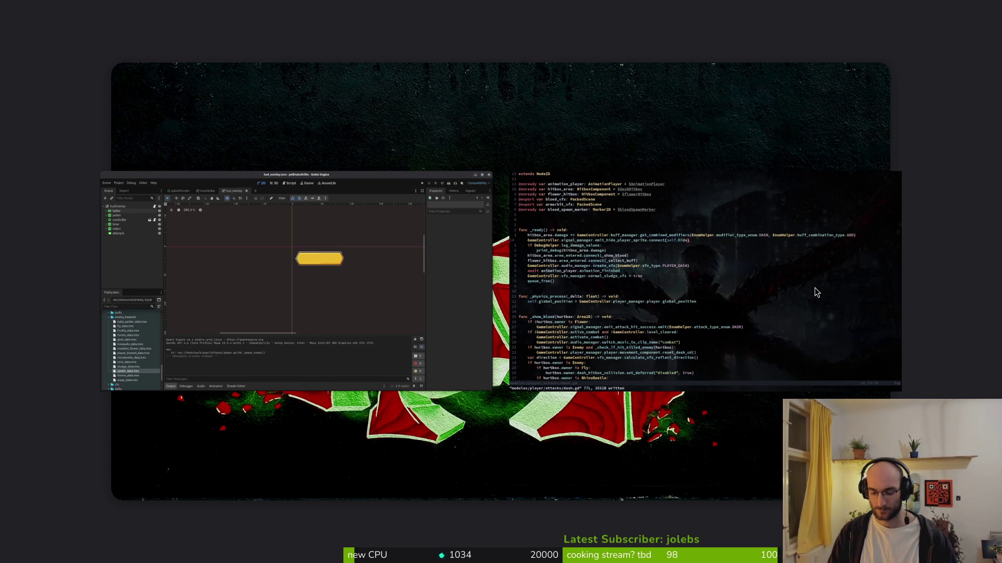
key("super")
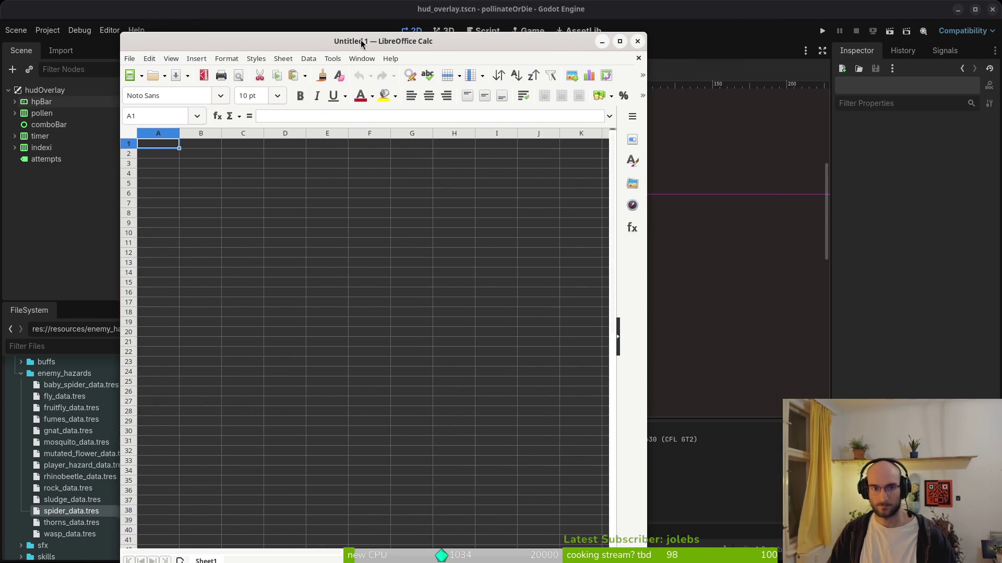
Open docs/translations.csv in Calc, accepting the default CSV import settings
left_click(128, 56)
left_click(144, 84)
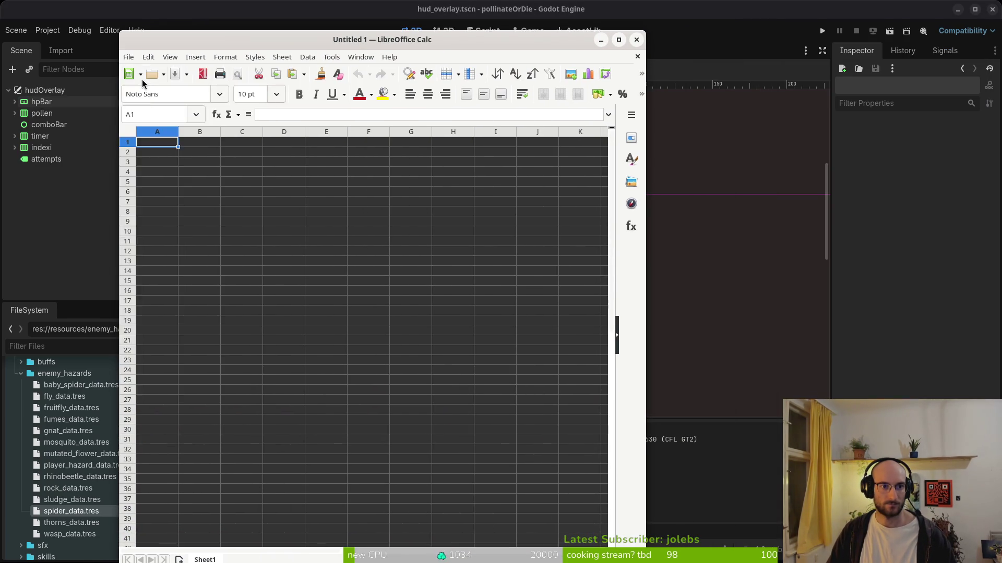
left_click(268, 226)
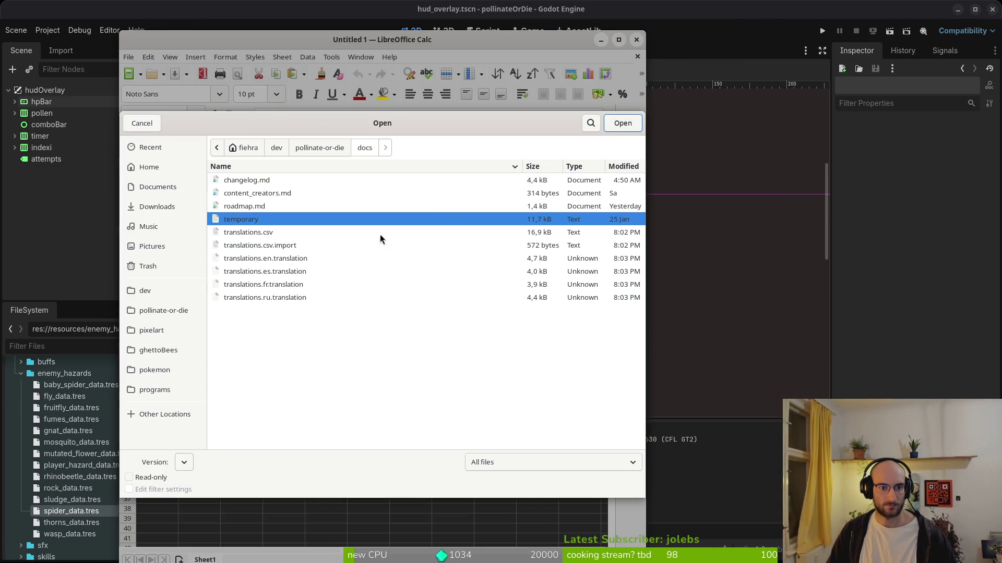
left_click(281, 231)
left_click(618, 123)
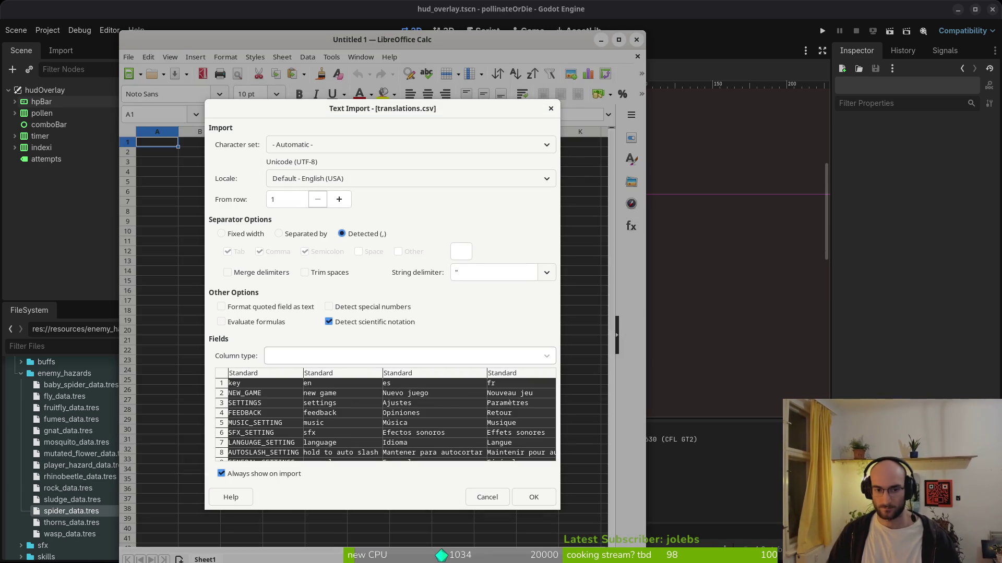
left_click(534, 498)
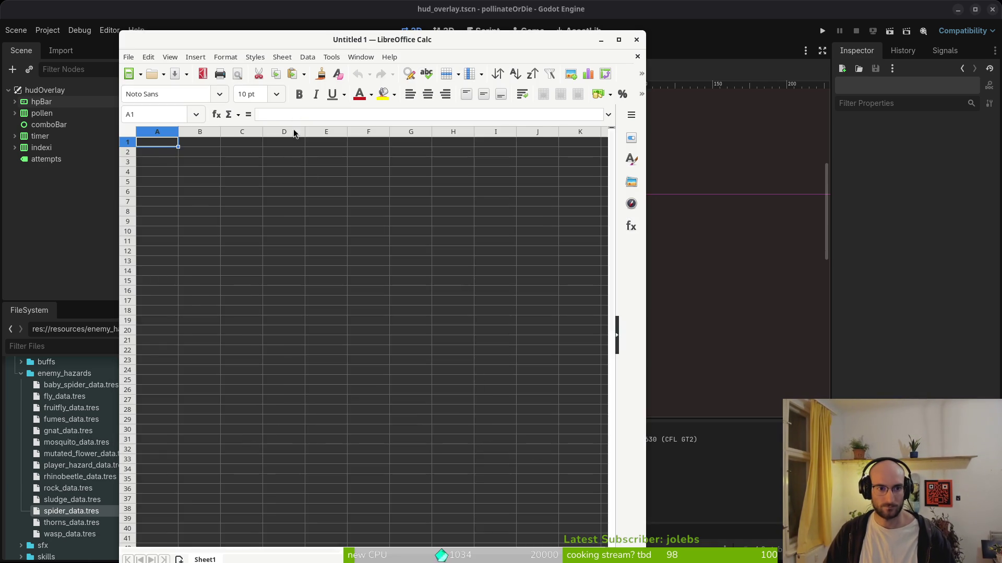
Make the translations.csv window fill the whole screen
scroll(426, 189, "down", 13)
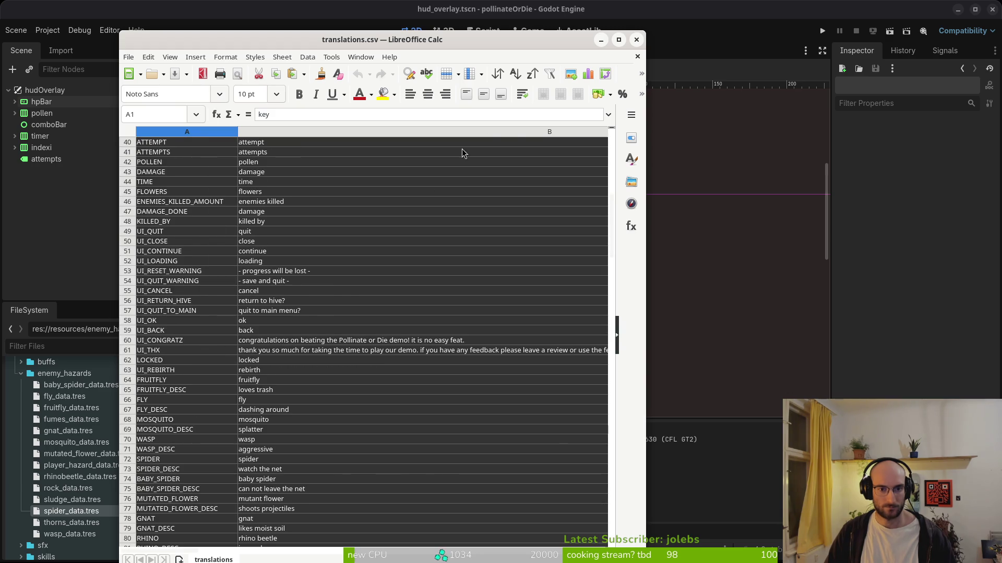
left_click(619, 40)
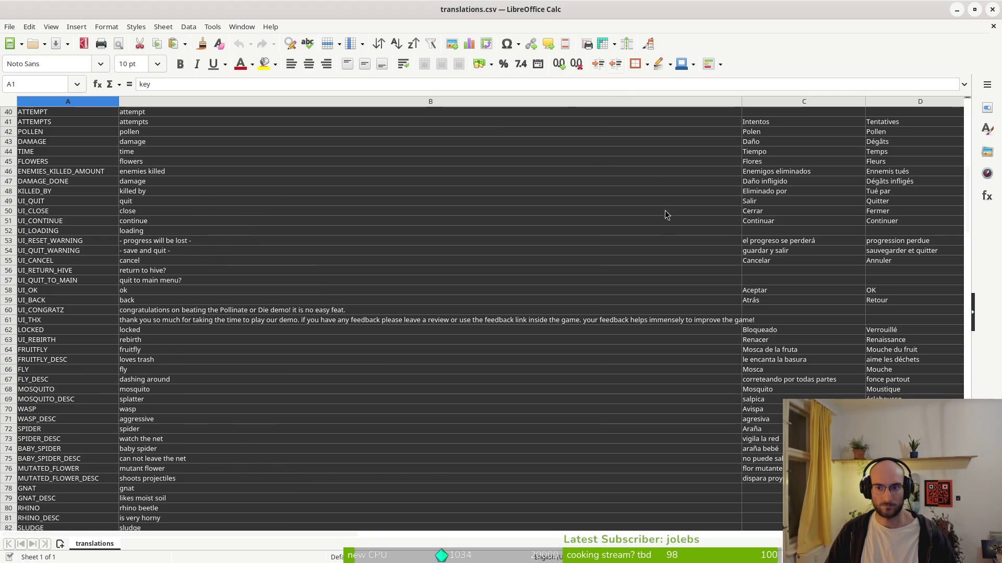
left_click(974, 9)
left_click_drag(515, 43, 396, 13)
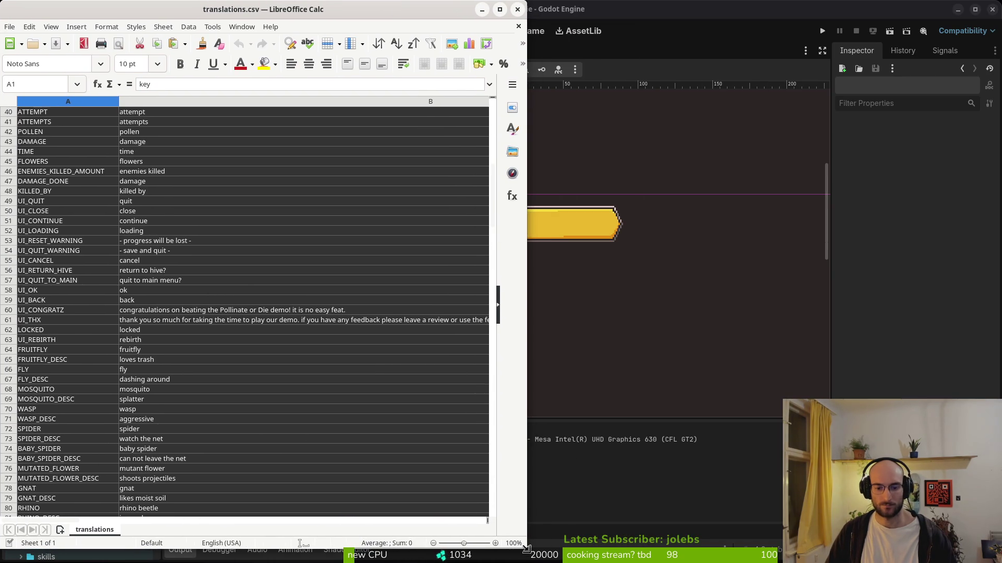
key("super+Up")
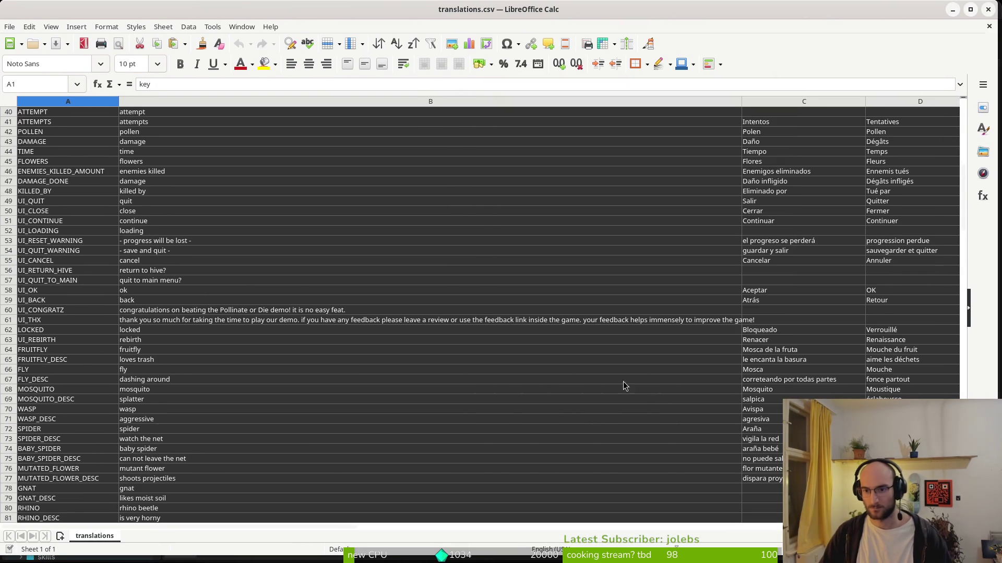
scroll(763, 277, "up", 12)
scroll(763, 277, "down", 6)
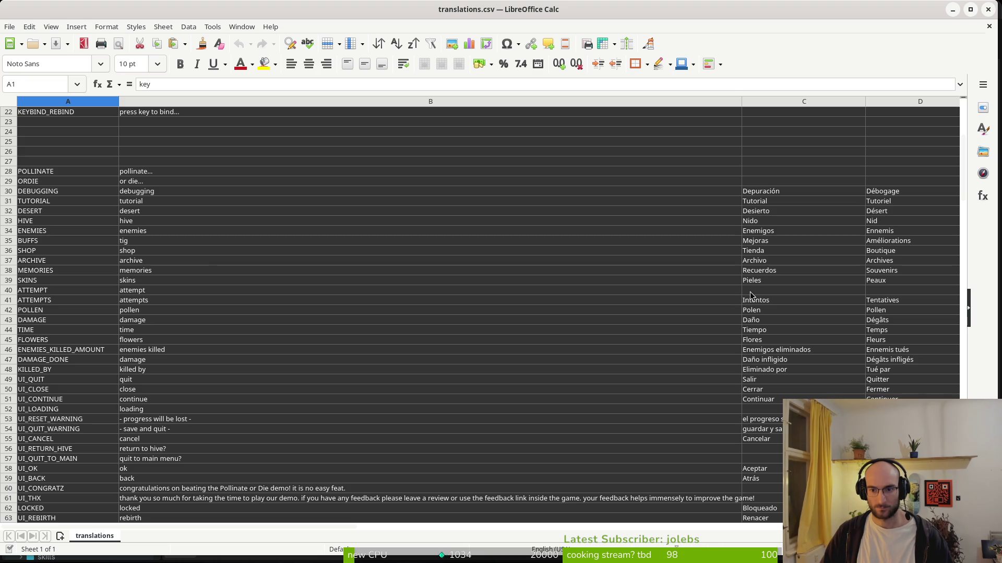
left_click(746, 293)
mouse_move(699, 292)
left_mouse_down()
mouse_move(495, 298)
mouse_move(509, 292)
left_mouse_up()
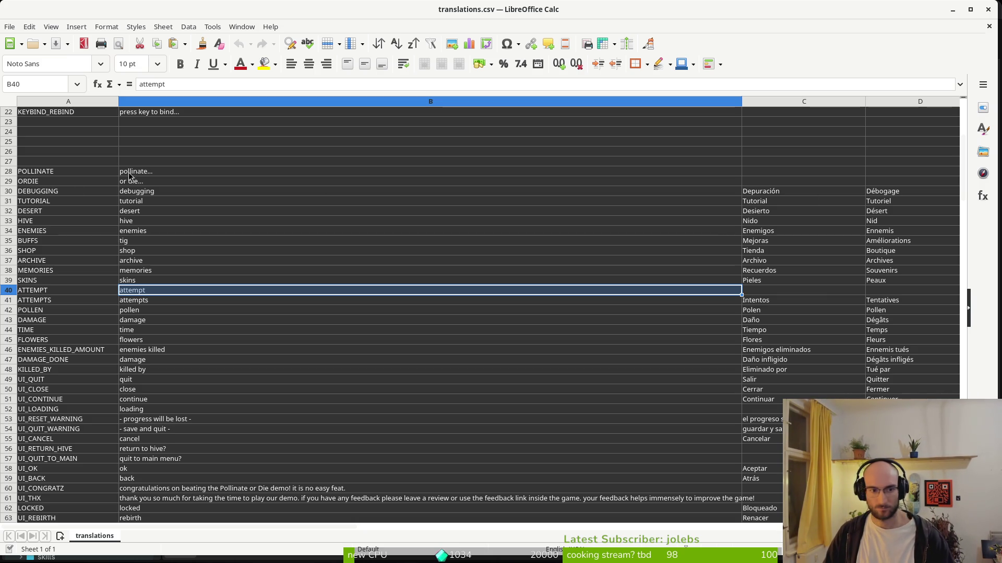
Narrow column B and paste the Russian ATTEMPT translation into E40
left_click_drag(741, 102, 459, 103)
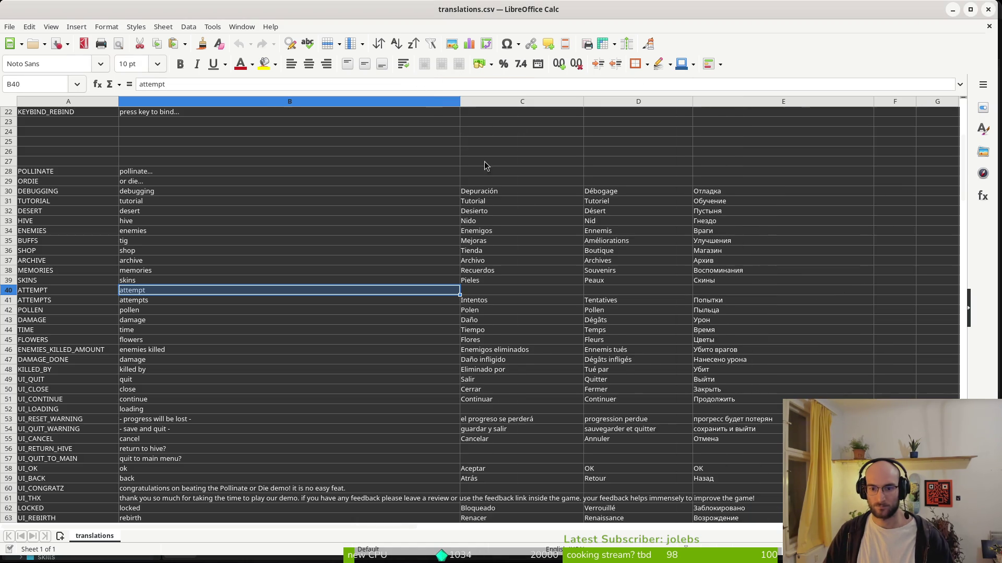
left_click(724, 292)
type("пытаться")
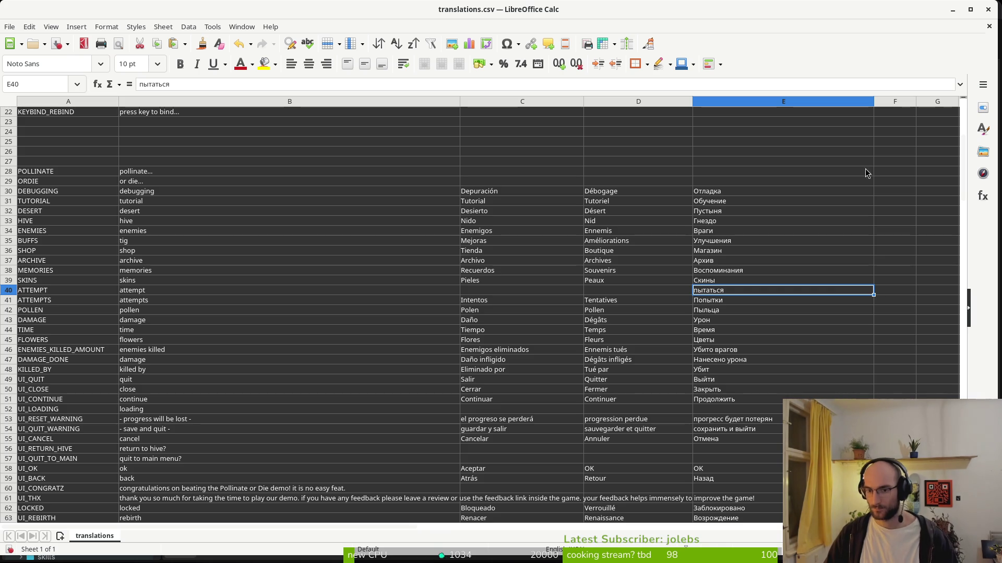
Paste intentar into C40 and capitalise it to Intentar
left_click(591, 290)
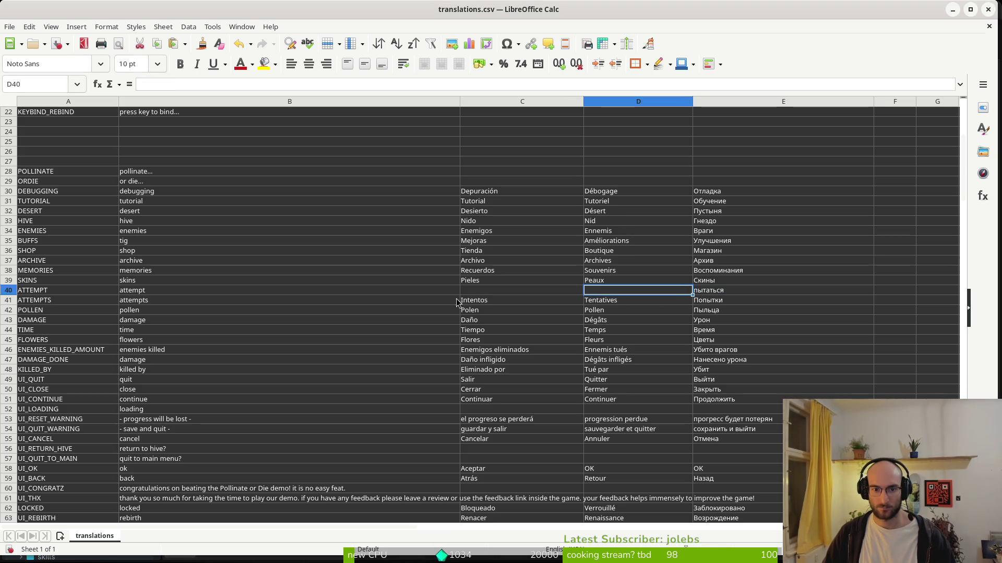
left_click(481, 291)
type("intentar")
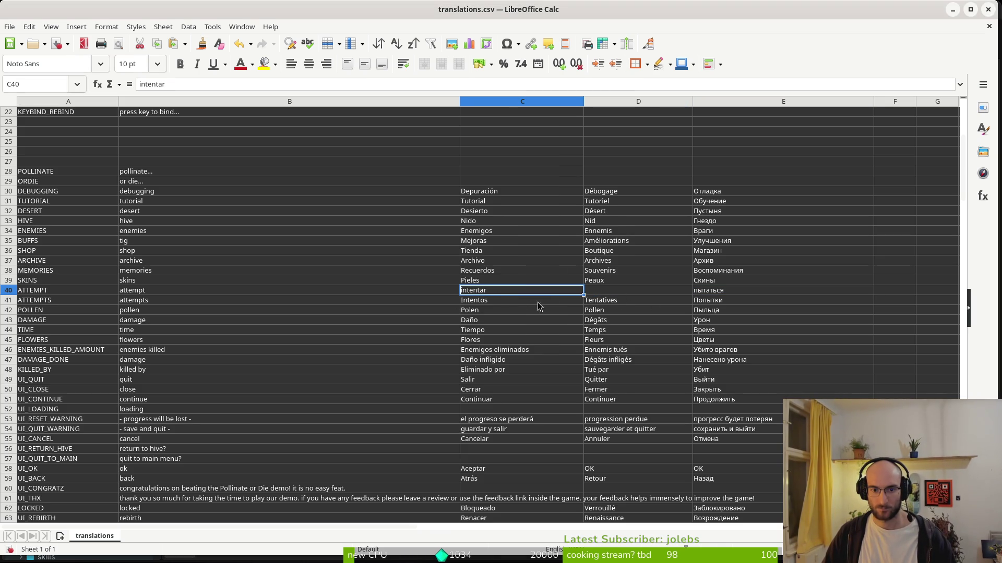
left_click(142, 83)
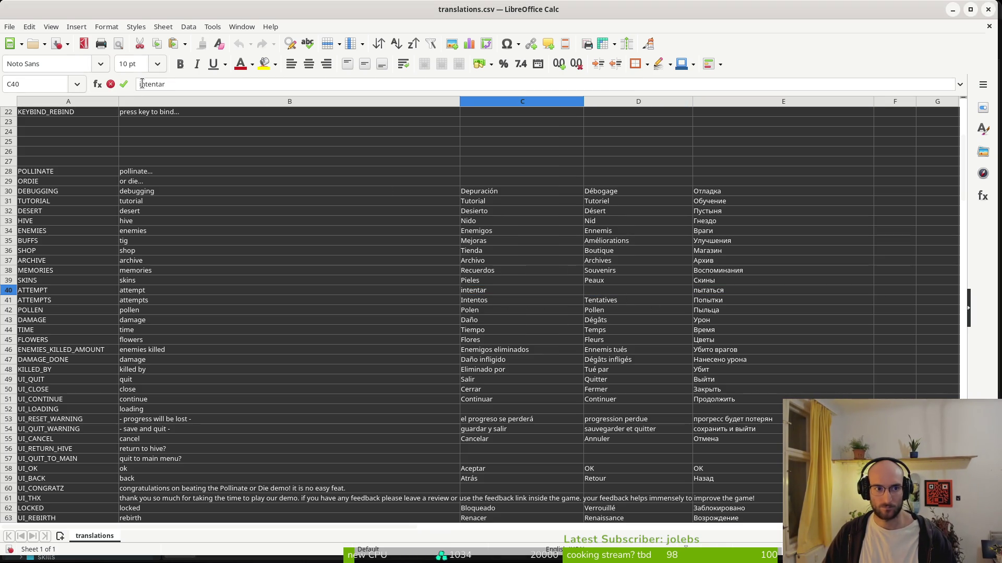
key("Delete")
type("I")
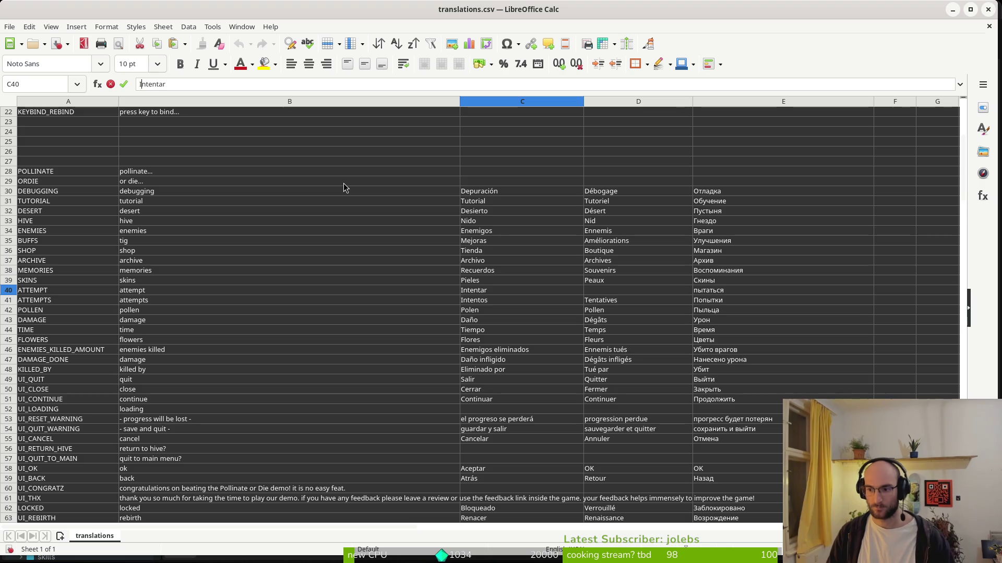
key("Return")
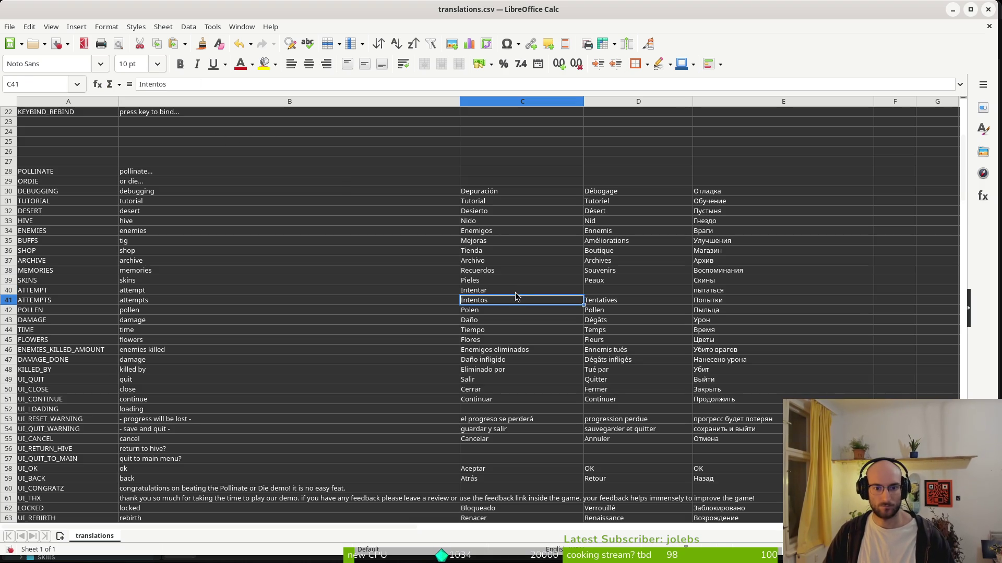
left_click(523, 294)
Enter Tentative as the French ATTEMPT translation in D40
left_click(612, 292)
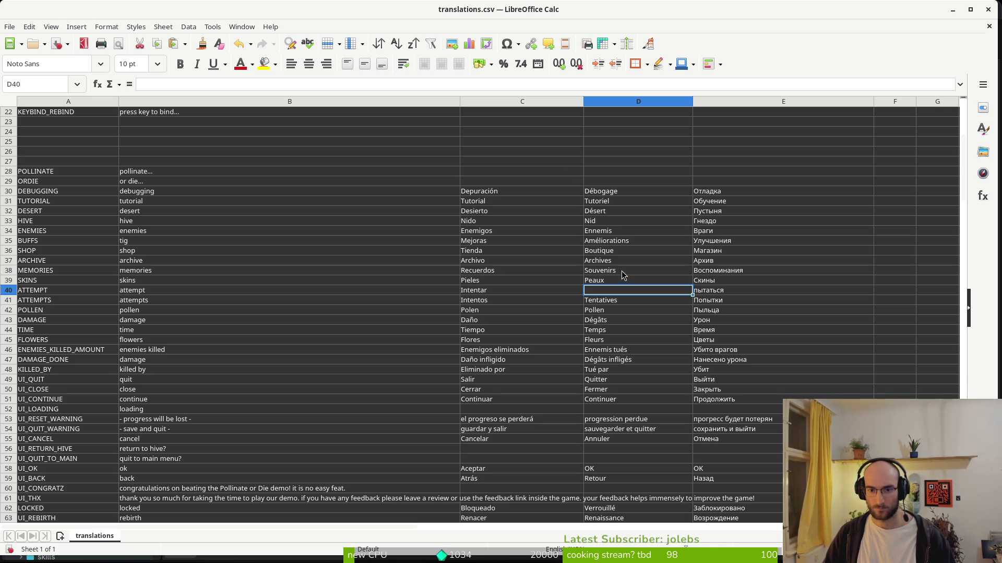
left_click(604, 294)
type("Tentative")
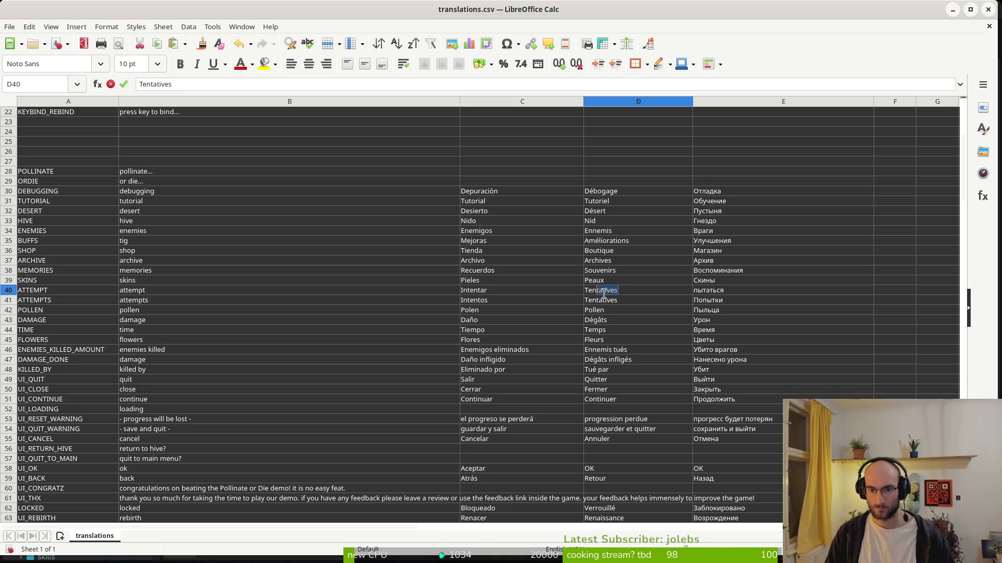
key("Return")
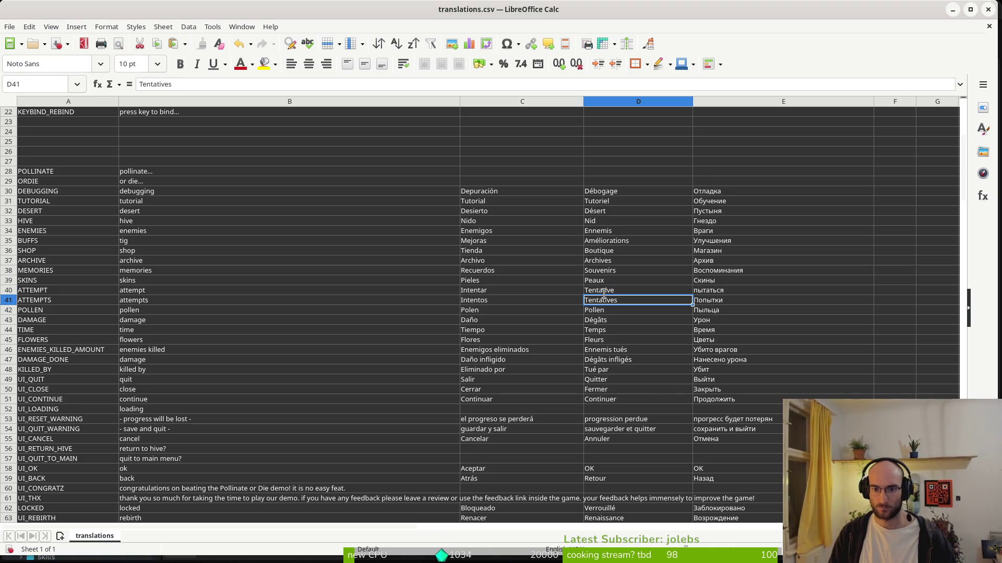
left_click(467, 412)
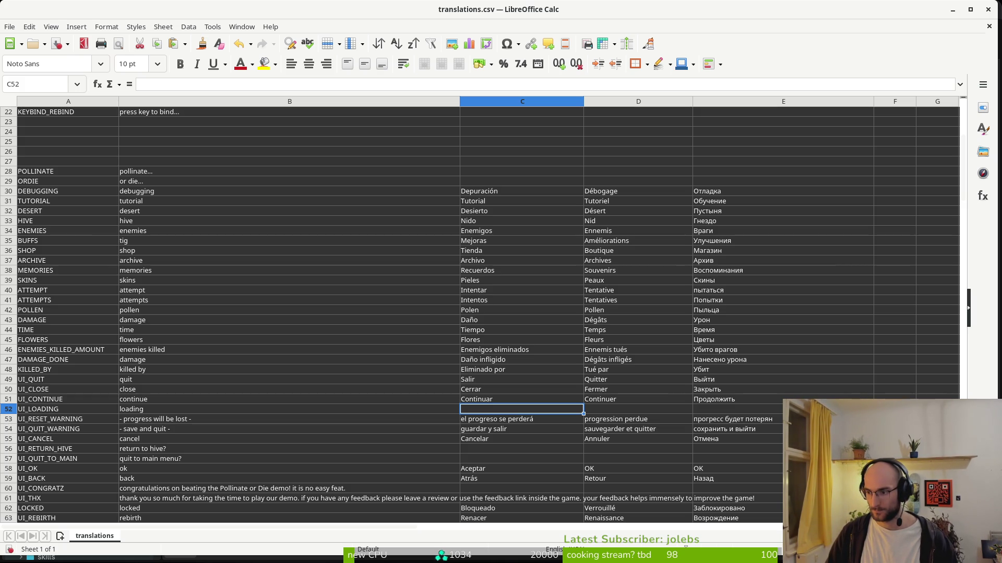
Paste the loading translation into C52 and replace it with charger
left_click(538, 408)
type("chargement")
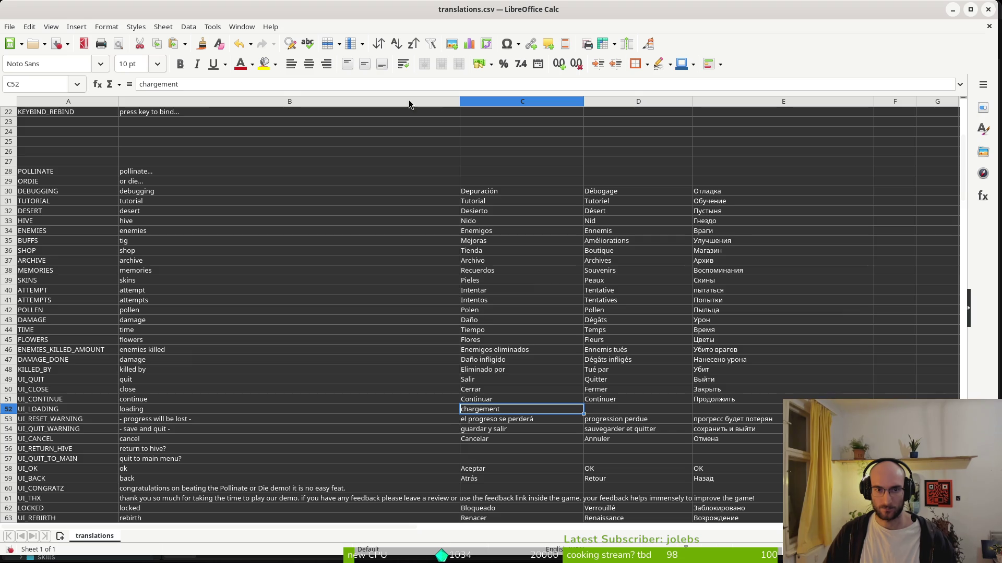
left_click(144, 83)
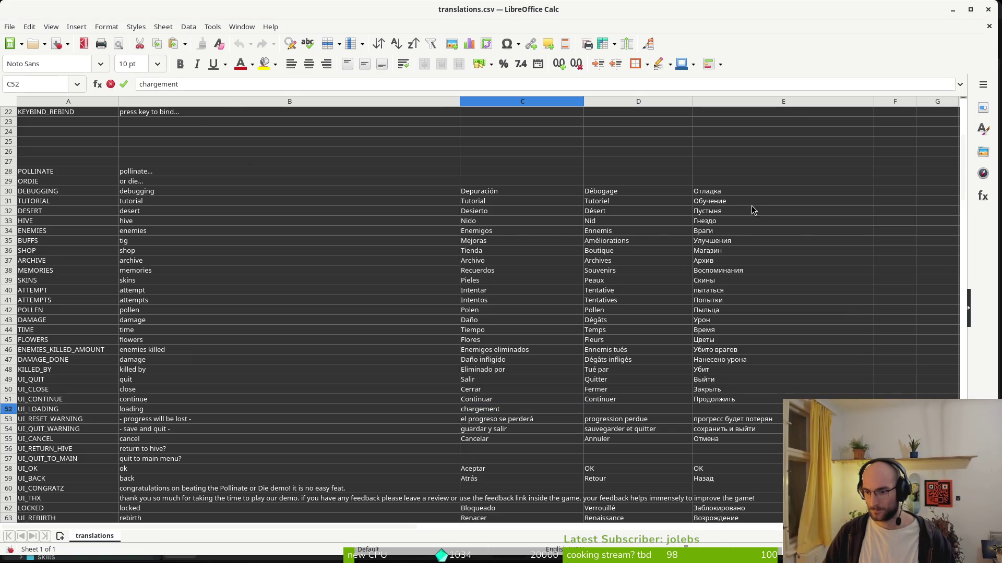
key("ctrl+a")
type("charger")
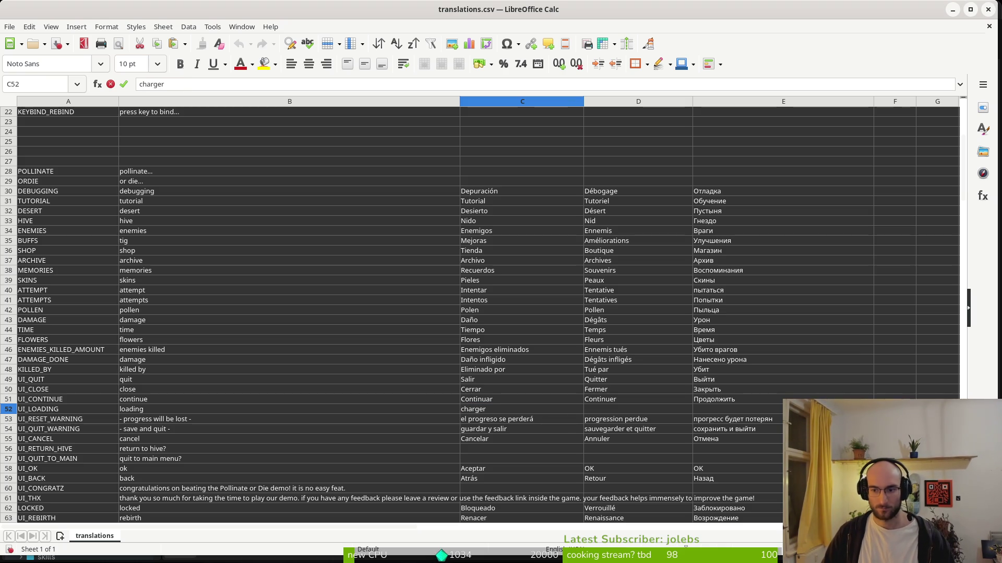
left_click(506, 404)
Copy charger from C52 into the French UI_LOADING cell D52
left_click(519, 411)
key("ctrl+c")
left_click(621, 415)
key("ctrl+v")
left_click(525, 416)
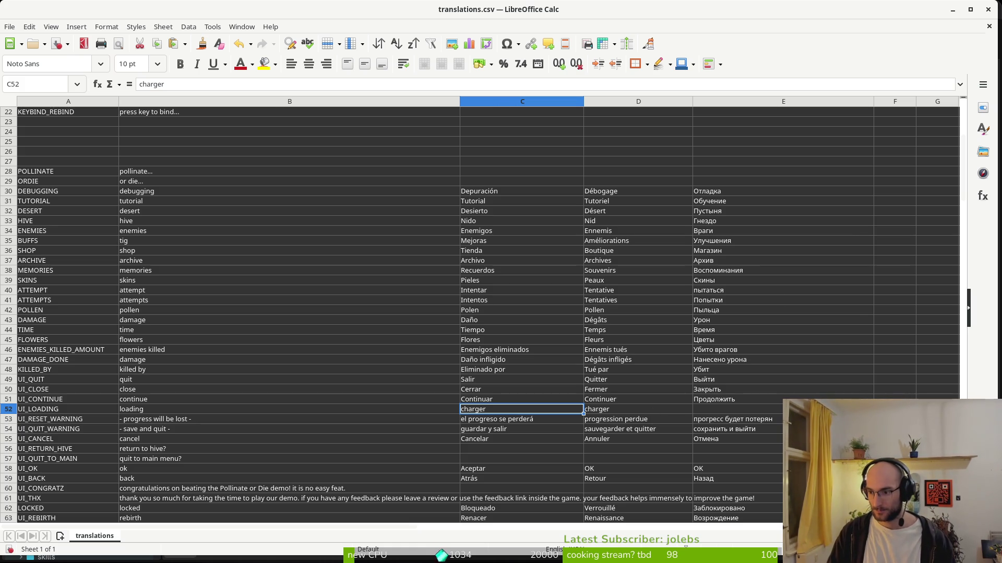
left_click(498, 413)
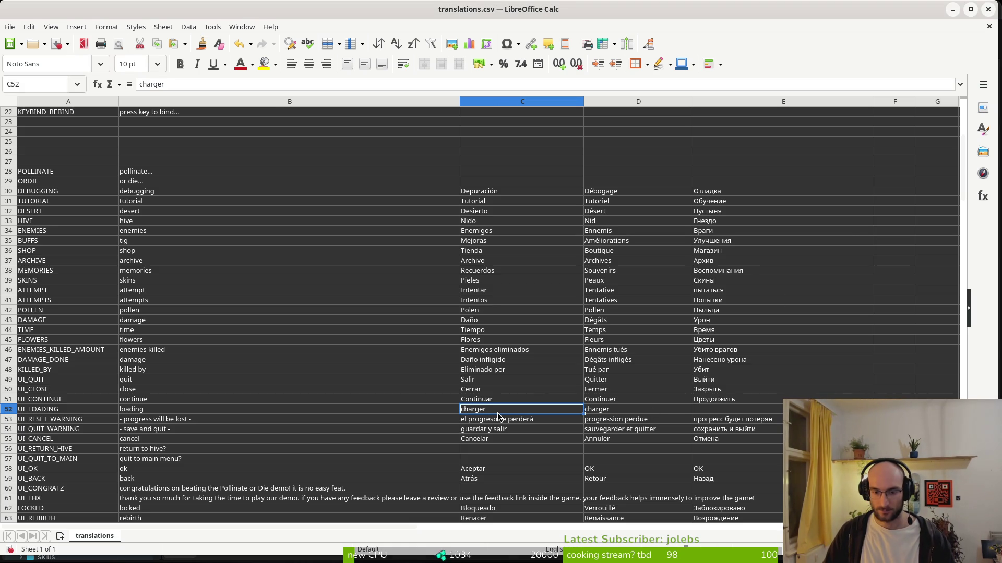
Fill the Spanish cells with cargar, volver a la colmena and salir al menú principal
type("cargar")
key("Return")
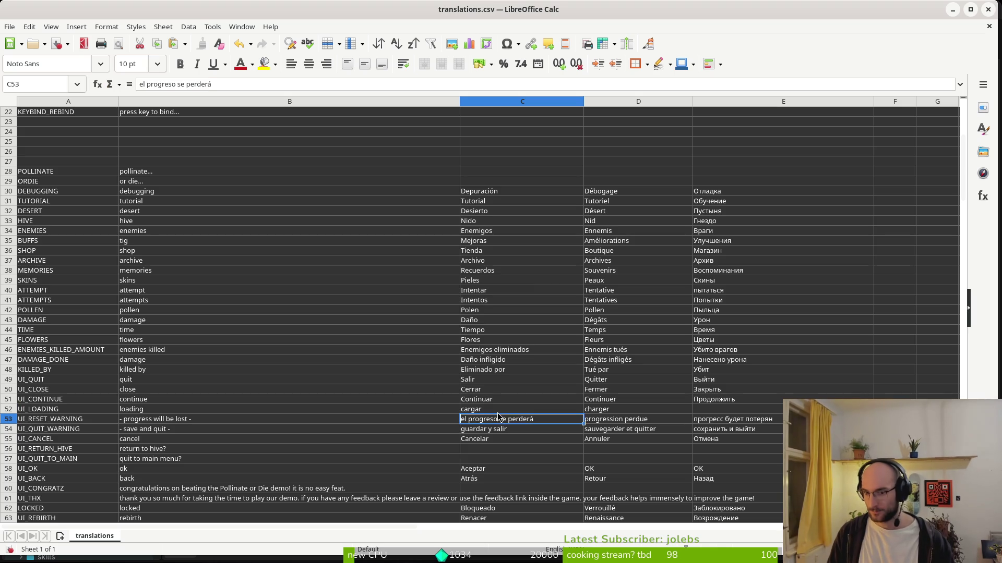
left_click(480, 450)
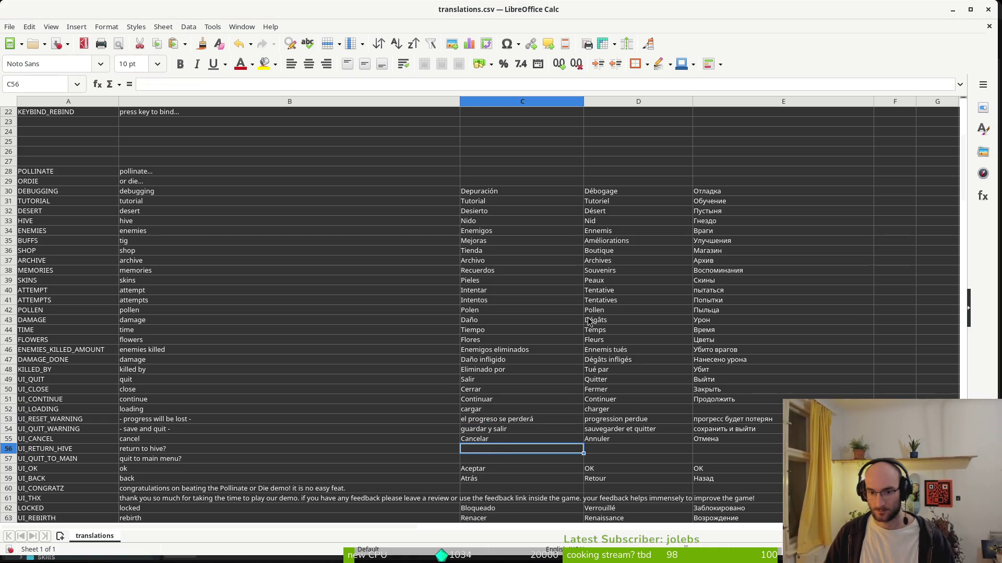
left_click(491, 450)
key("ctrl+v")
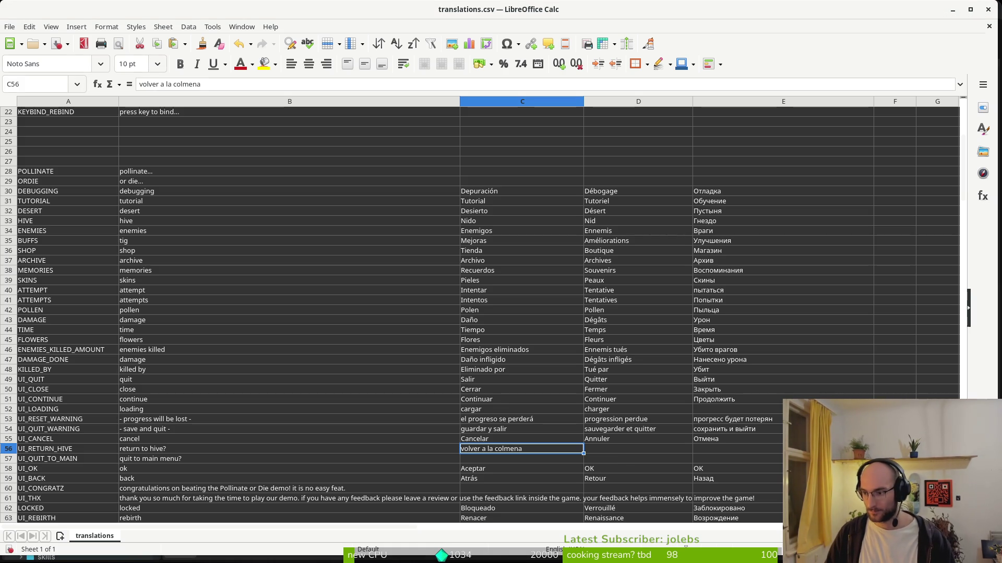
left_click(480, 459)
key("ctrl+v")
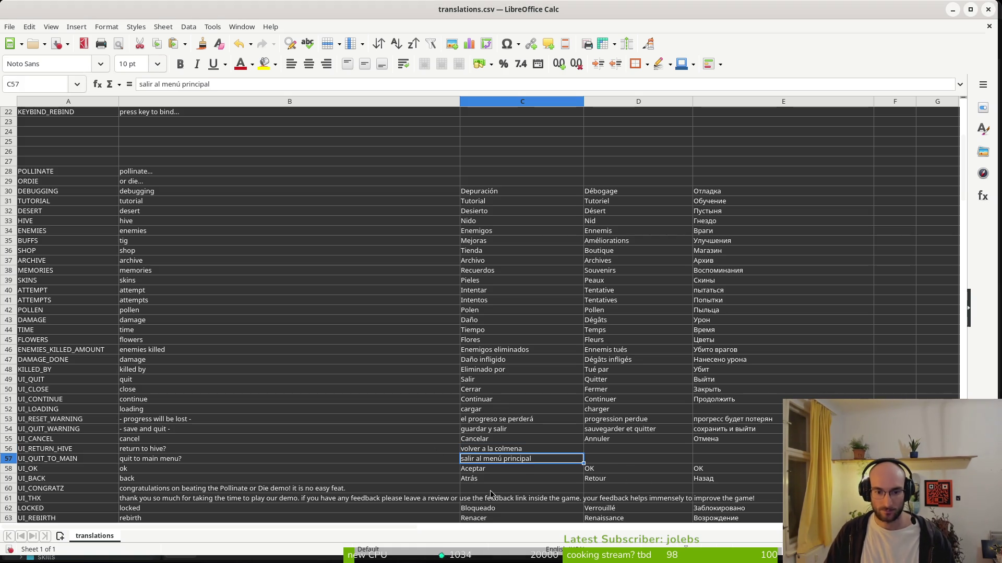
Copy the English congratulations message from B60 and select the Spanish UI_CONGRATZ cell
left_click(472, 481)
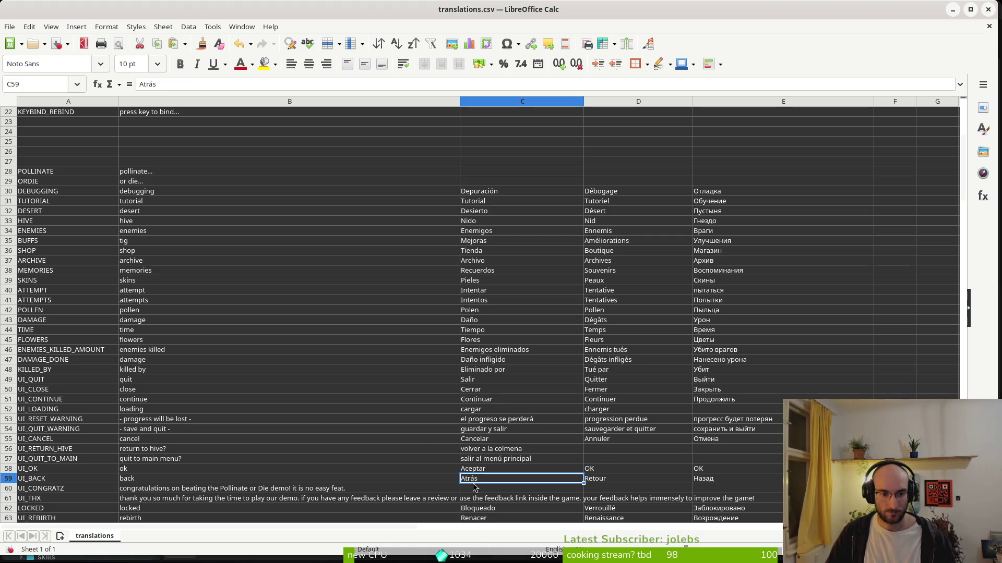
left_click(350, 490)
key("ctrl+c")
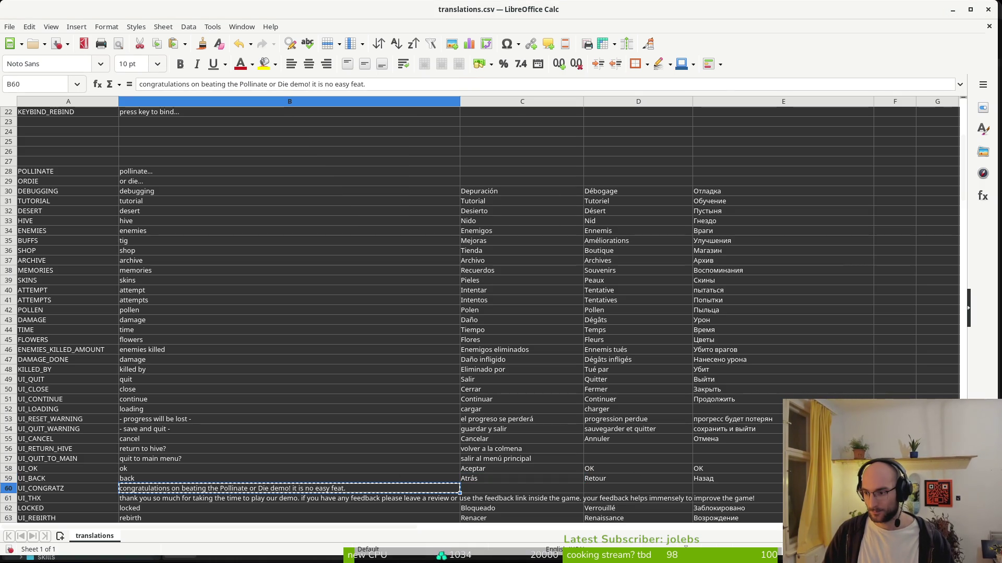
left_click(484, 488)
Paste the Spanish UI_CONGRATZ and UI_THX translations and save the file as Text CSV
key("ctrl+v")
left_click(405, 460)
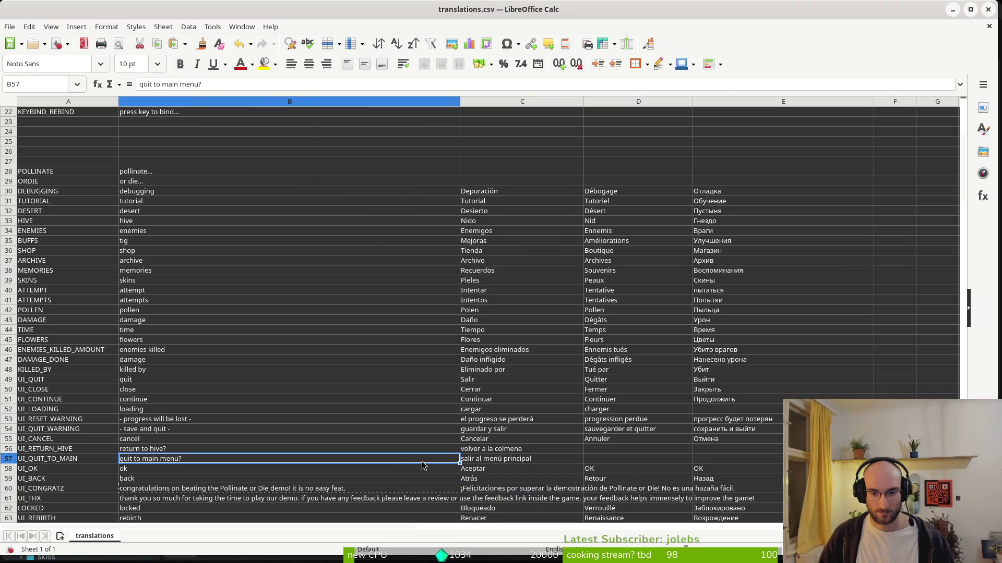
left_click(570, 491)
left_click(616, 487)
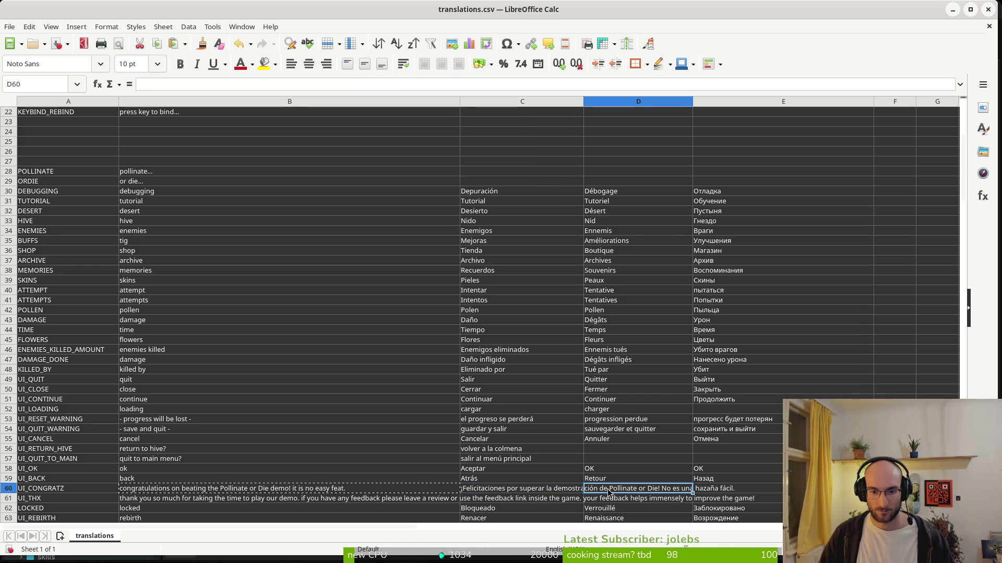
left_click(333, 495)
scroll(342, 492, "down", 1)
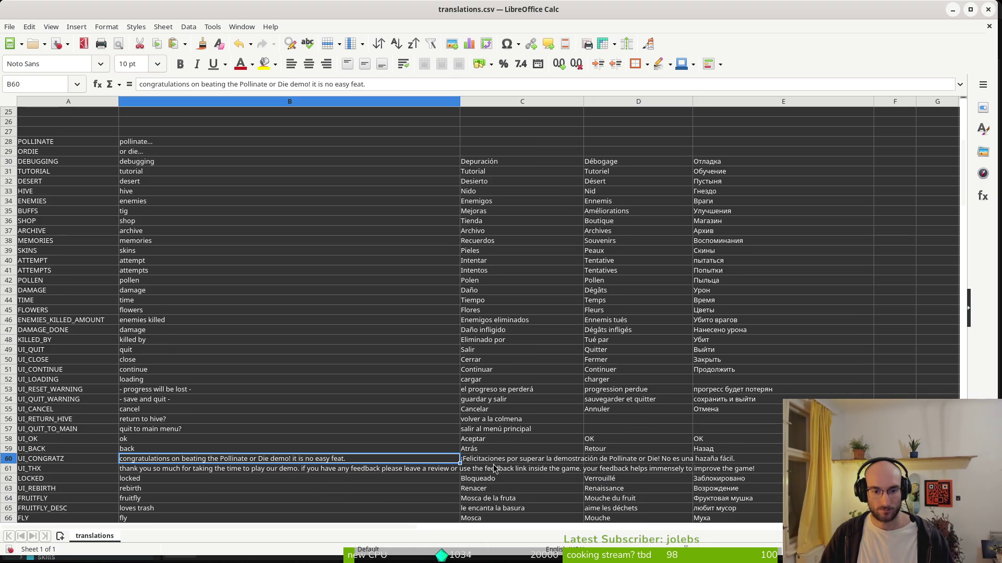
left_click(288, 476)
key("ctrl+c")
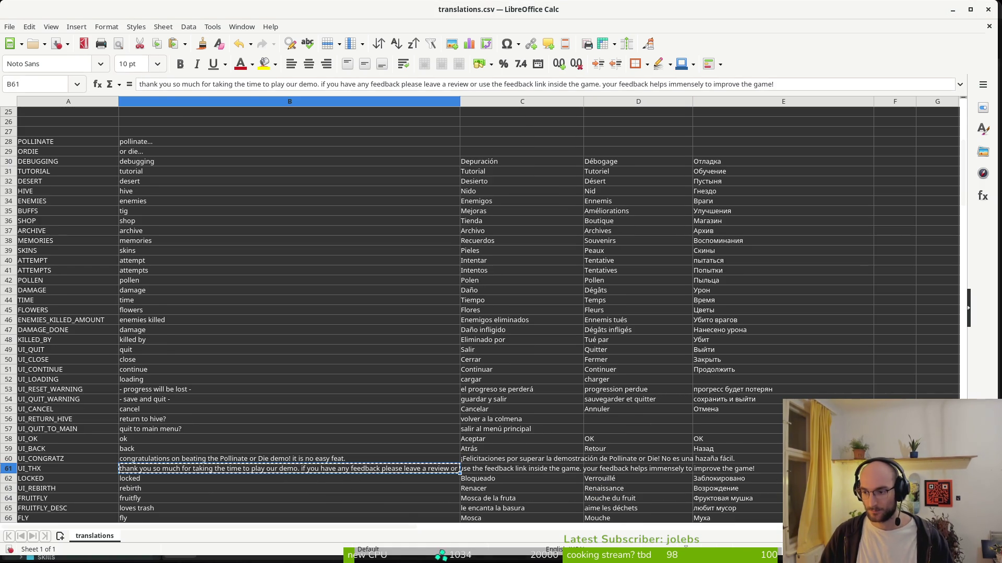
left_click(489, 473)
key("ctrl+v")
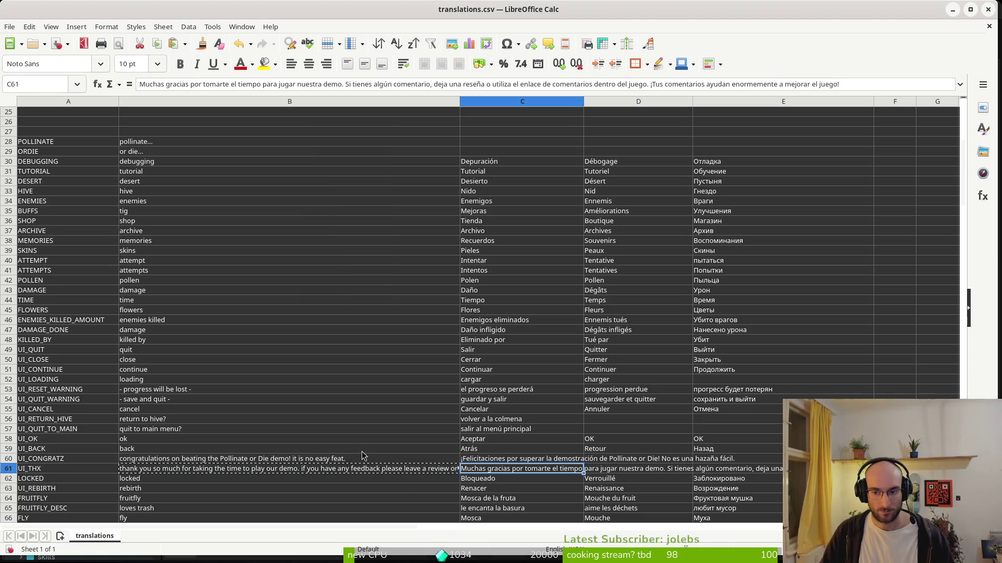
key("ctrl+s")
left_click(596, 330)
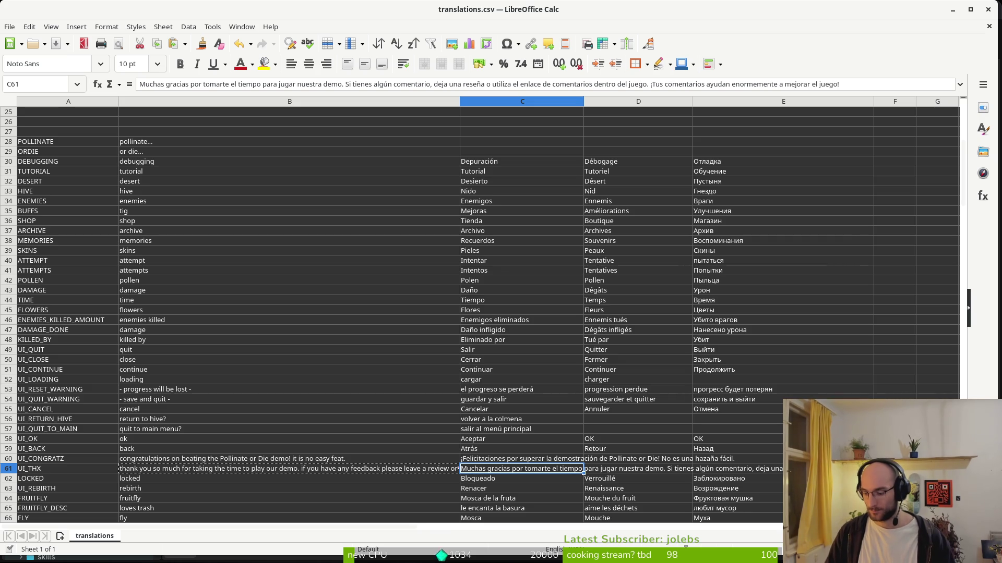
Paste the Russian and French congratulations translations into the UI_CONGRATZ row
left_click(605, 469)
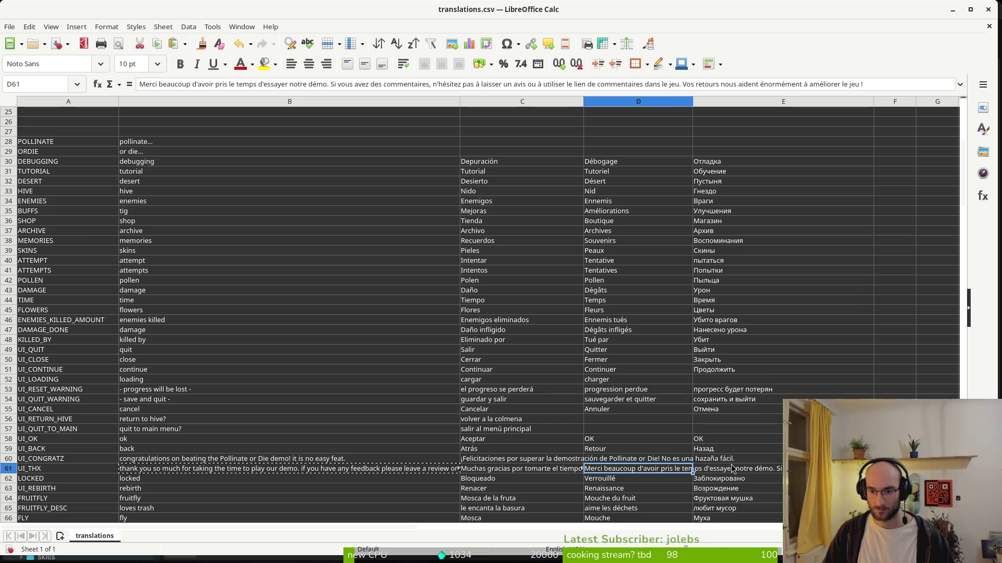
left_click(730, 473)
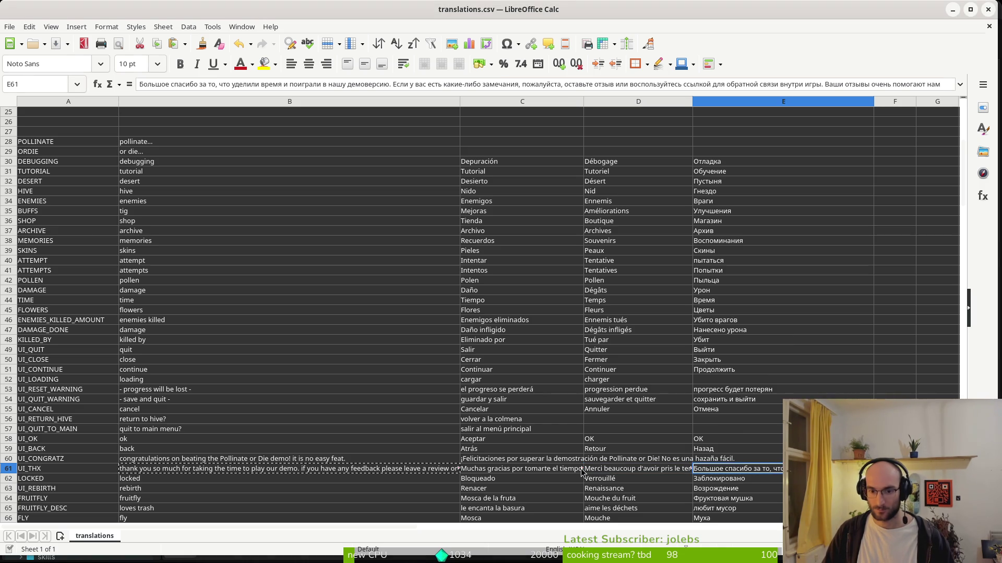
left_click(548, 460)
left_click(291, 461)
key("ctrl+c")
key("alt+Tab")
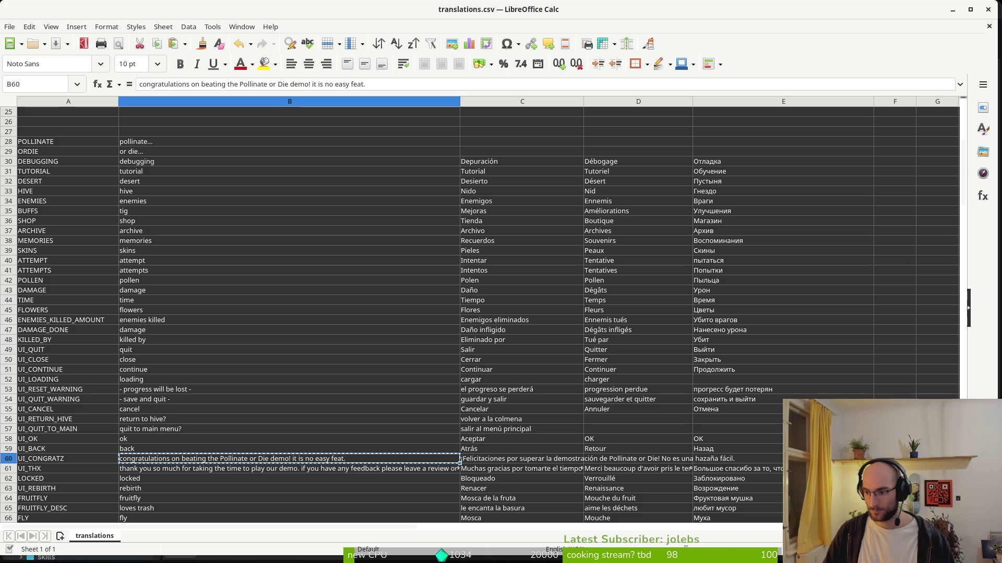
left_click(748, 459)
key("ctrl+v")
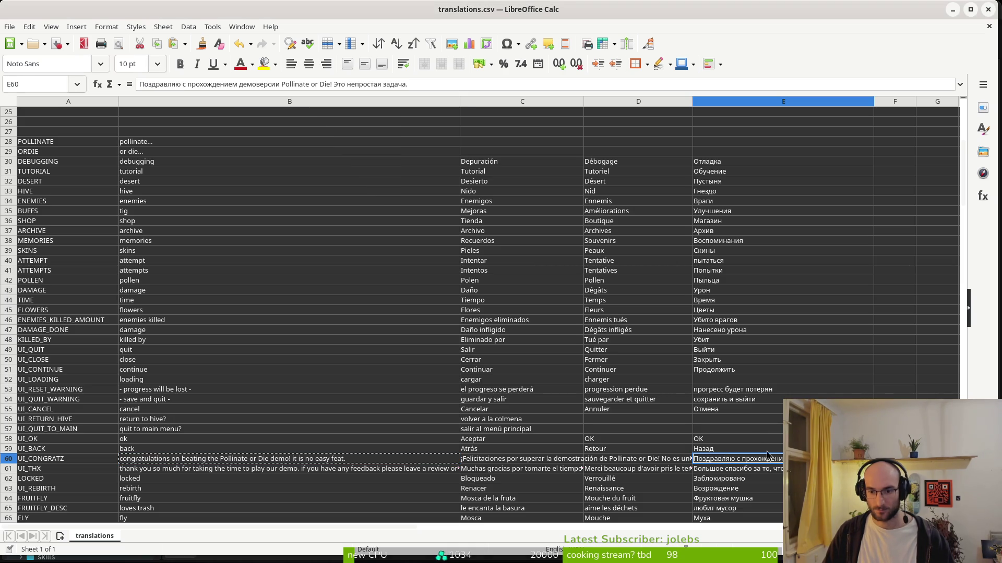
key("alt+Tab")
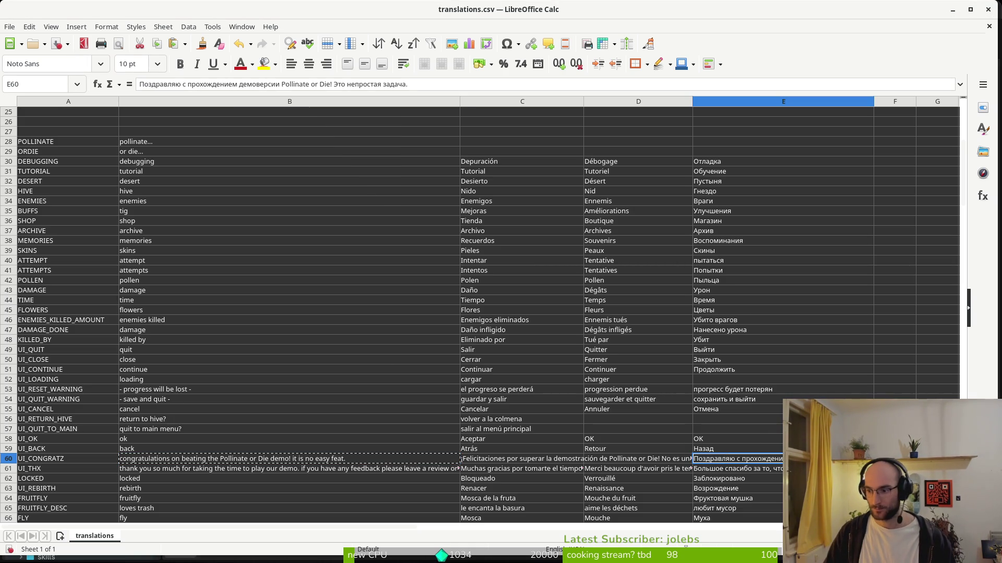
left_click(644, 460)
key("ctrl+v")
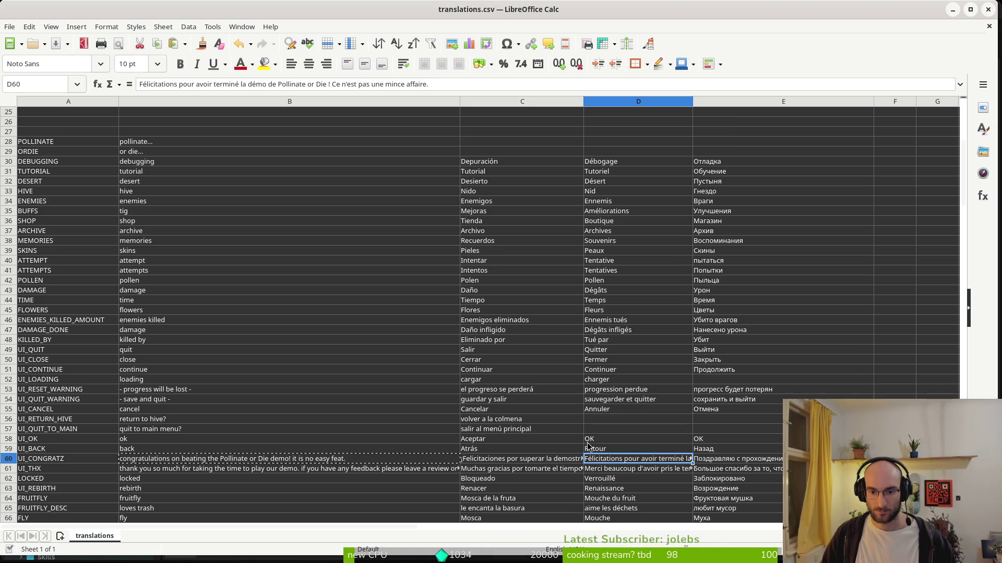
left_click(588, 444)
key("alt+Tab")
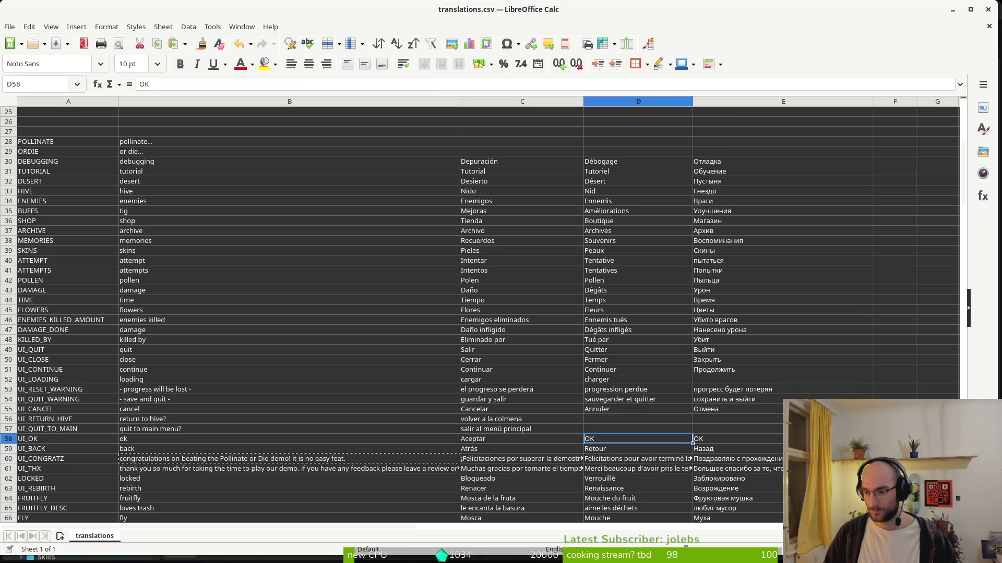
scroll(283, 416, "down", 8)
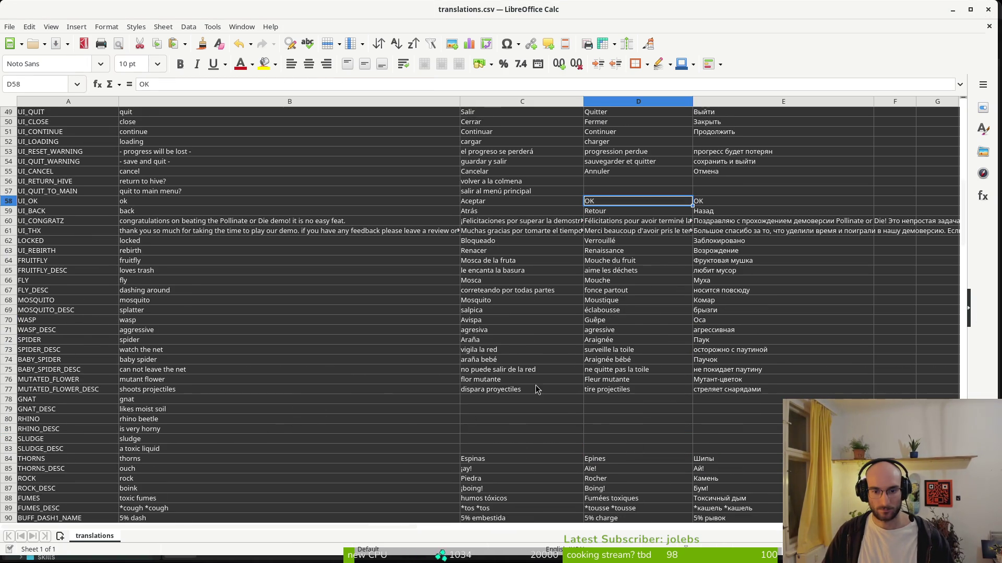
Enter 'moucheron' for gnat and paste the French gnat description
left_click(134, 402)
left_click(474, 402)
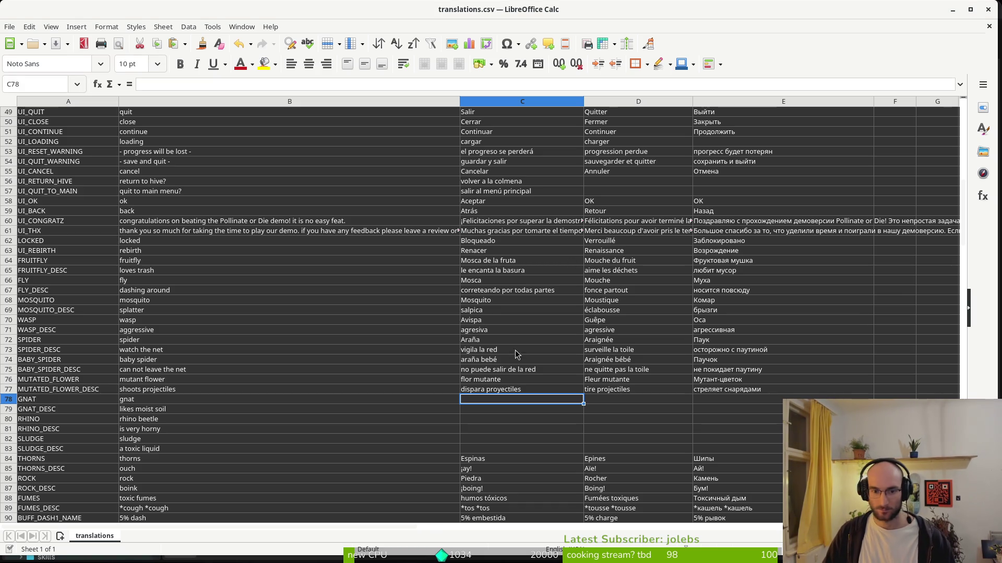
type("moucheron")
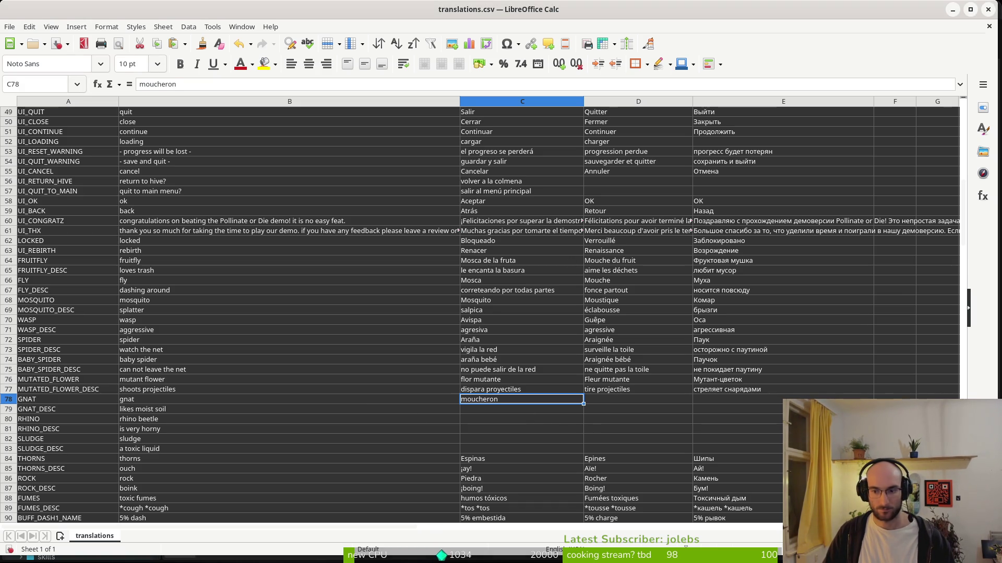
key("Tab")
key("ctrl+v")
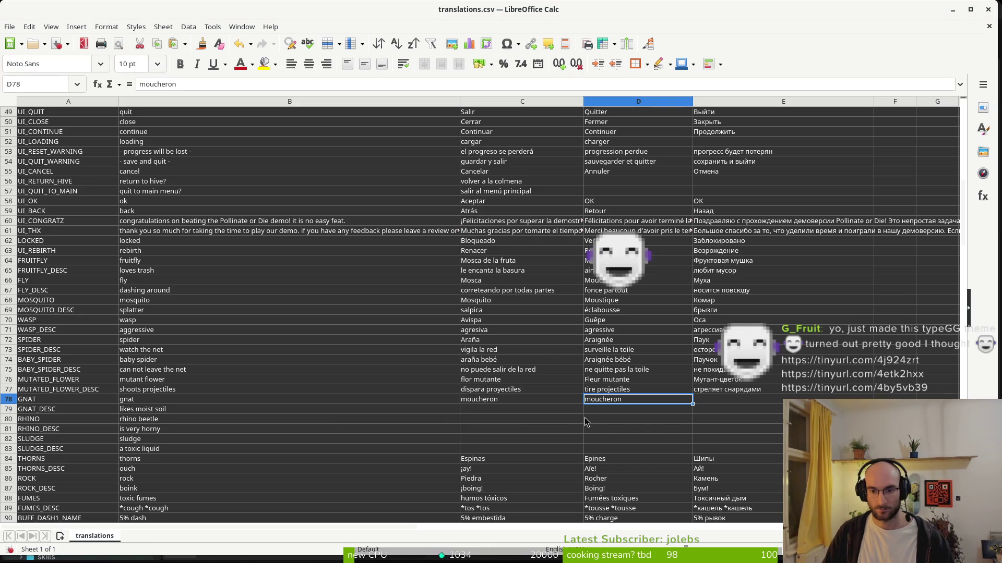
left_click(151, 410)
key("ctrl+c")
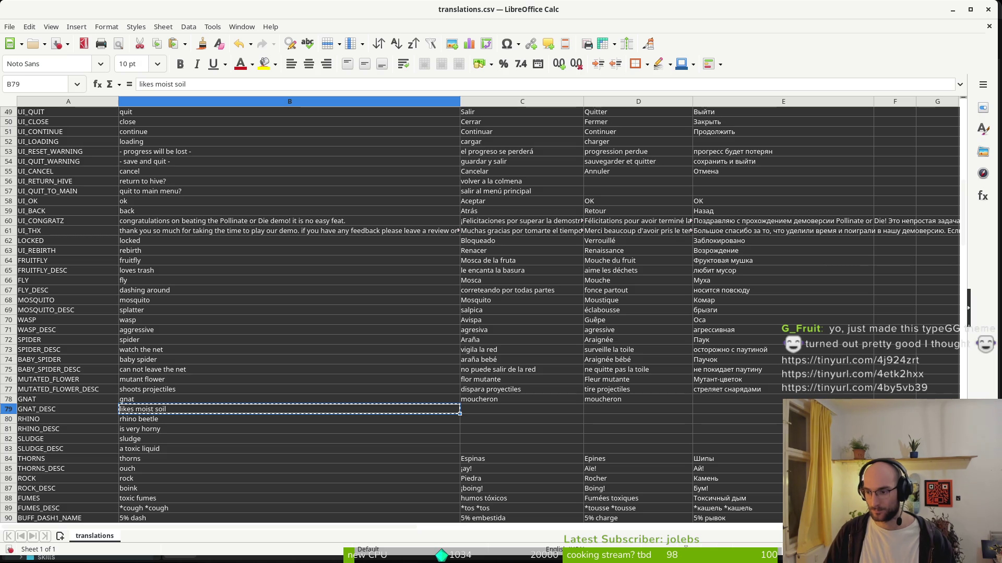
left_click(589, 411)
key("ctrl+v")
Restore B80 to 'rhino beetle' and paste its French name into D80
left_click(163, 422)
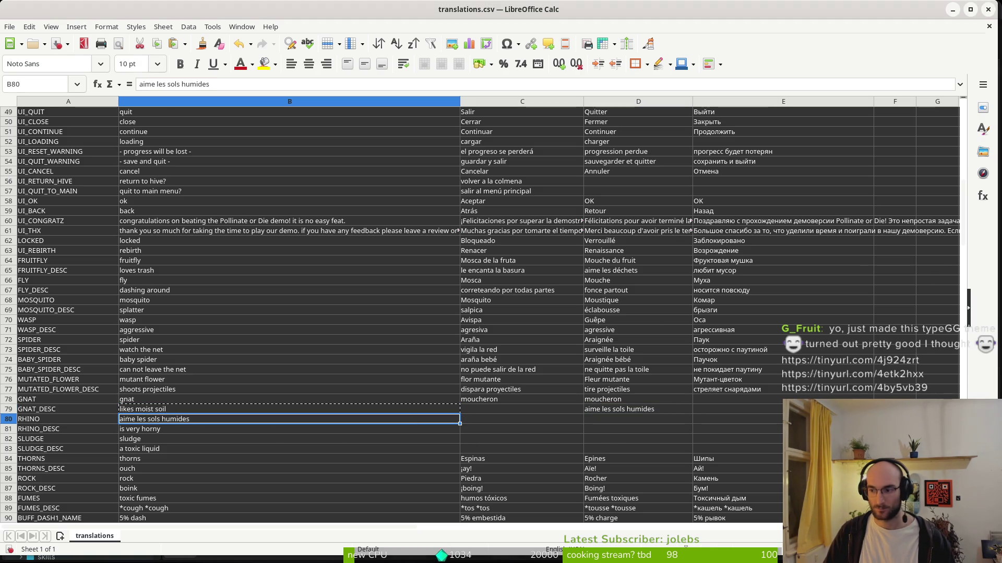
key("ctrl+v")
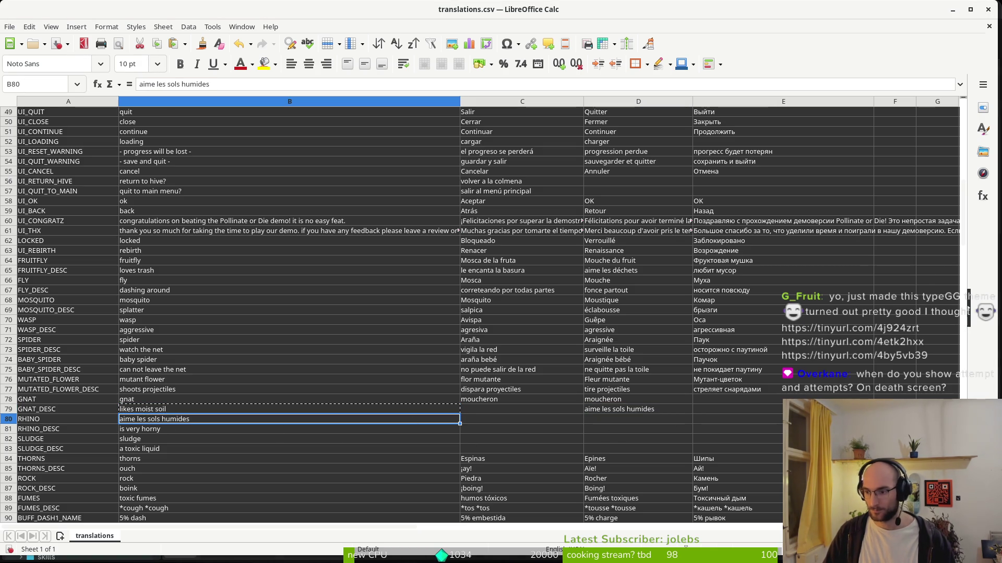
left_click(134, 411)
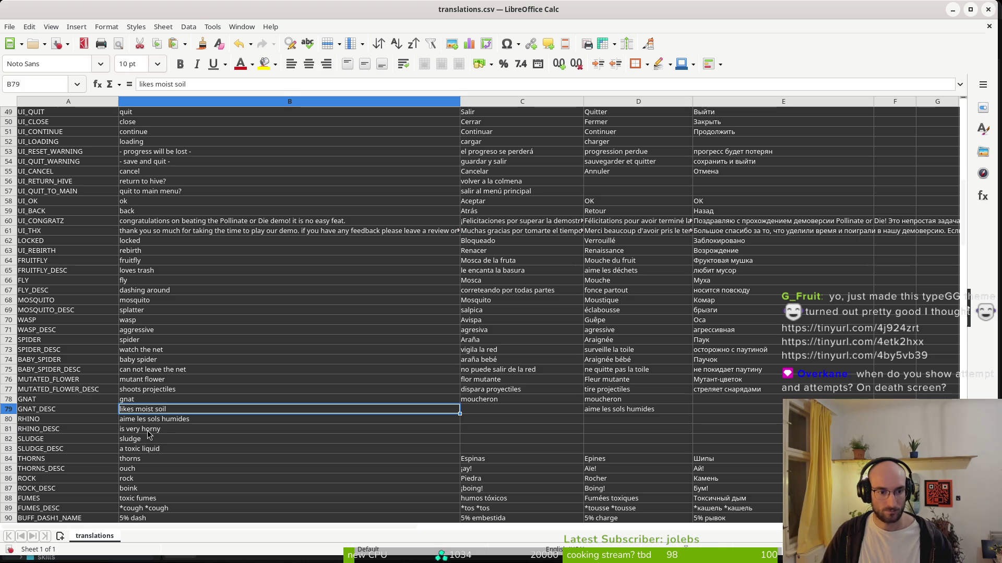
key("ctrl+c")
left_click(166, 424)
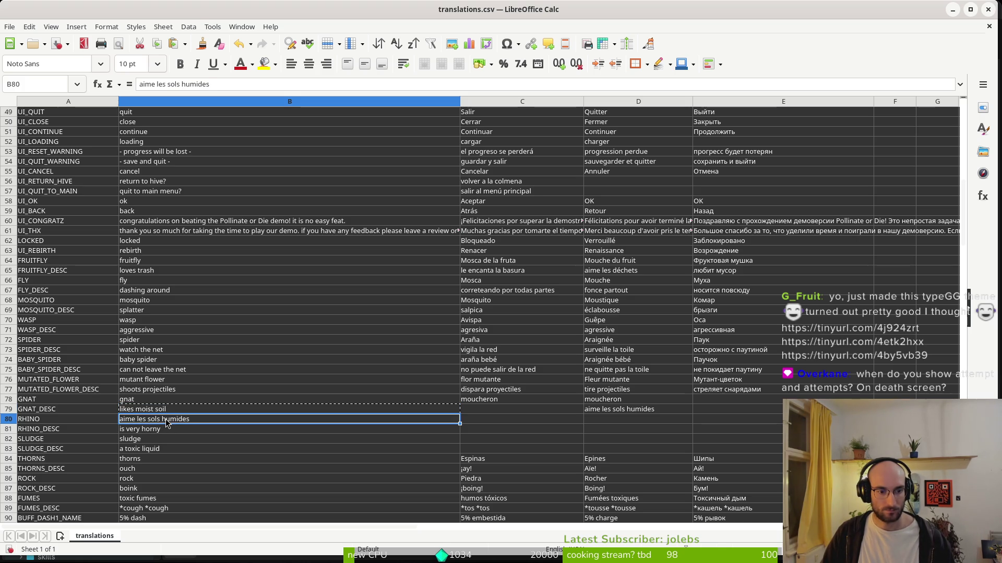
type("rhino beetle")
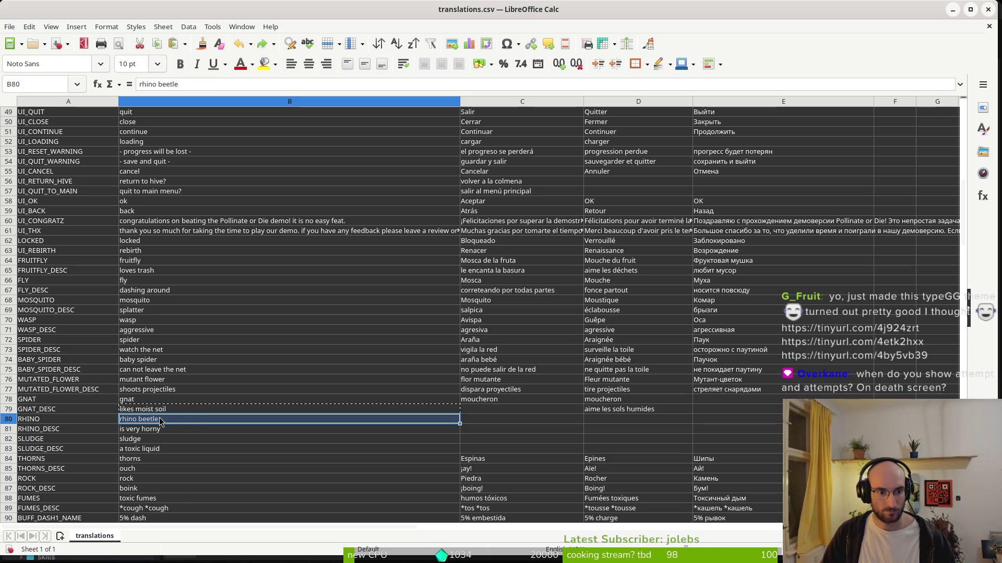
key("ctrl+c")
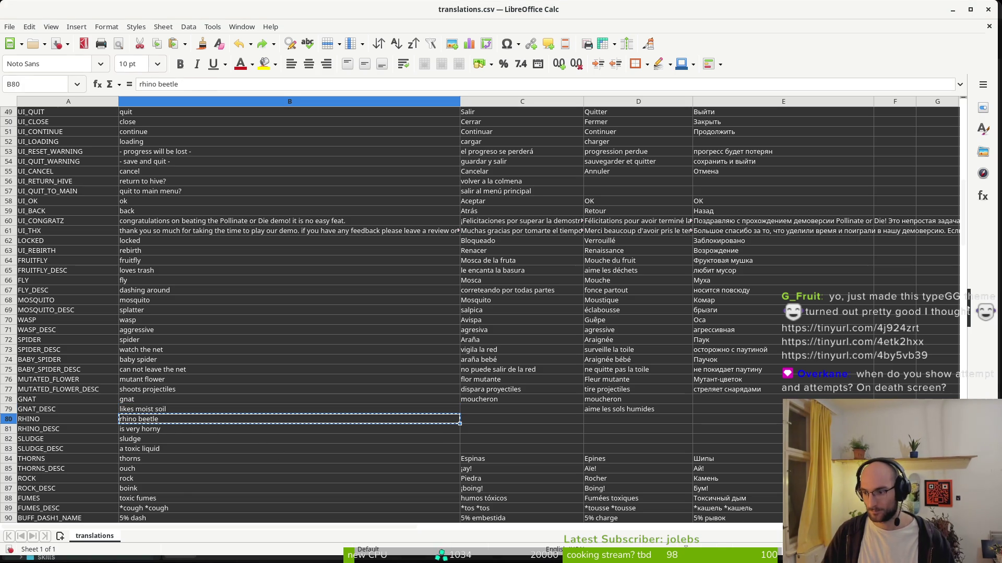
left_click(595, 419)
key("ctrl+v")
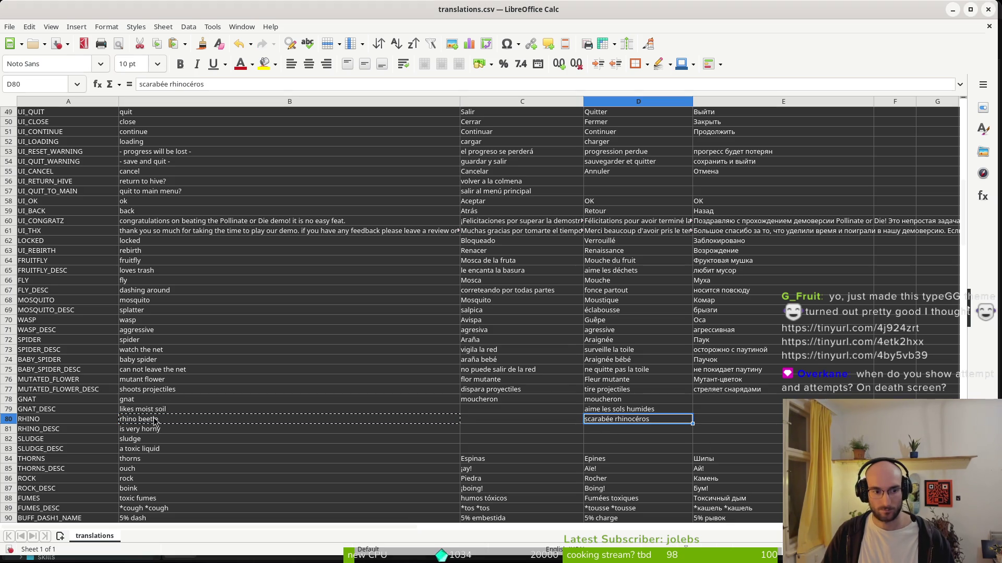
Paste the French rhino description and enter 'boue' as the French for sludge
left_click(146, 429)
key("ctrl+c")
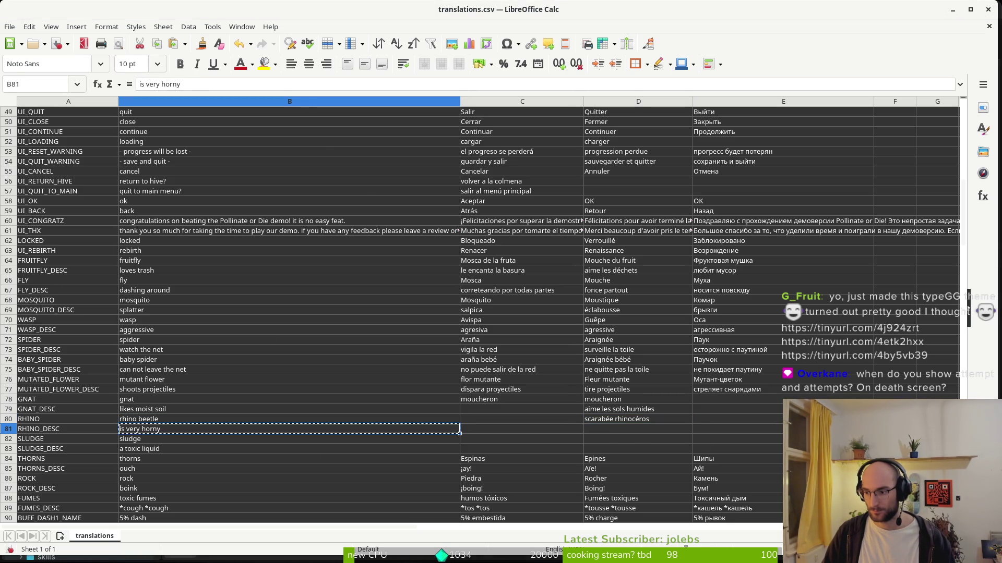
left_click(589, 431)
key("ctrl+v")
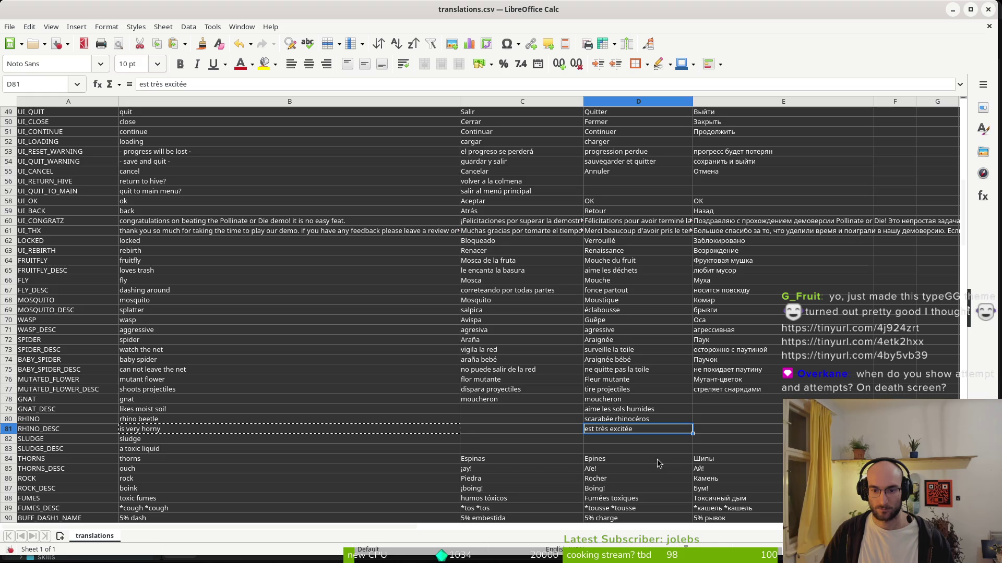
left_click(164, 440)
key("ctrl+c")
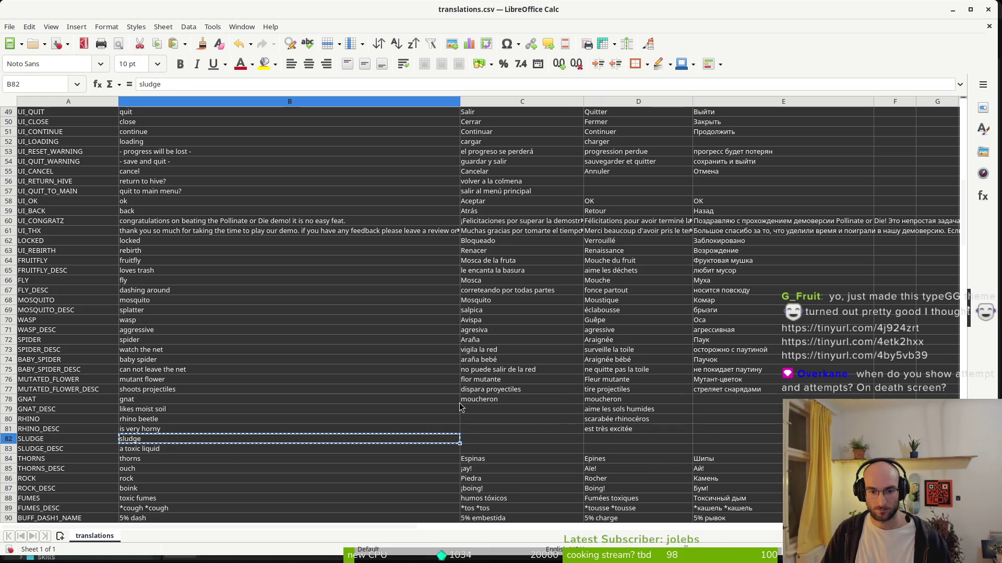
left_click(468, 441)
left_click(606, 440)
type("boue")
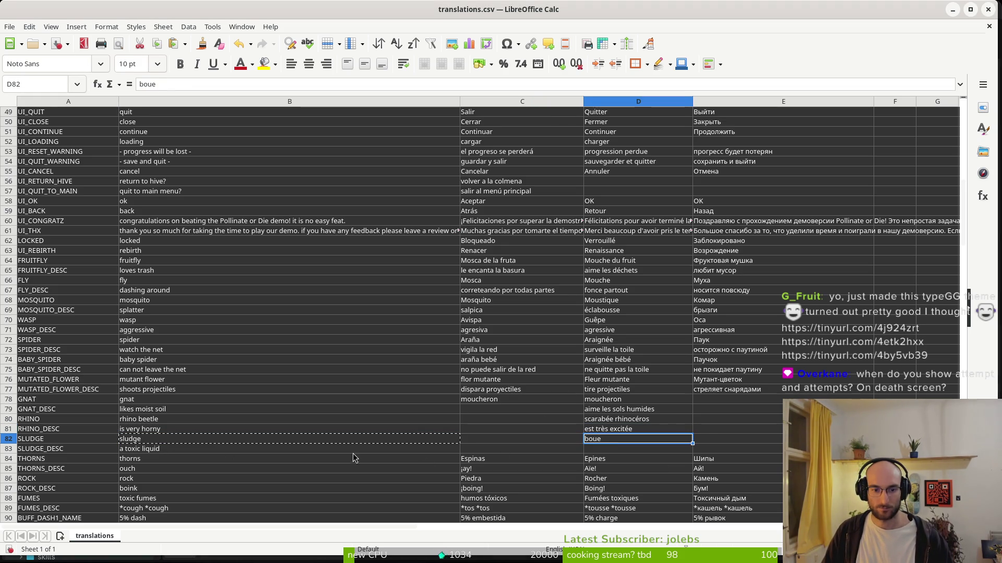
Enter 'un liquide toxique' in D83 and 'un liquido toxico' in C83
left_click(284, 452)
key("ctrl+c")
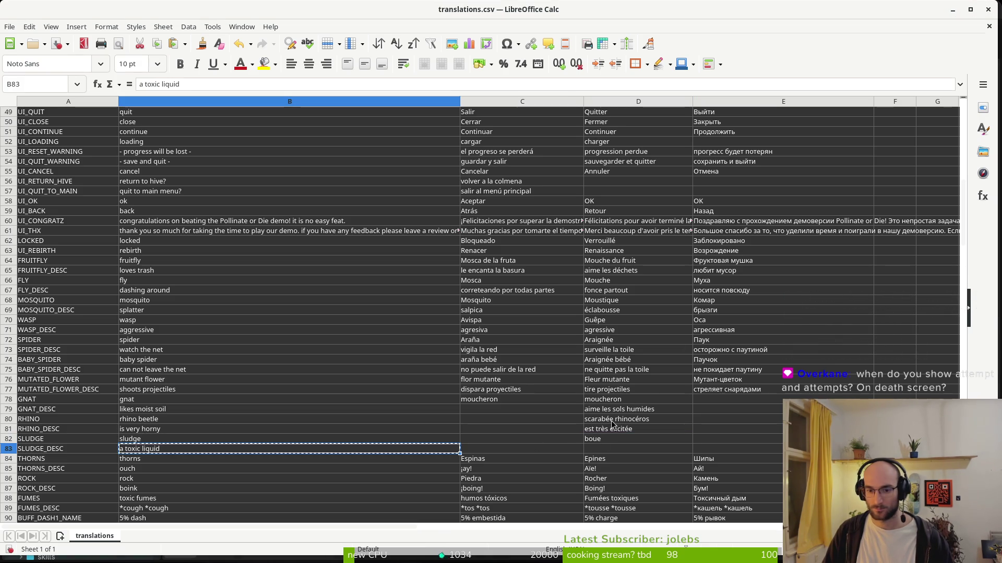
left_click(595, 451)
type("un liquide toxique")
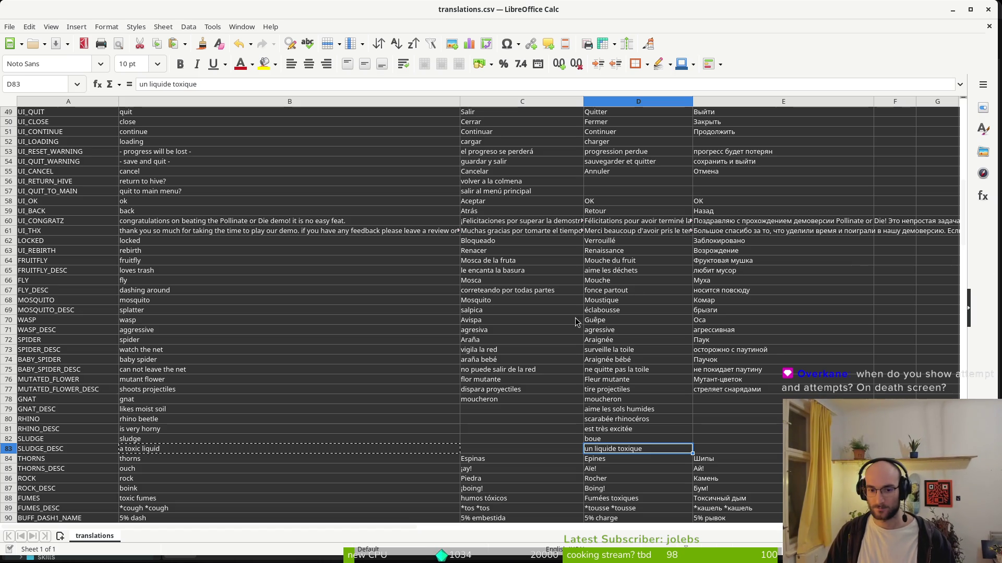
left_click(530, 448)
type("un liquido toxico")
left_click(254, 440)
key("ctrl+c")
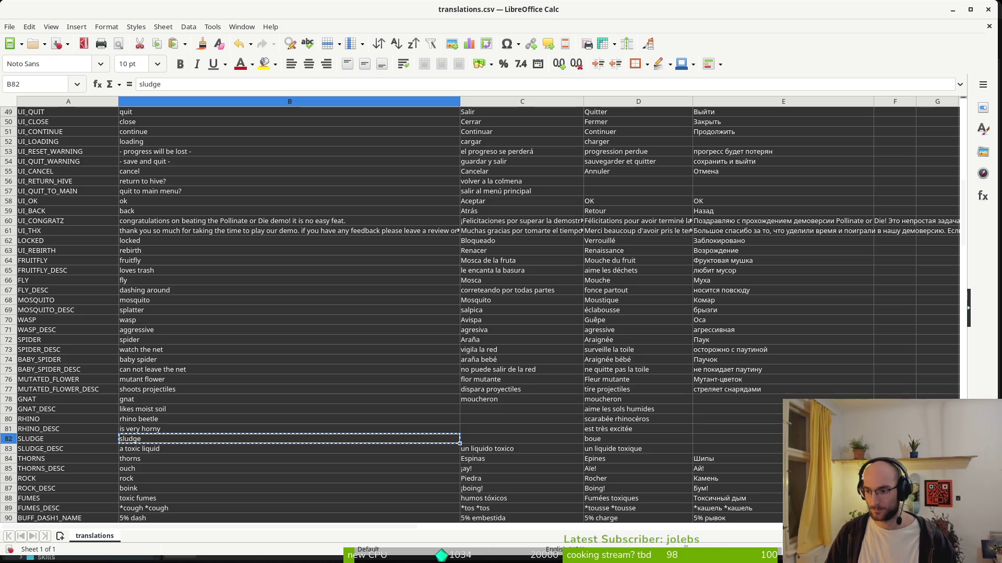
Enter 'lodo' in C82, glance at the leaderboard image in Brave, then close it
left_click(475, 441)
type("lodo")
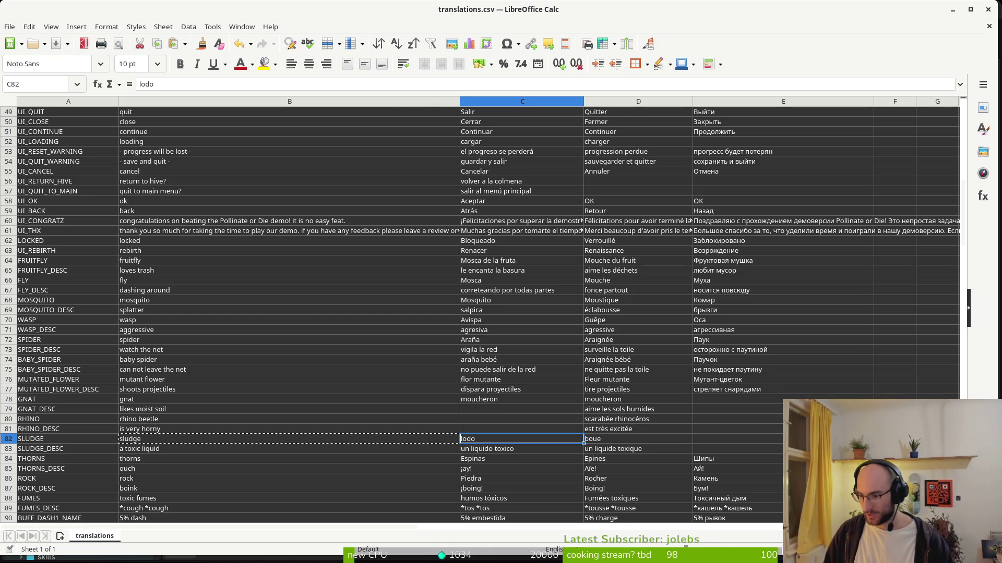
key("alt+Tab")
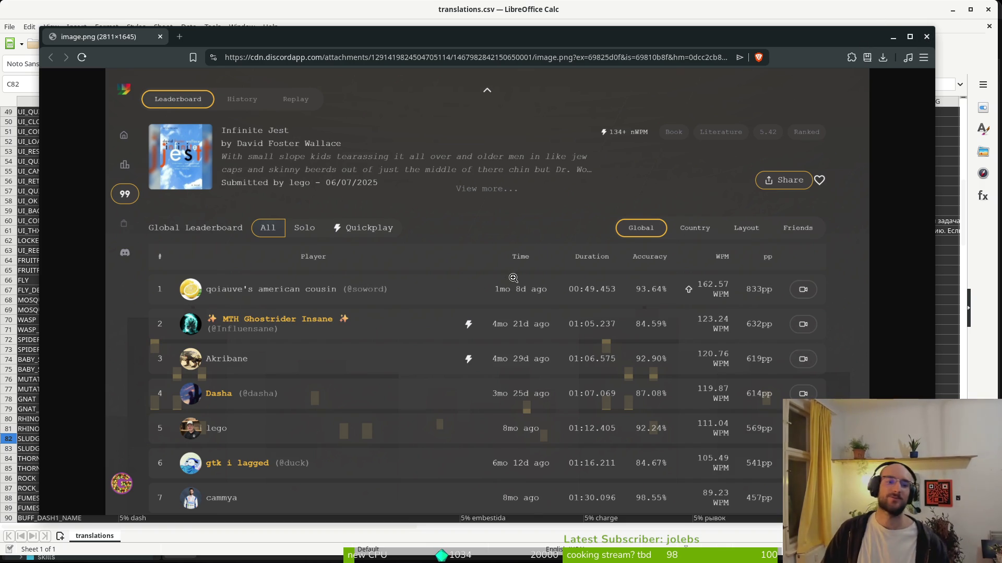
left_click(927, 36)
left_click(477, 430)
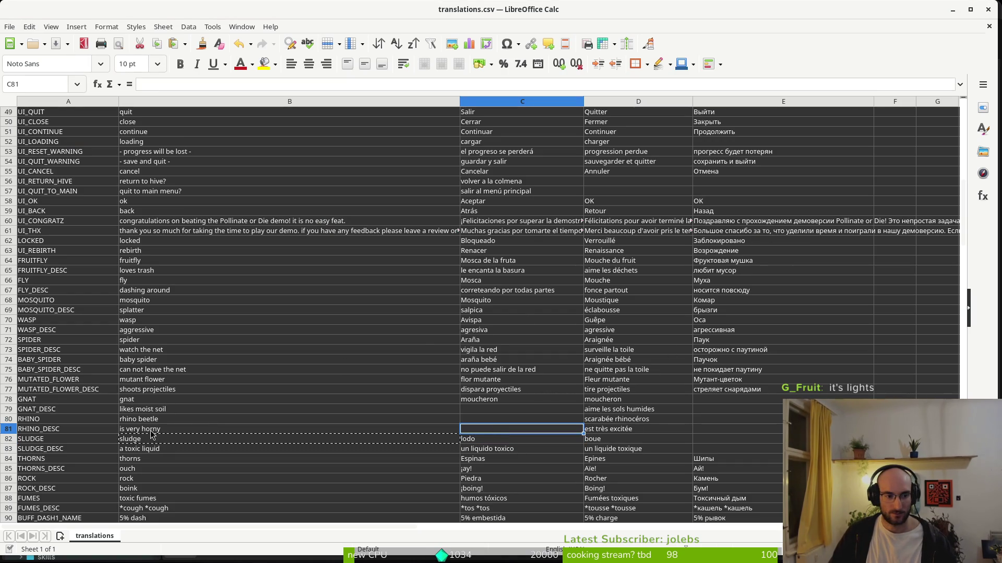
Enter 'esta muy cachonda' as the Spanish rhino description in C81
left_click(142, 432)
key("ctrl+c")
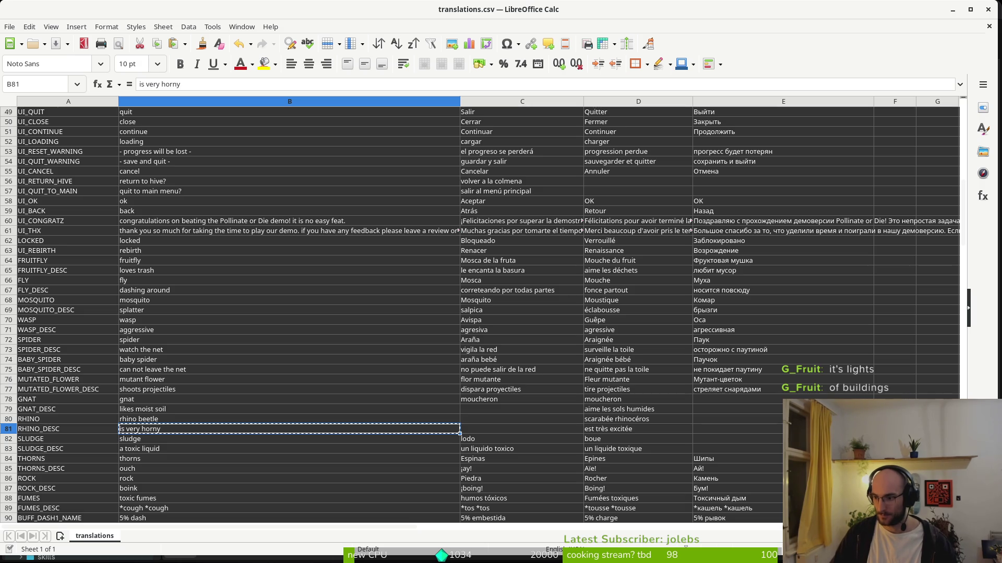
left_click(479, 429)
type("esta muy cachonda")
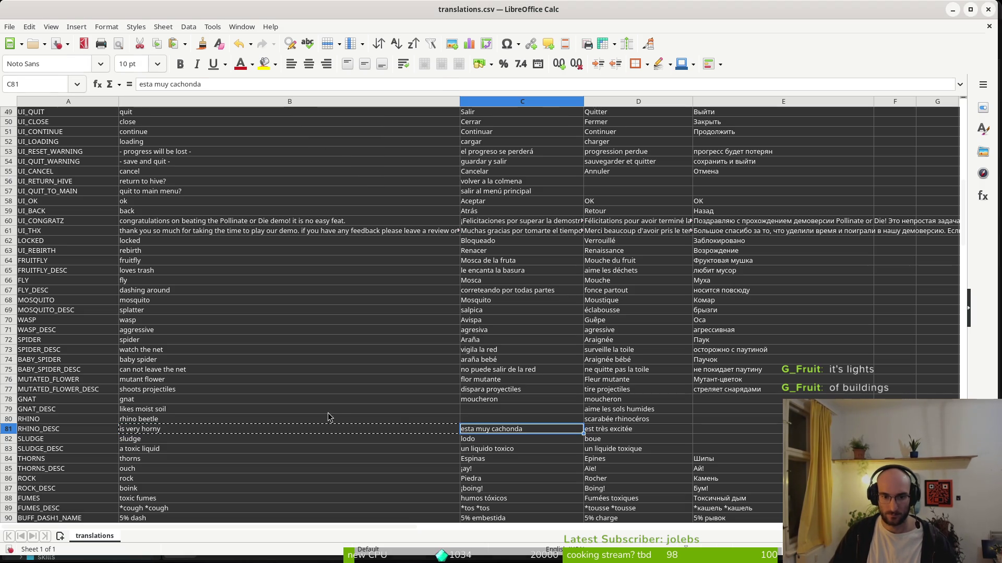
Paste 'escarabajo rinoceronte' as the Spanish rhino beetle name in C80
left_click(313, 412)
left_click(313, 418)
key("ctrl+c")
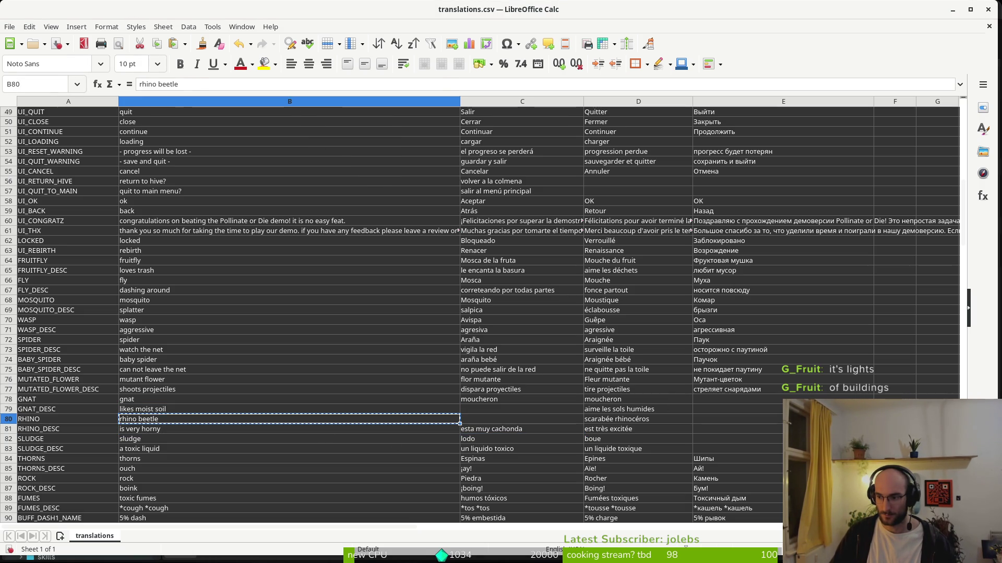
left_click(477, 420)
key("ctrl+v")
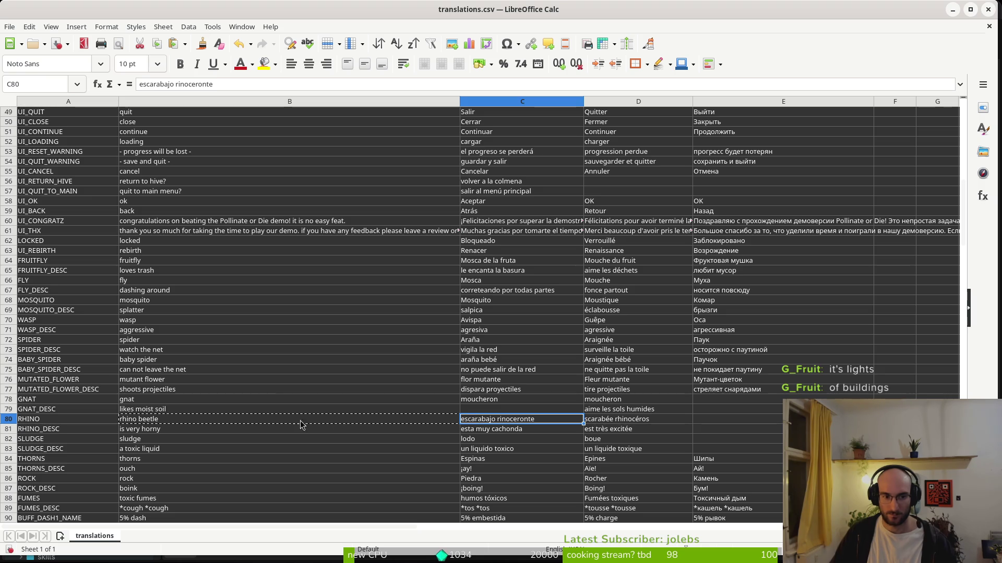
Paste 'le gusta el suelo húmedo' as the Spanish gnat description in C79
left_click(164, 410)
key("ctrl+c")
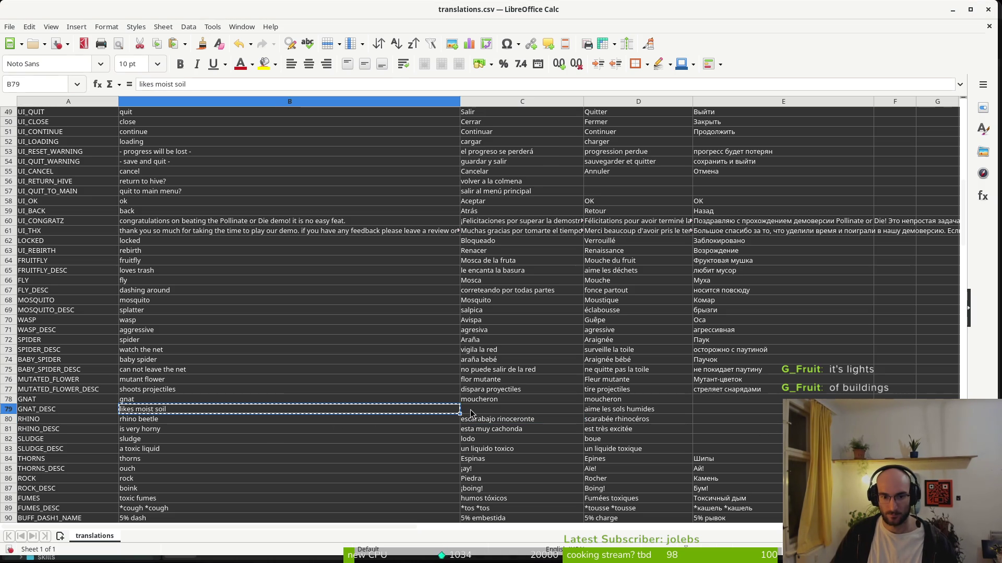
left_click(470, 409)
key("ctrl+v")
left_click(340, 391)
left_click(347, 404)
key("ctrl+c")
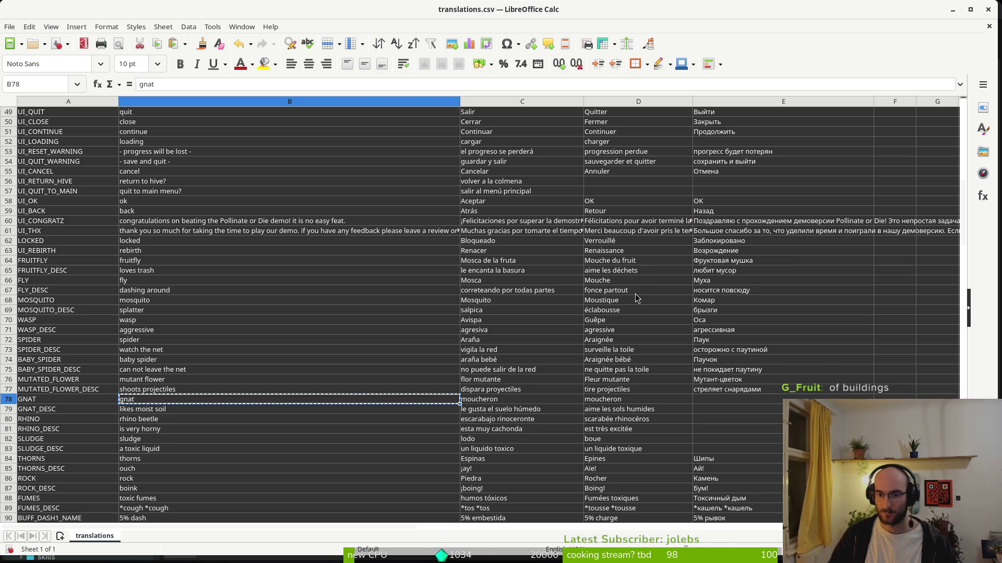
Replace the Spanish gnat name in C78 with 'el jején' and save
left_click(482, 401)
key("ctrl+v")
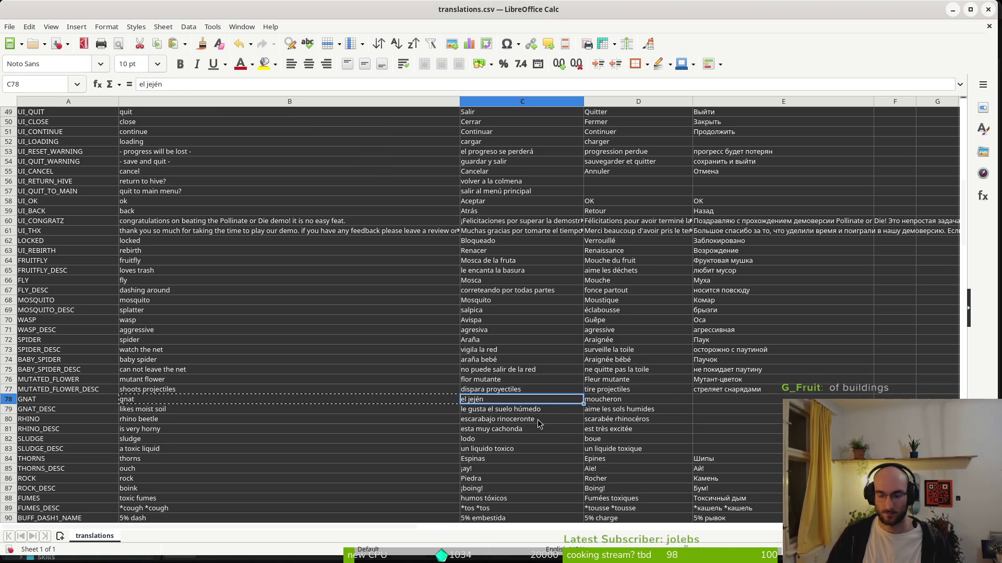
left_click(481, 412)
key("ctrl+s")
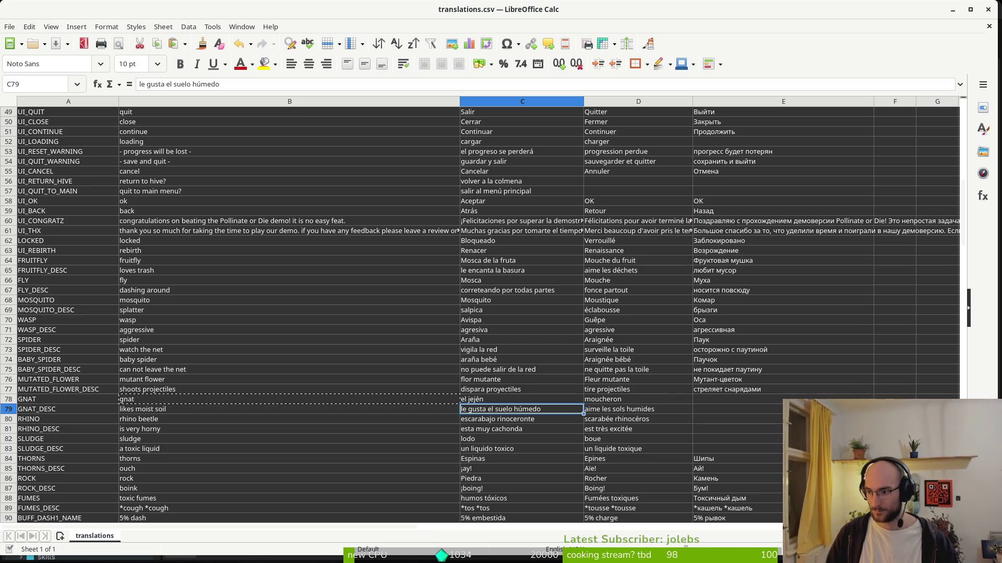
Shorten C78 to 'jején' and enter 'комар' as the Russian GNAT name in E78
left_click(470, 400)
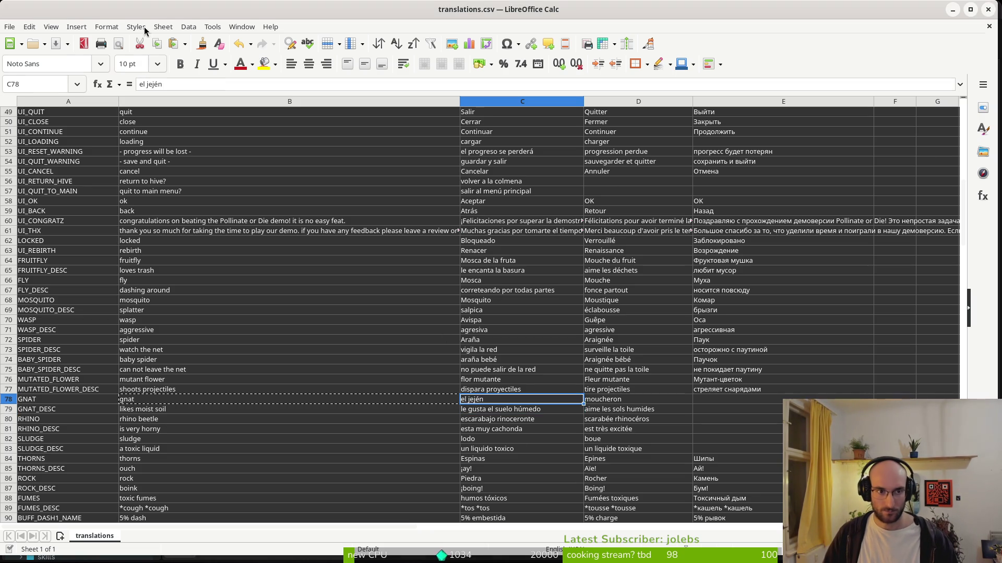
left_click(139, 84)
key("Delete")
key("Delete")
key("Delete")
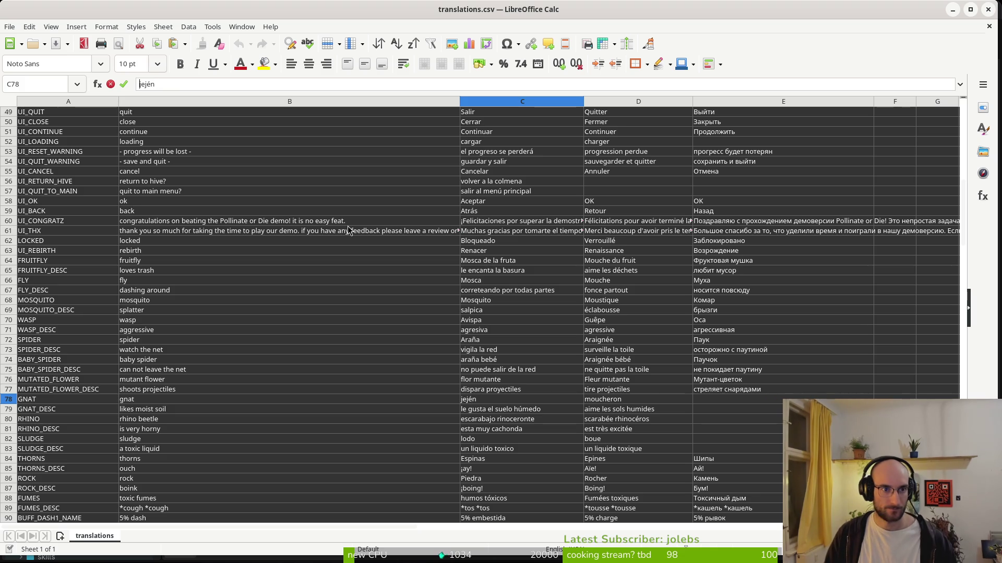
key("Return")
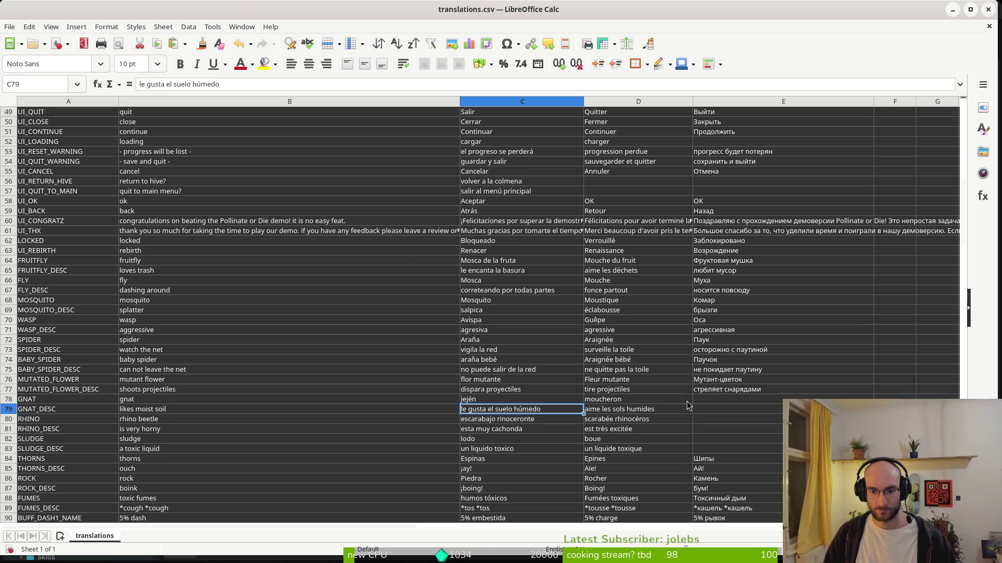
left_click(705, 401)
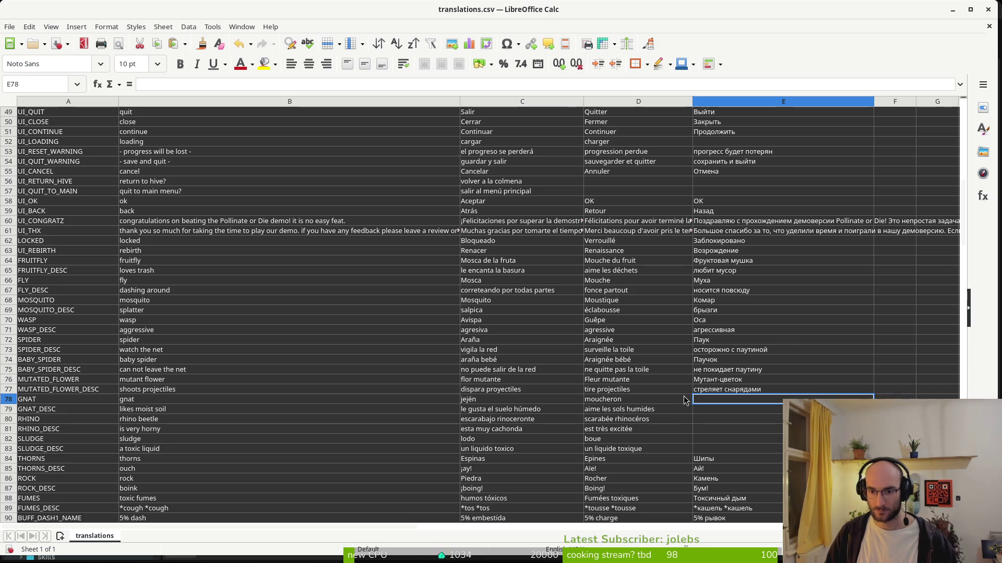
type("комар")
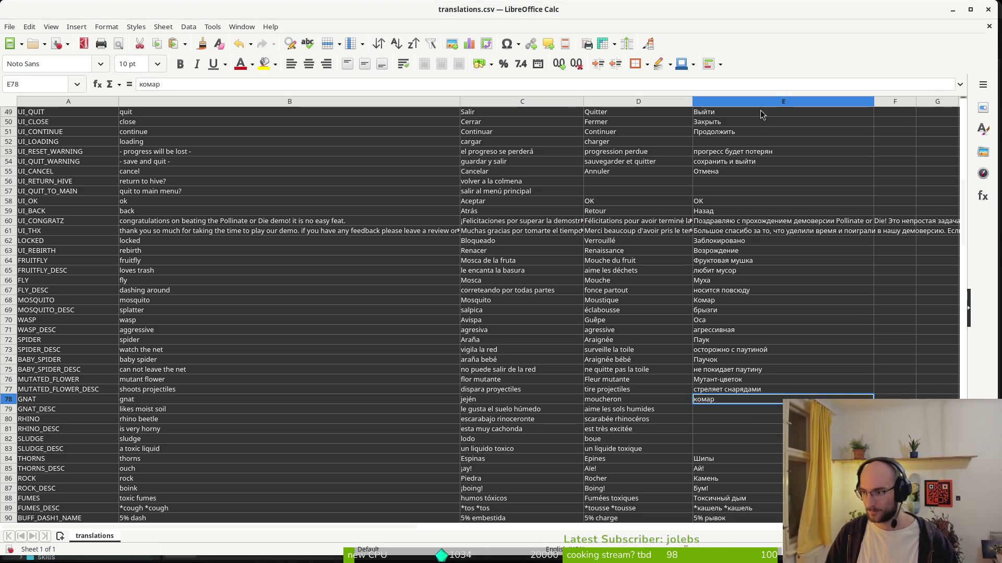
key("alt+Tab")
left_click_drag(222, 23, 316, 30)
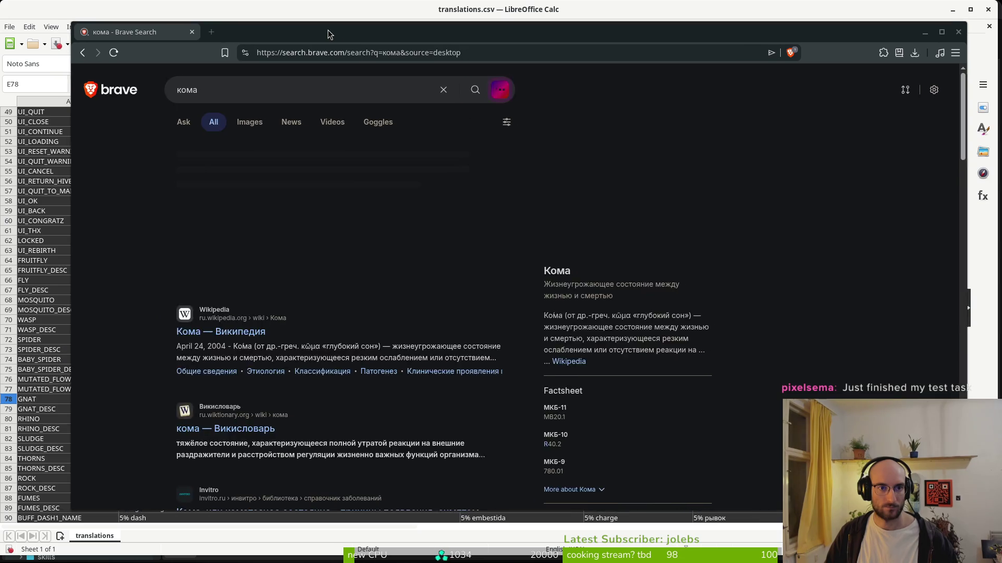
Run Brave image searches for 'мошка' and then 'комар' to compare the insects
left_click(238, 121)
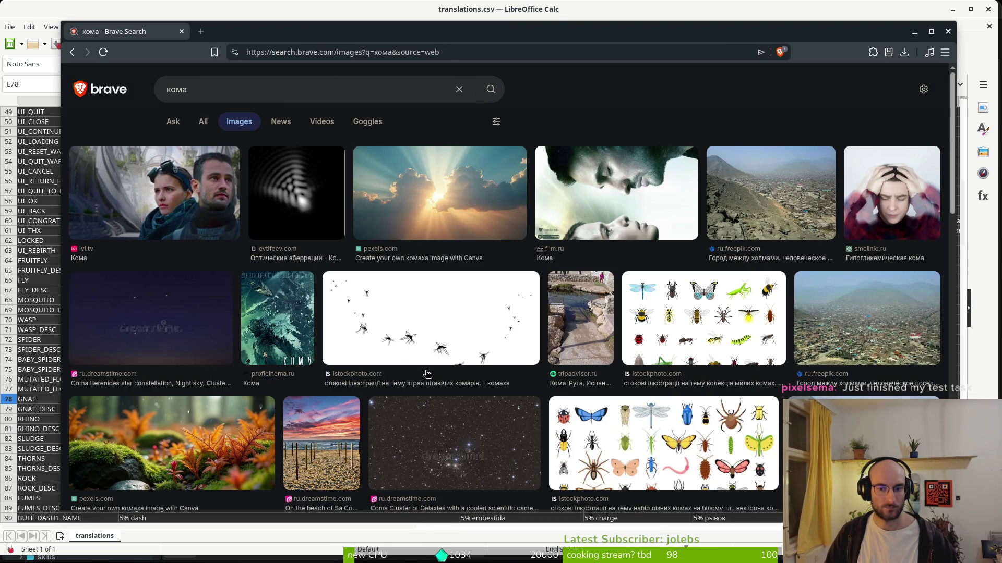
left_click(217, 89)
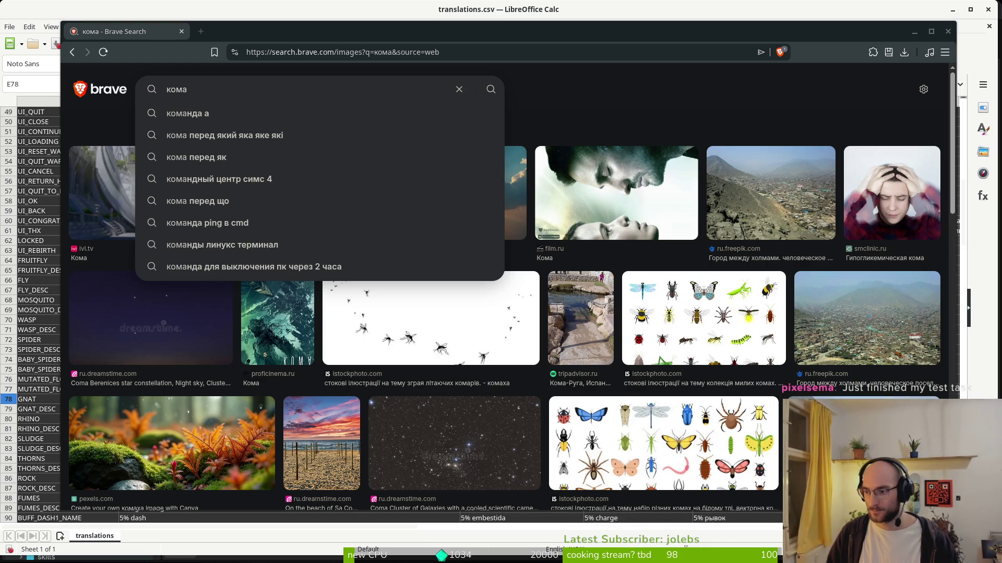
double_click(233, 93)
type("мошка")
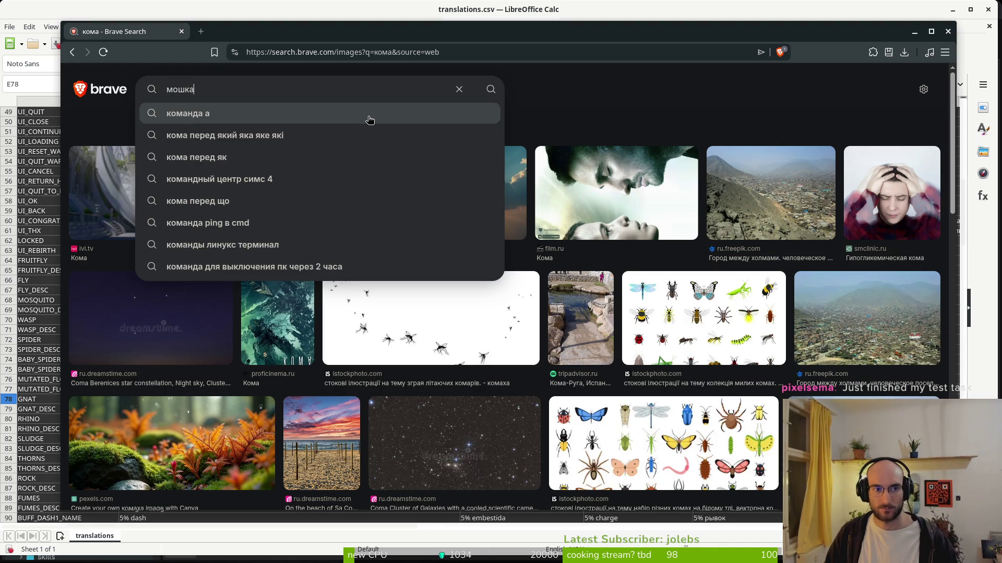
key("Return")
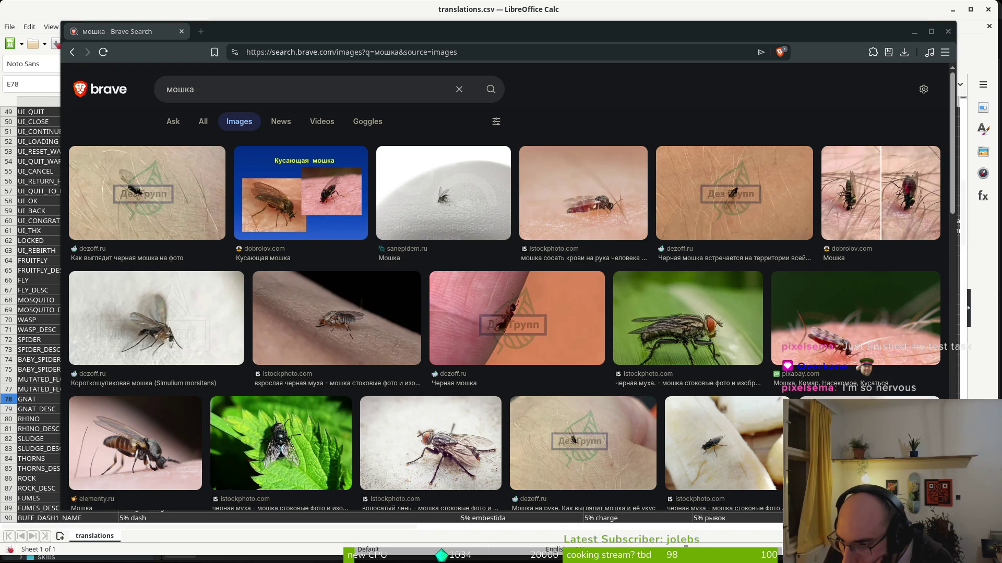
left_click(242, 89)
type("комар")
left_click(380, 115)
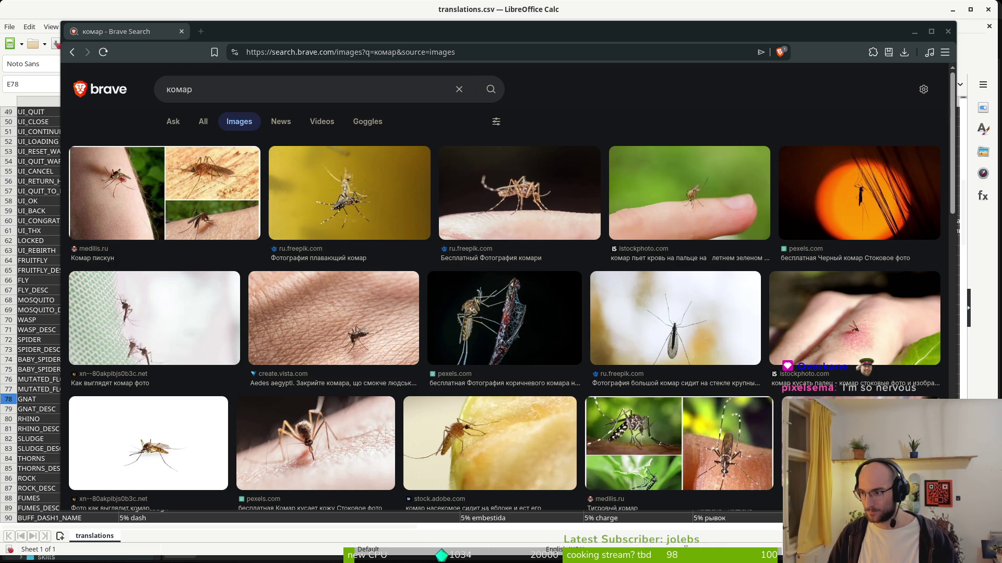
double_click(260, 89)
Search for 'gnat' and open the Gnat insect article via Wikipedia's 'gnat insect' search
type("gnat")
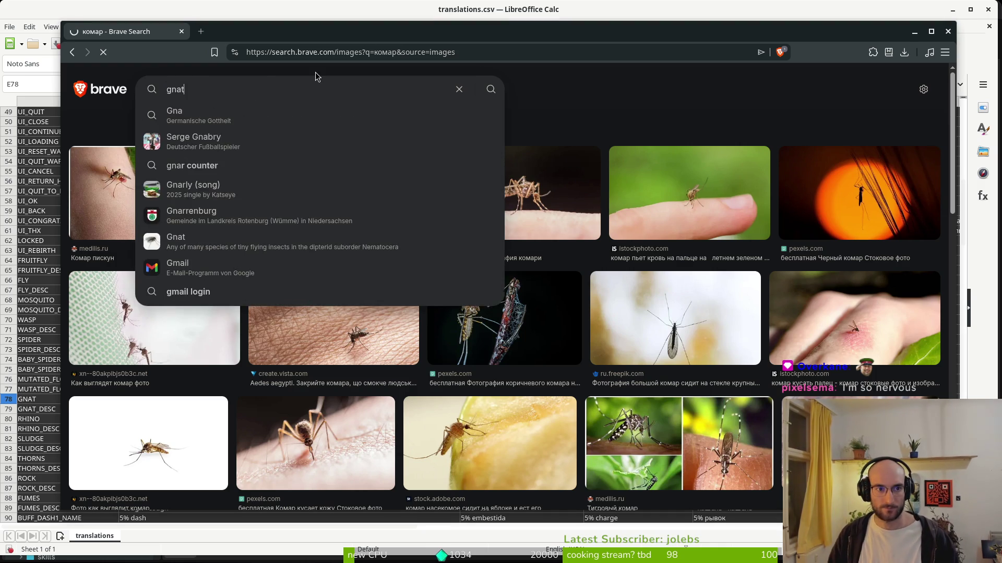
key("Return")
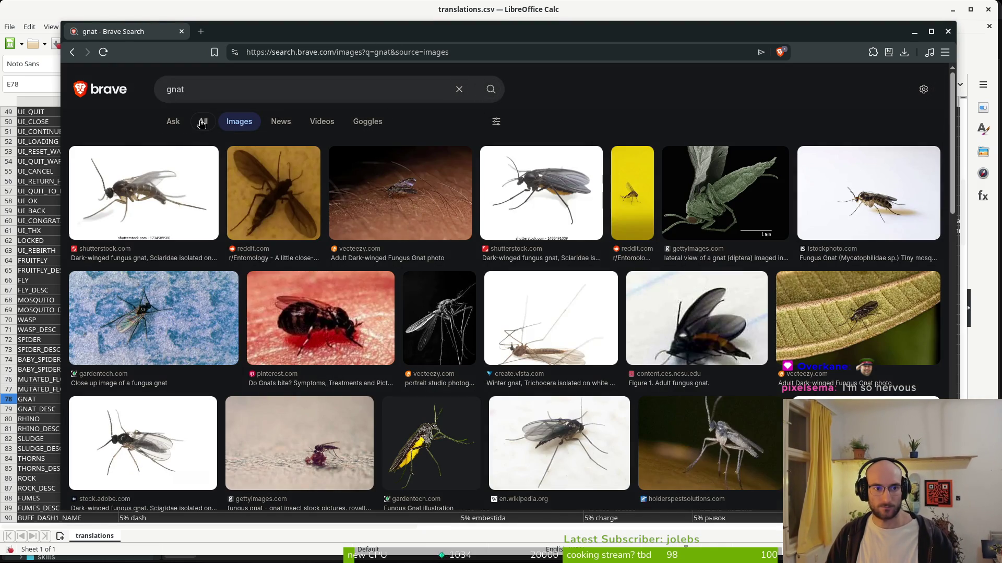
left_click(202, 122)
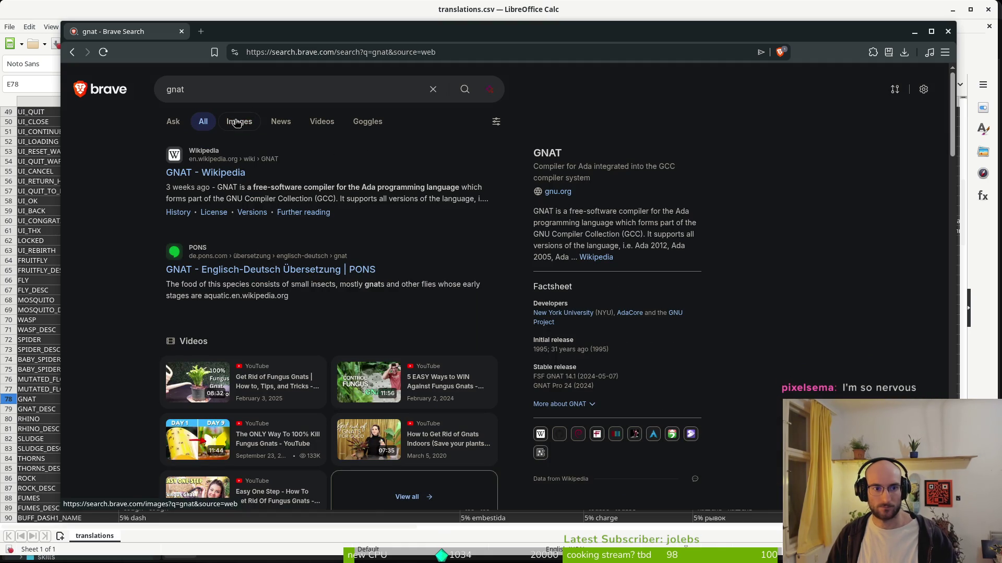
left_click(211, 173)
left_click(322, 79)
type("gnat inse")
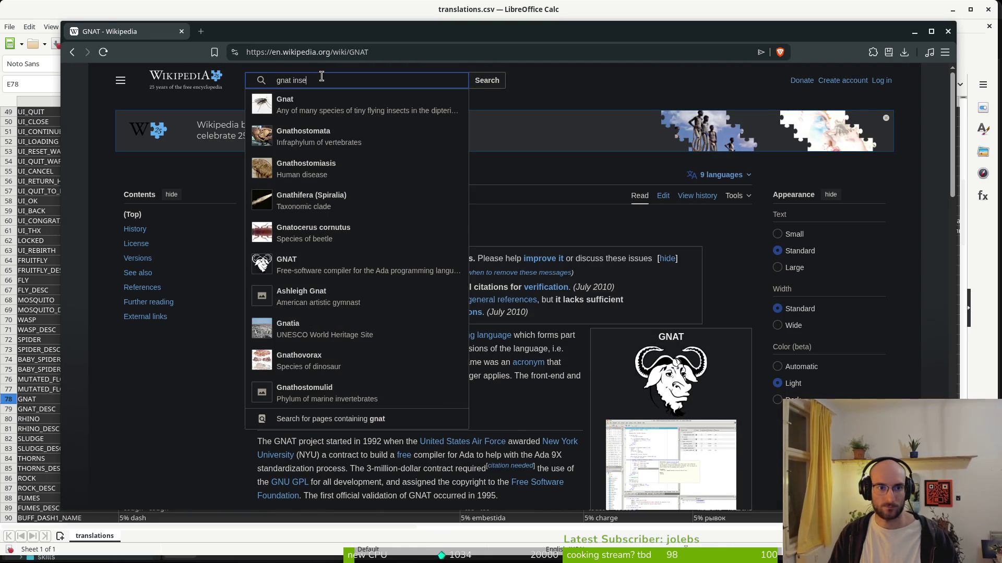
type("ct")
key("Return")
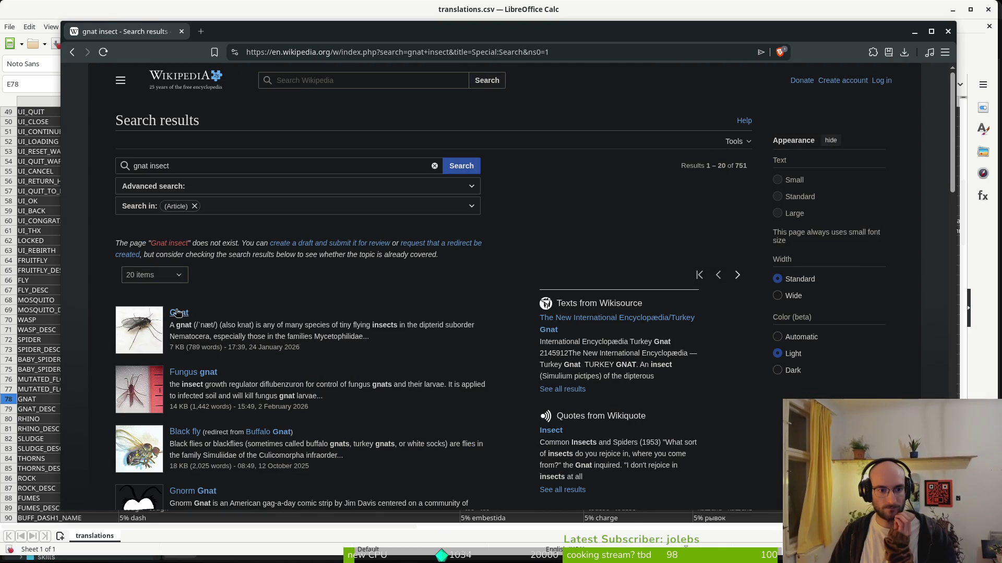
left_click(178, 312)
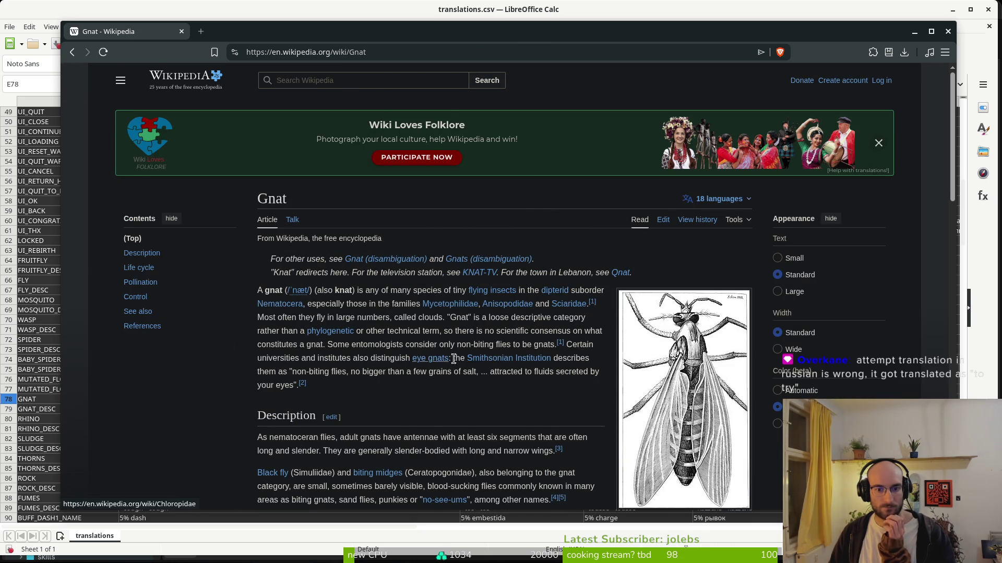
Skim the Gnat article, then go back to the translations spreadsheet
scroll(505, 374, "down", 5)
scroll(487, 351, "up", 5)
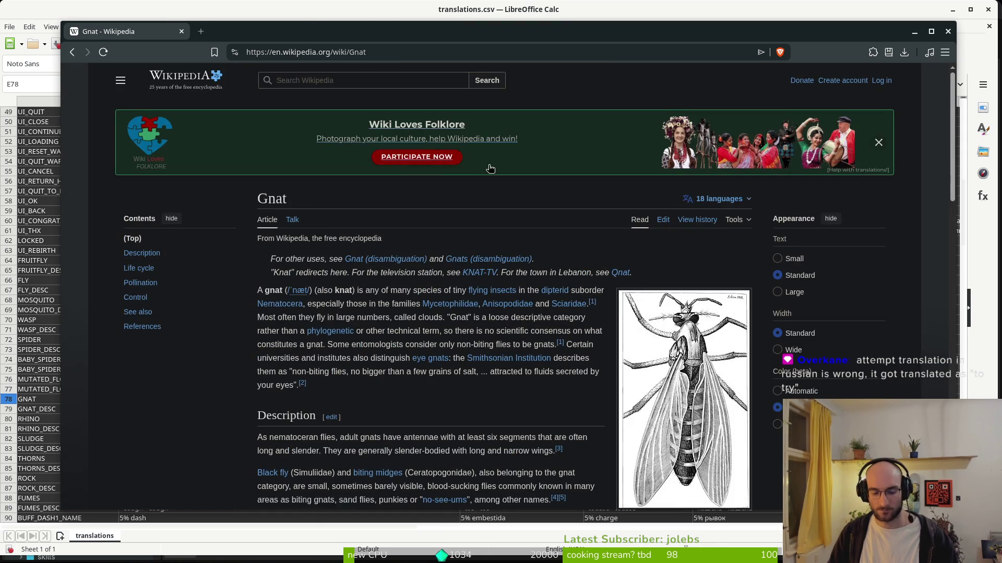
key("ctrl+t")
type("tra")
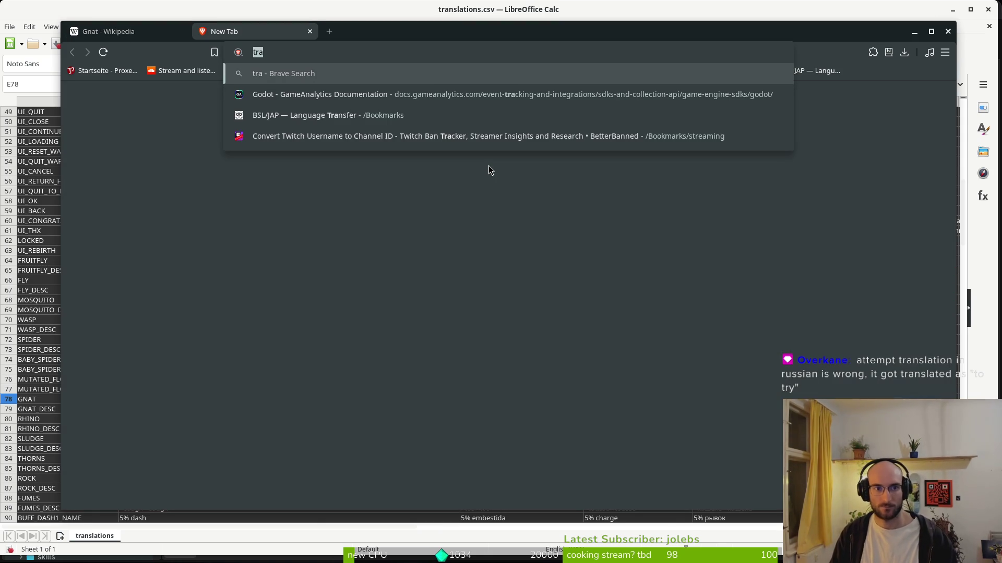
key("ctrl+w")
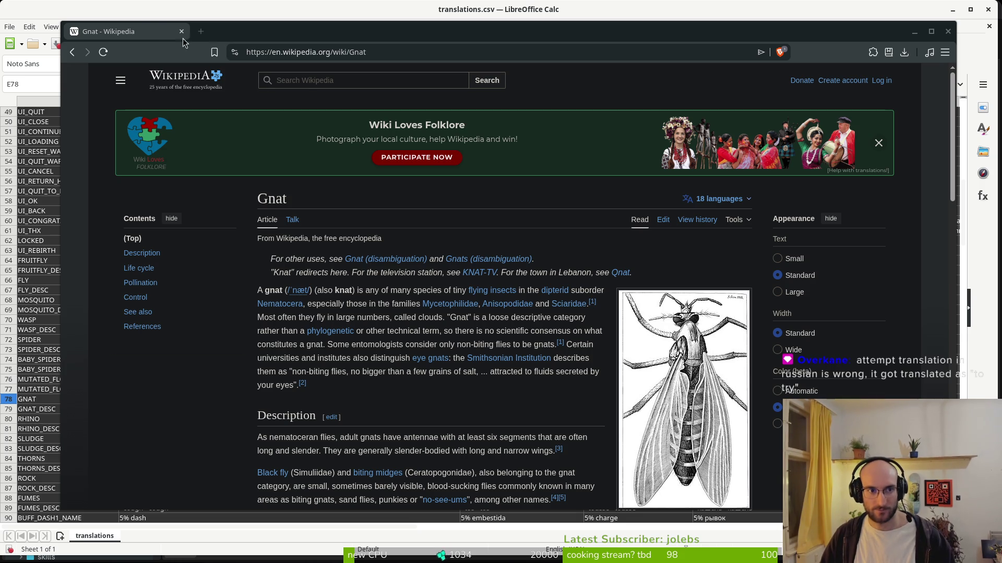
mouse_move(256, 32)
left_mouse_down()
mouse_move(340, 50)
mouse_move(277, 59)
mouse_move(252, 51)
left_mouse_up()
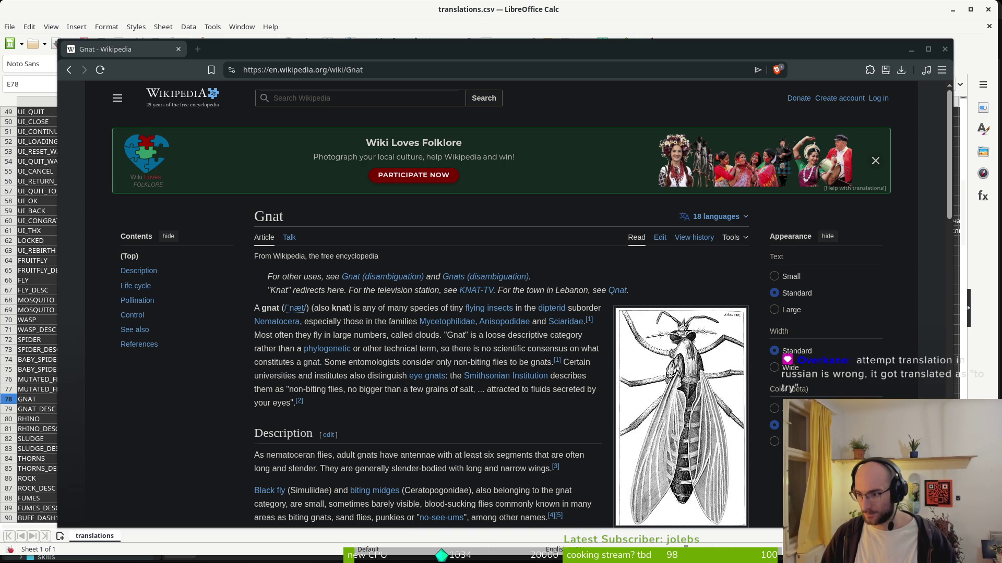
key("alt+Tab")
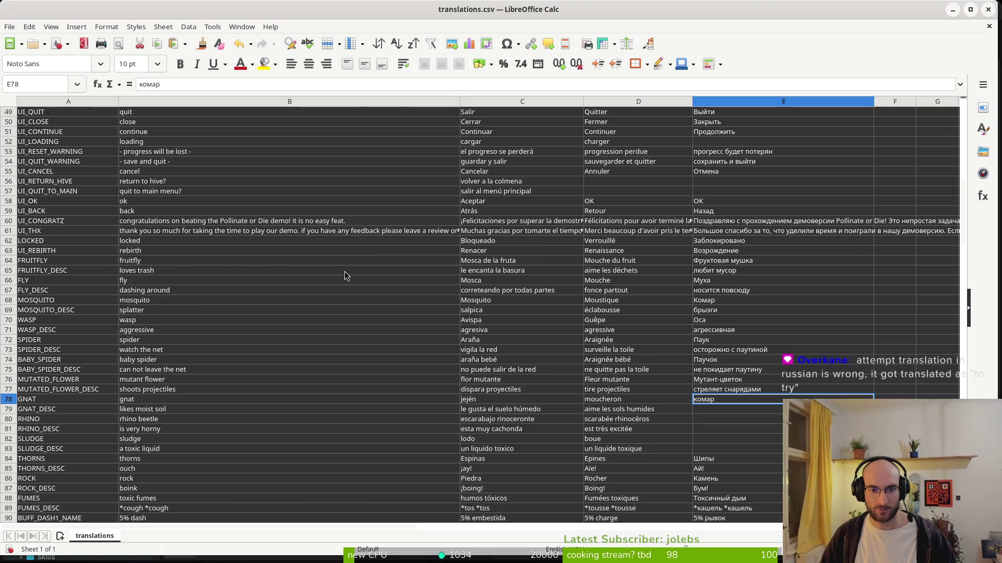
Check the Russian ATTEMPT rows and enter 'загрузить' for UI_LOADING in E52
scroll(67, 392, "up", 16)
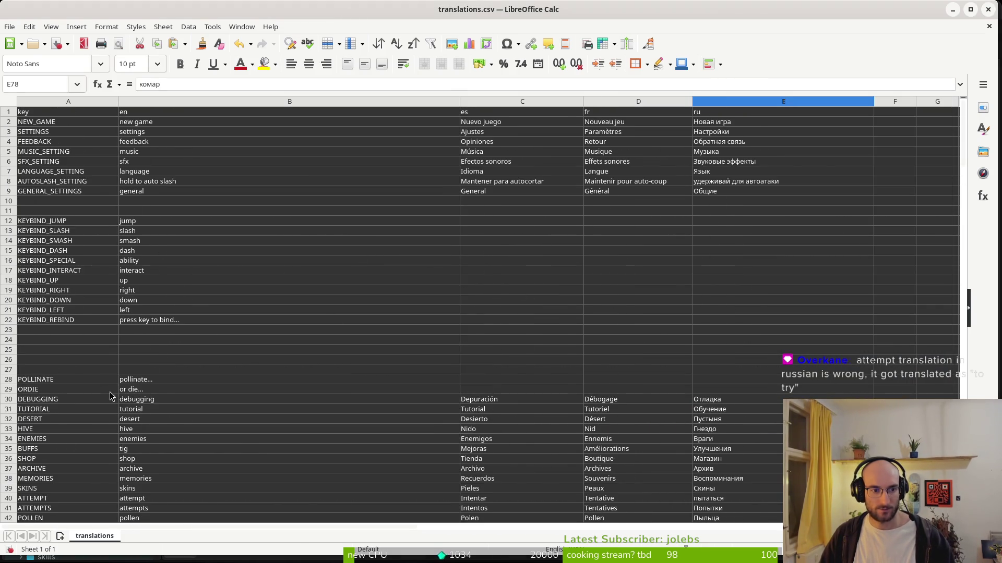
scroll(131, 353, "down", 7)
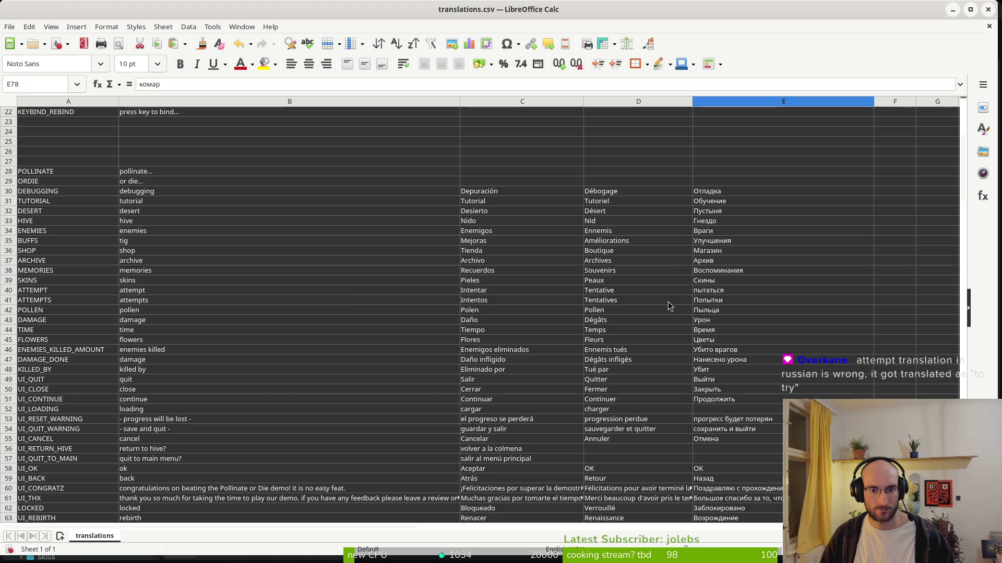
left_click(718, 291)
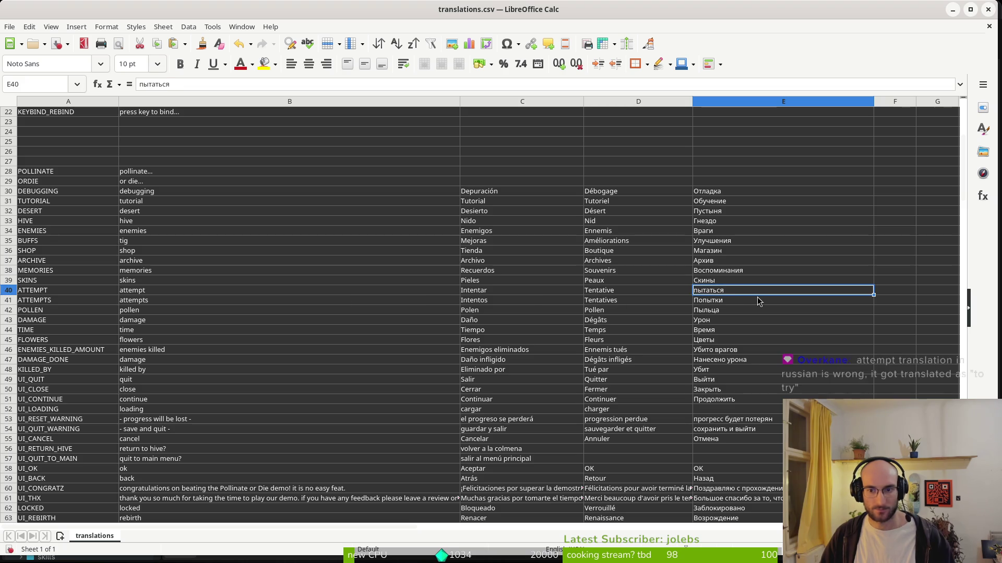
left_click(728, 301)
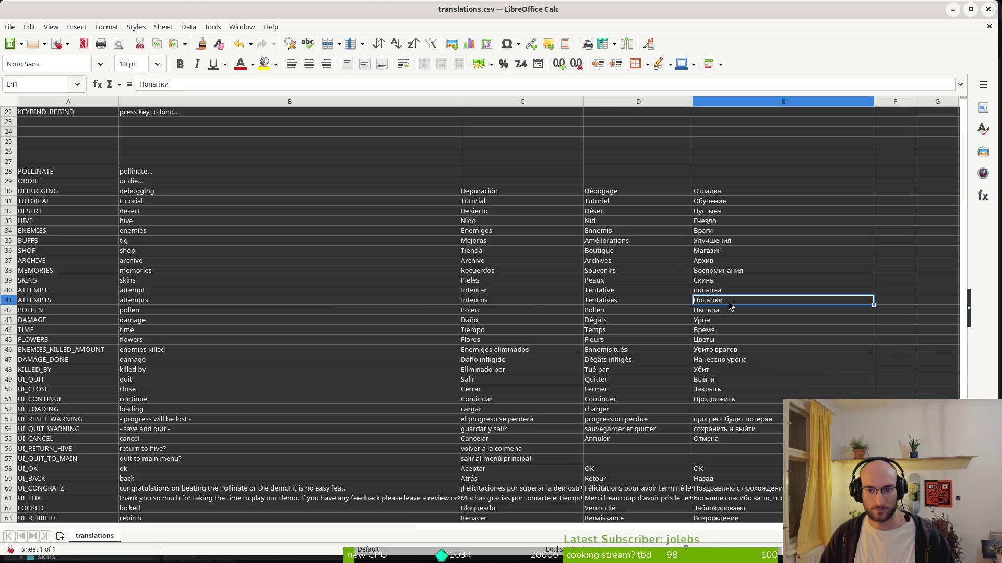
left_click_drag(726, 296, 728, 300)
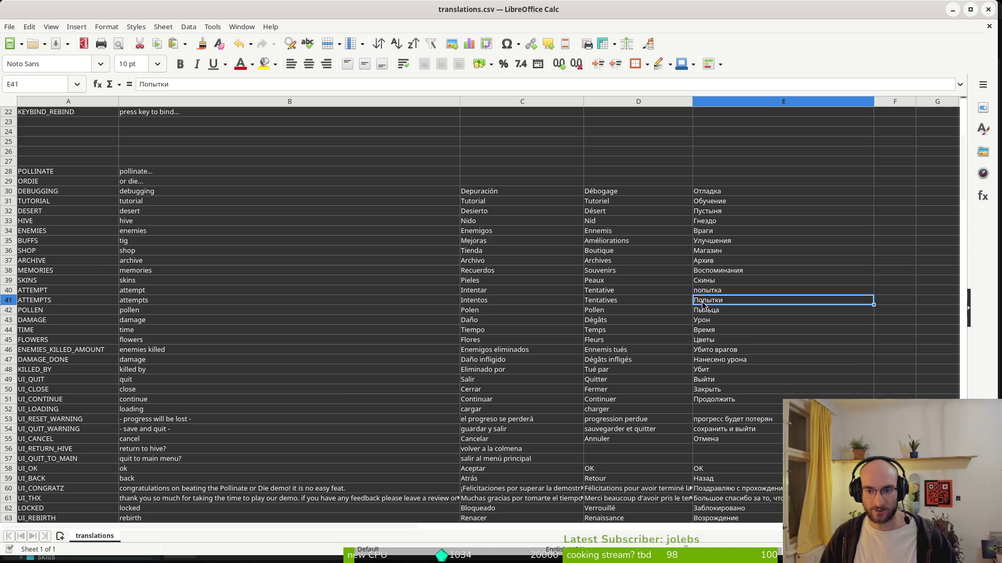
scroll(740, 334, "down", 3)
left_click(714, 322)
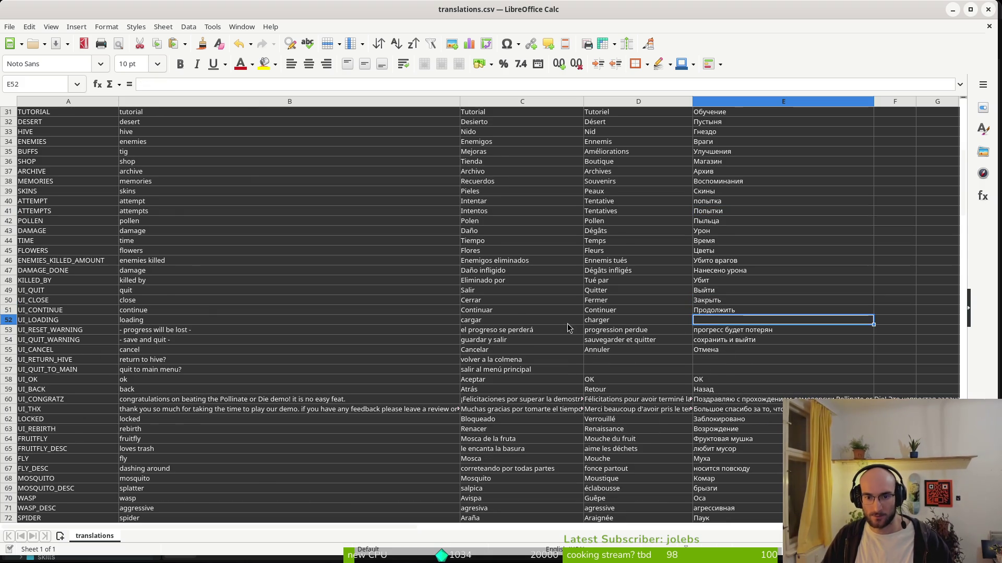
left_click(169, 322)
key("ctrl+c")
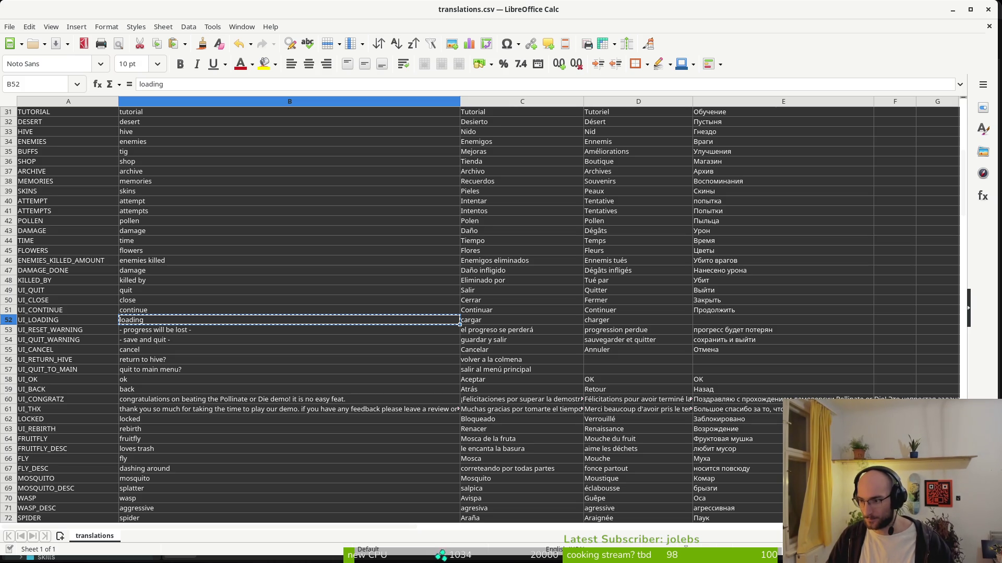
double_click(710, 320)
key("ctrl+v")
Copy the English 'return to hive?' text and select 'deep wound' in SKILL_CRIT_NAME
left_click(724, 362)
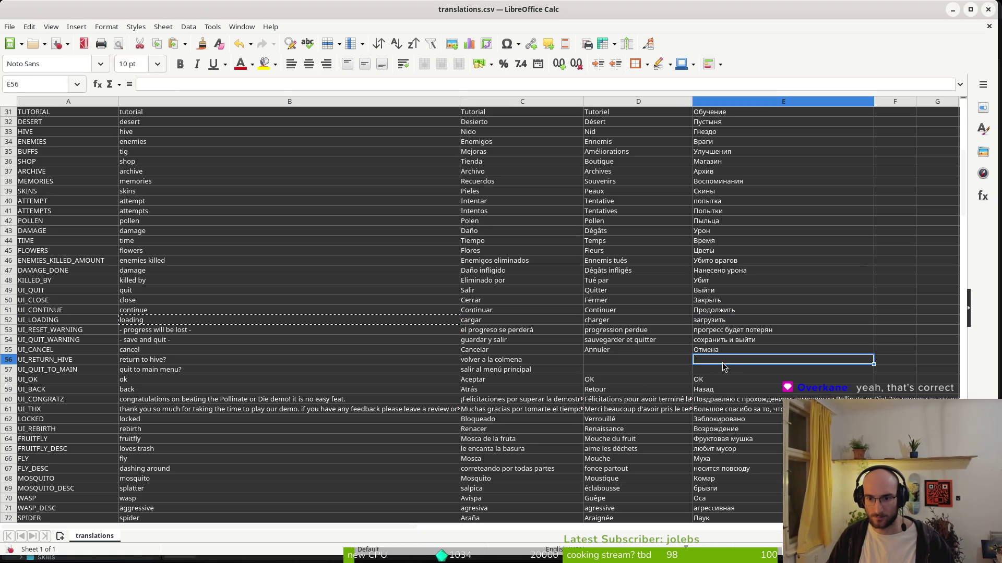
left_click(171, 360)
key("ctrl+c")
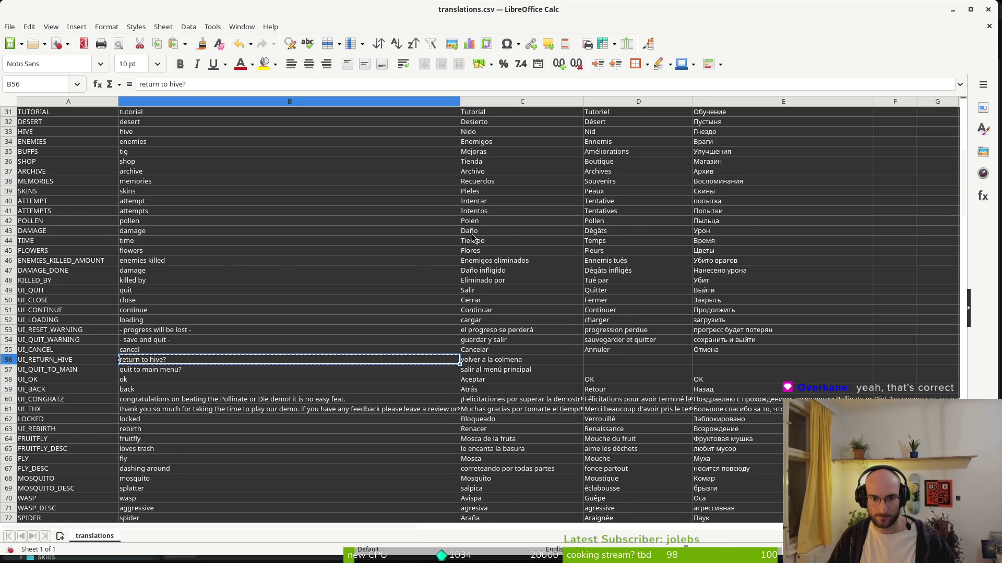
scroll(513, 341, "down", 20)
scroll(514, 342, "down", 7)
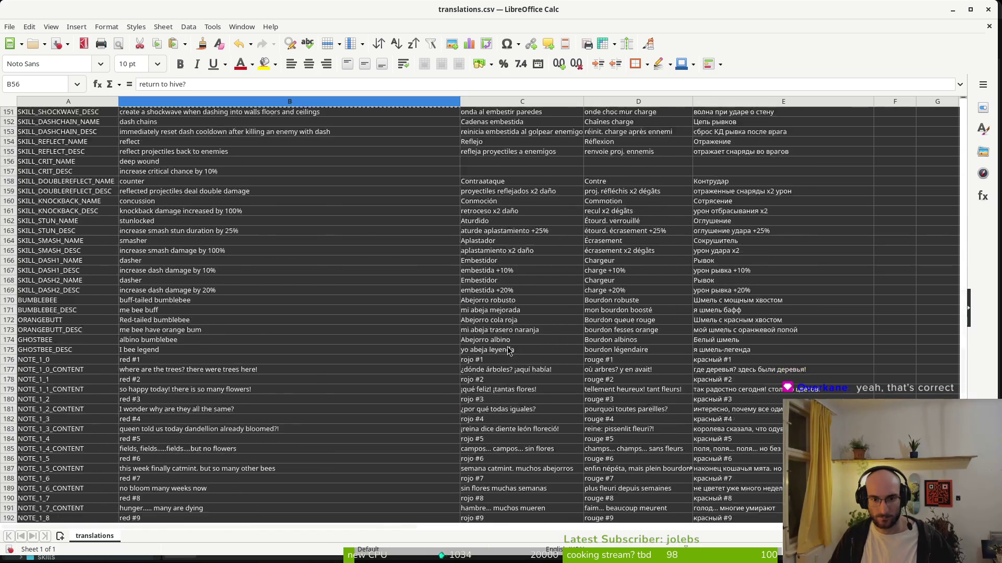
left_click(148, 313)
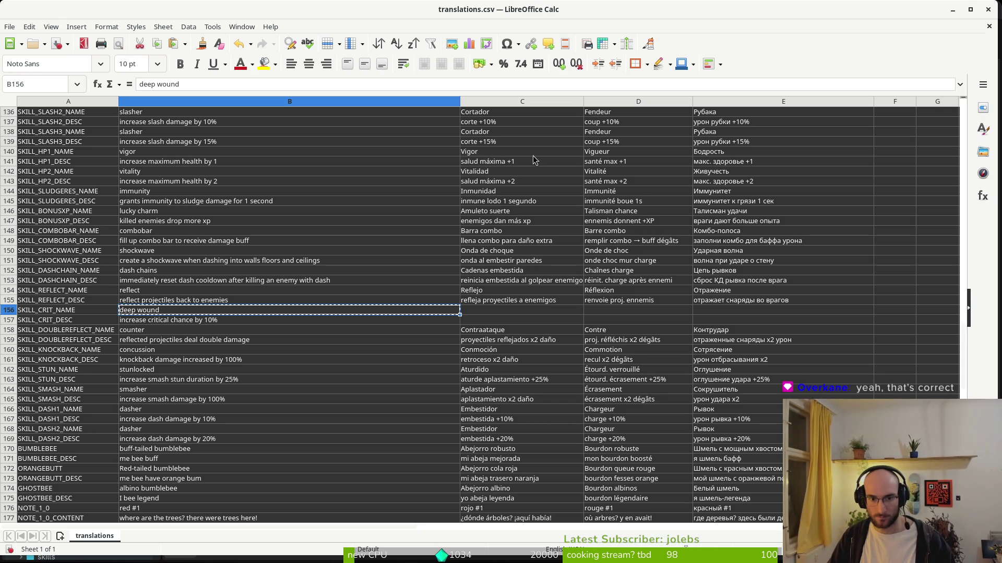
Paste the Spanish 'herida profunda' and the Spanish critical-chance description into C156 and C157
left_click(472, 312)
key("ctrl+v")
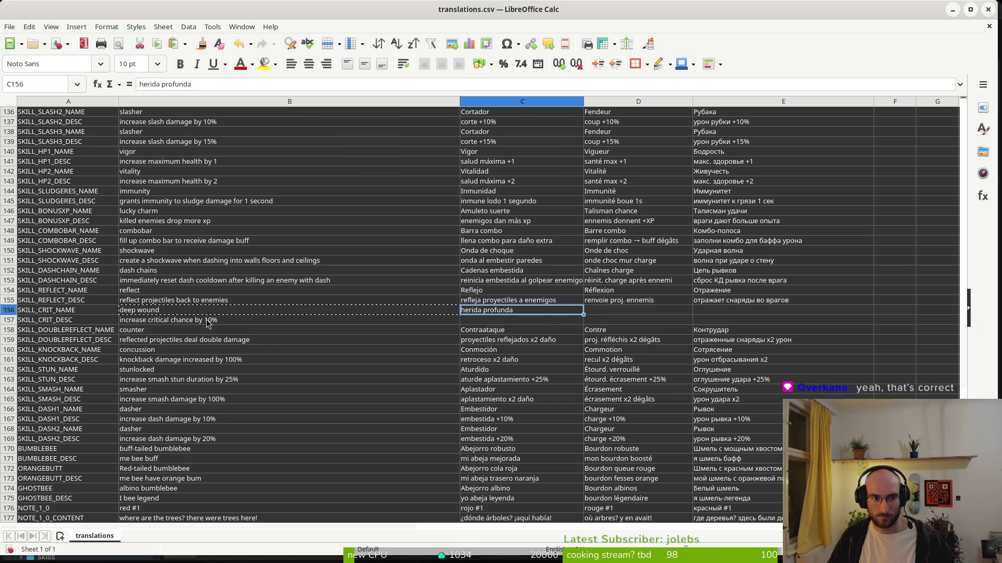
left_click(205, 320)
key("ctrl+c")
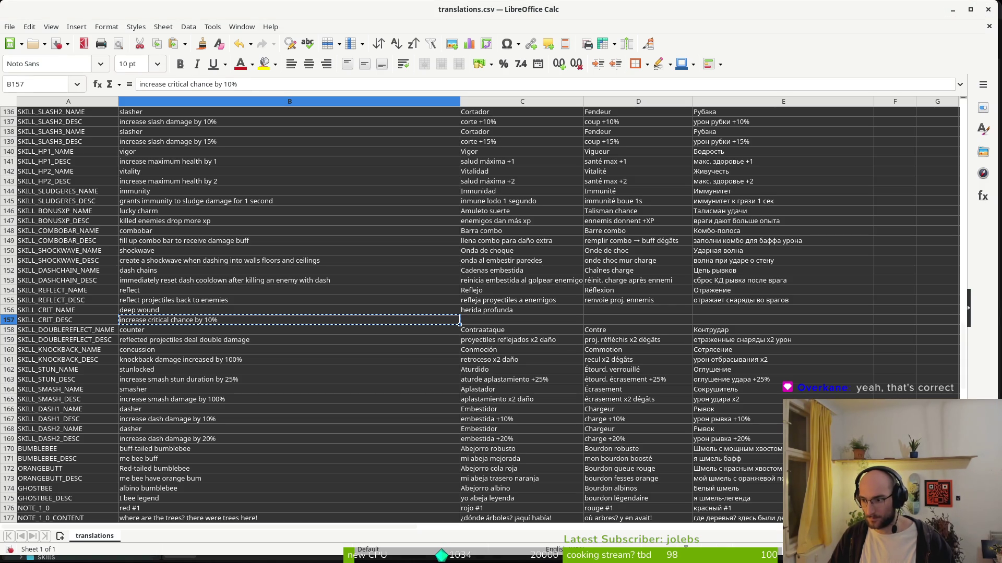
left_click(504, 324)
key("ctrl+v")
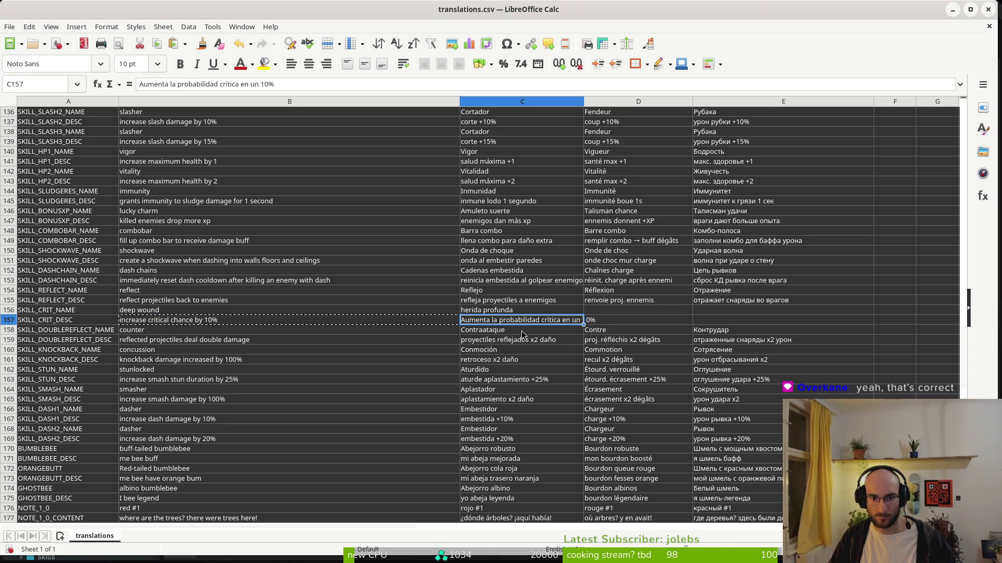
scroll(556, 359, "down", 12)
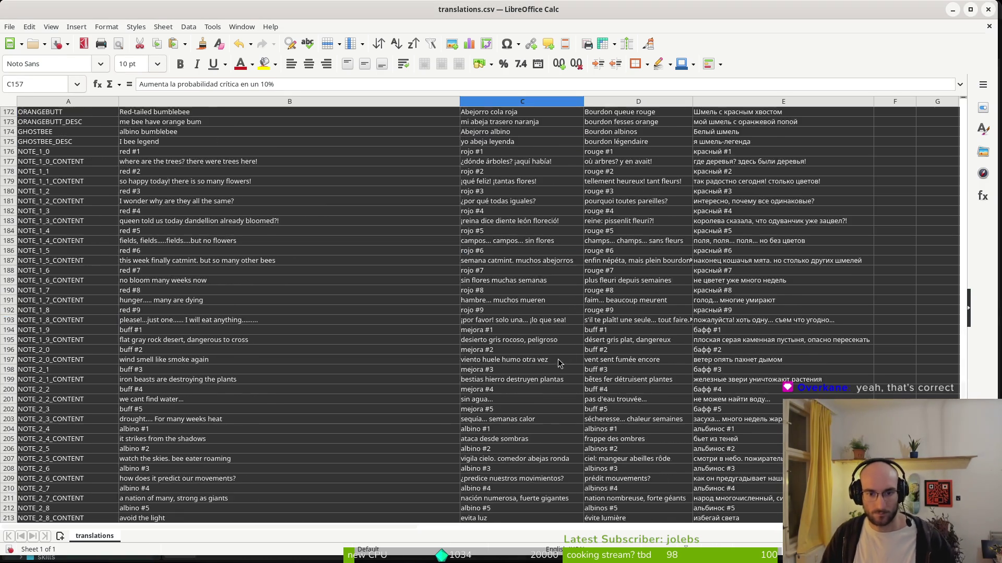
scroll(556, 359, "down", 7)
scroll(527, 348, "up", 11)
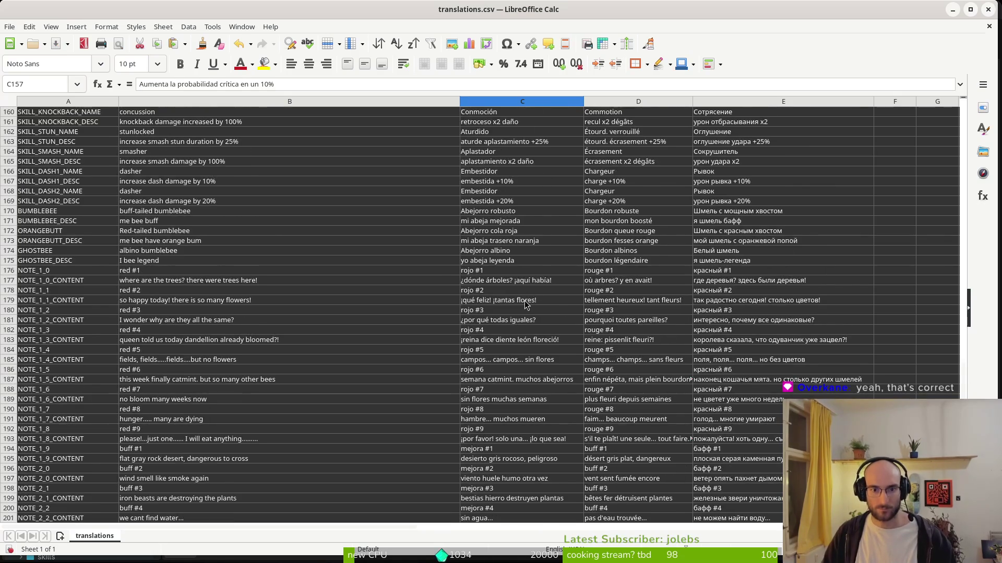
scroll(526, 306, "up", 8)
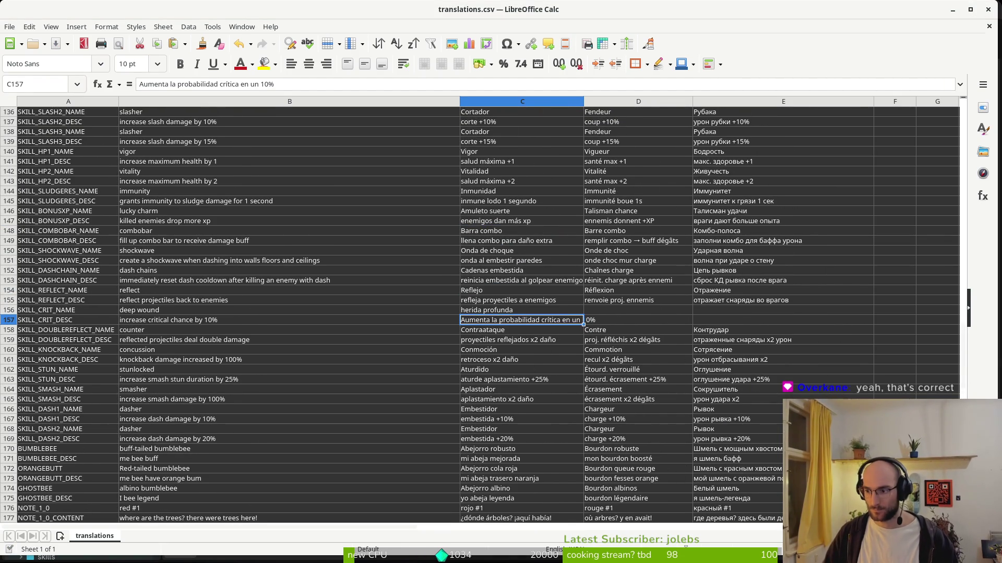
Fill in the French critical-chance description and 'plaie profonde' for SKILL_CRIT_NAME
left_click(617, 325)
key("ctrl+v")
left_click(168, 312)
key("ctrl+c")
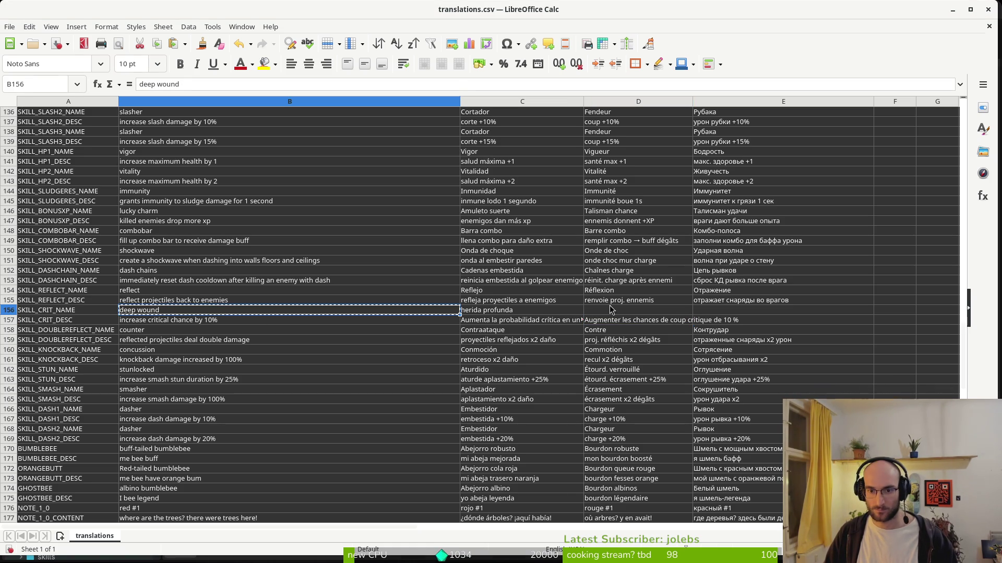
left_click(611, 301)
type("plaie profonde")
key("Escape")
key("Down")
type("plaie profonde")
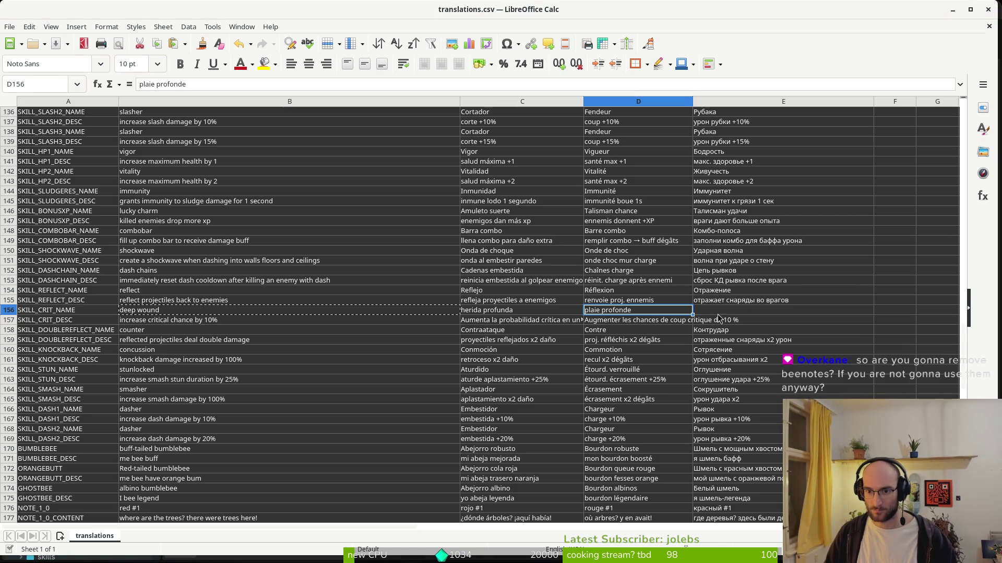
Enter Russian 'глубокая рана' and 'увеличить вероятность критического удара на 10%' in E156 and E157
left_click(712, 313)
type("глубокая рана")
left_click(200, 321)
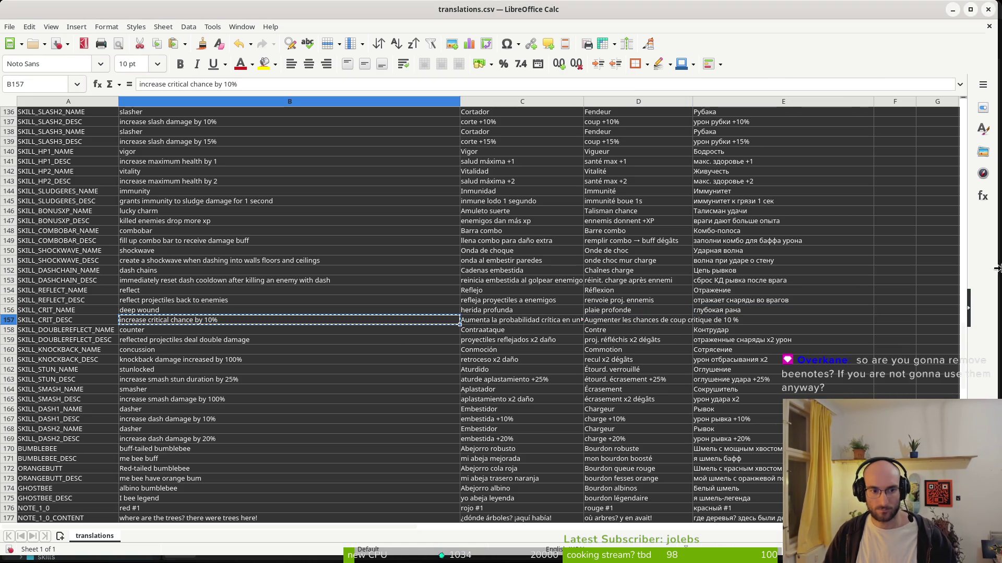
key("ctrl+c")
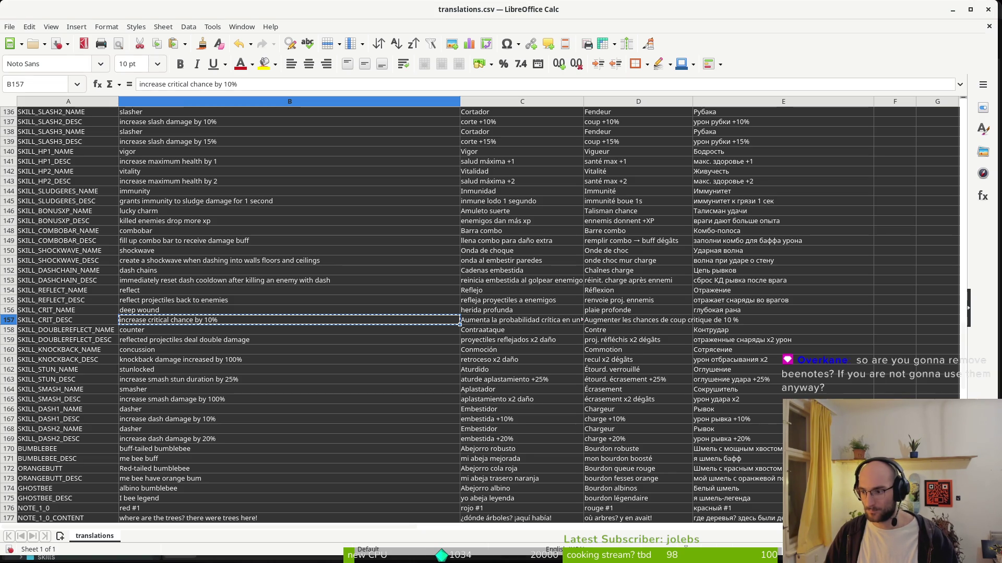
left_click(722, 322)
type("увеличить вероятность критического удара на 10%")
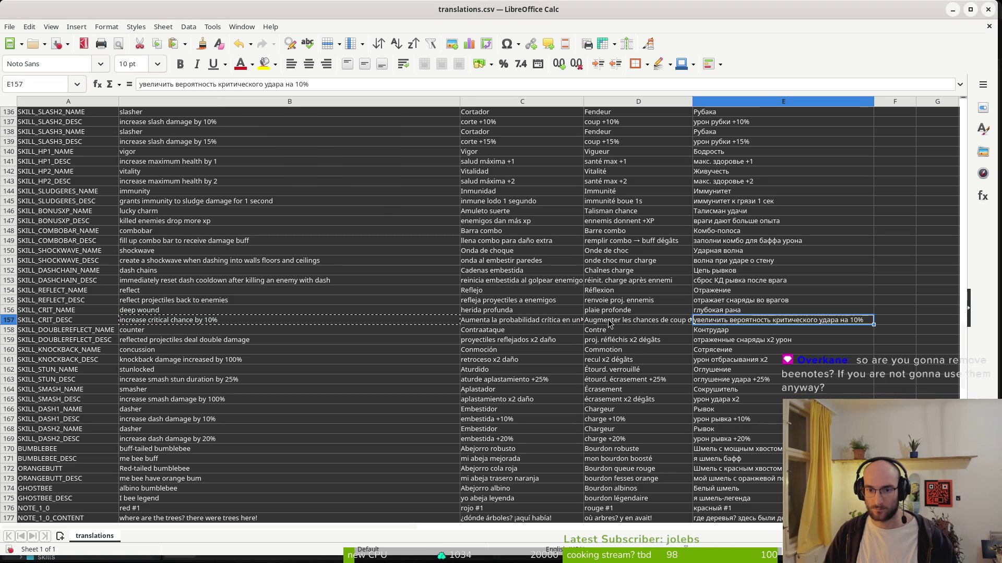
left_click(607, 323)
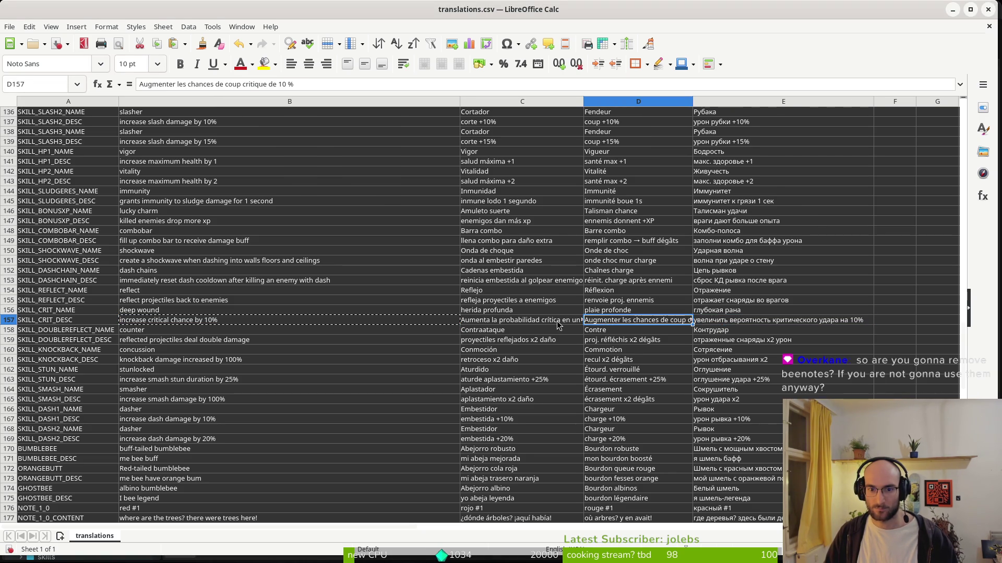
left_click(549, 324)
scroll(573, 268, "up", 20)
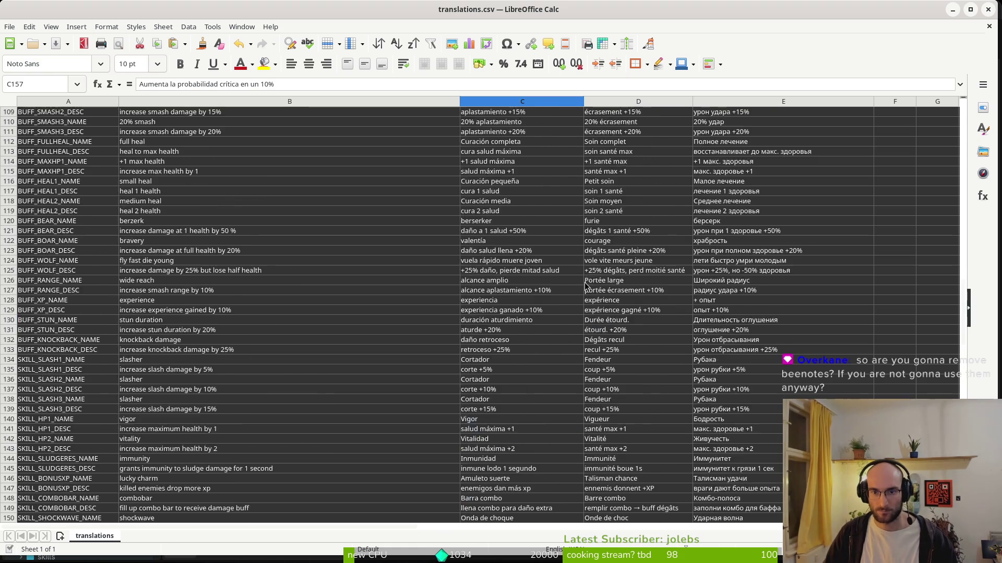
scroll(602, 334, "down", 15)
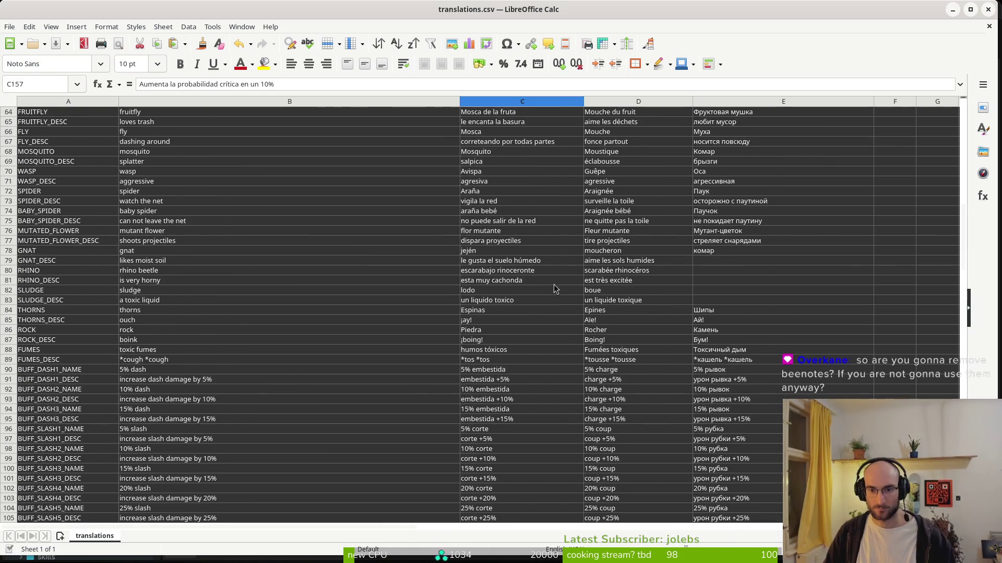
scroll(646, 289, "up", 18)
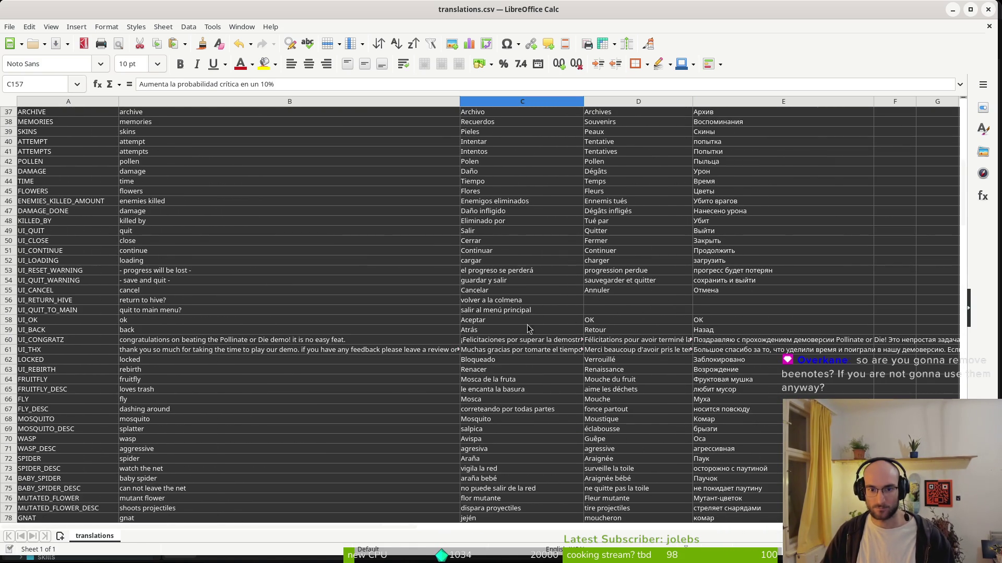
scroll(606, 323, "up", 6)
scroll(600, 313, "up", 6)
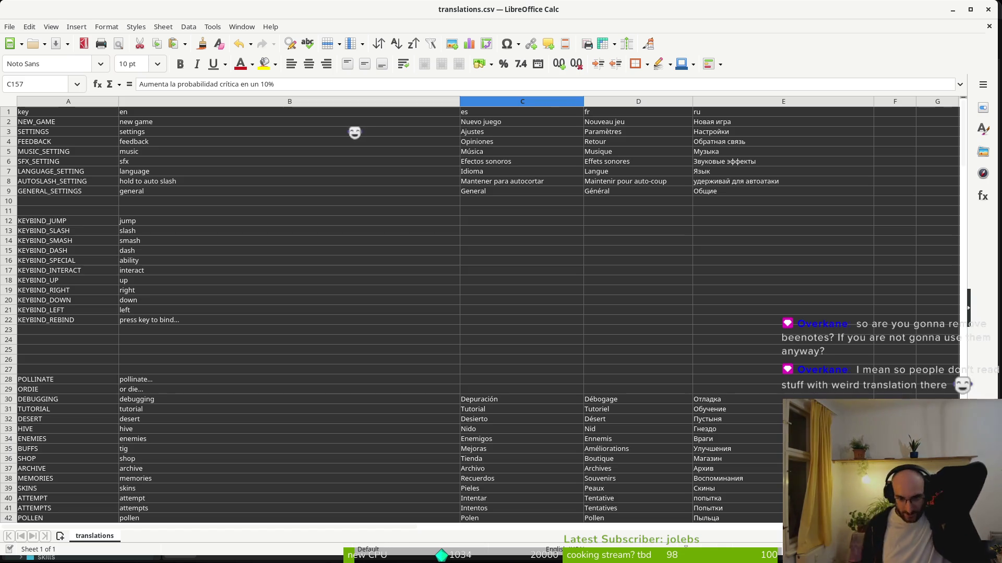
scroll(262, 350, "down", 12)
scroll(262, 350, "down", 20)
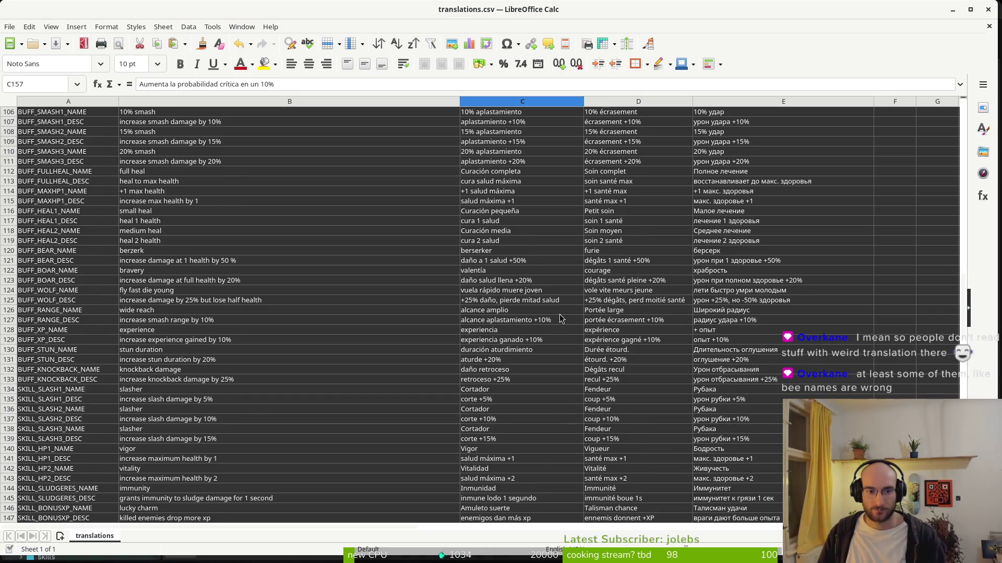
scroll(563, 313, "up", 19)
left_click(551, 345)
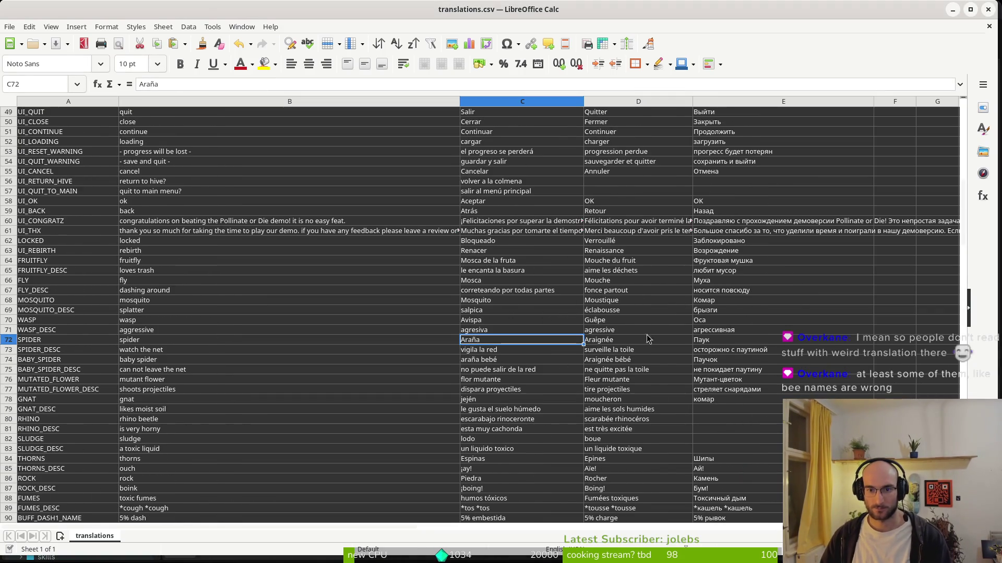
scroll(630, 355, "up", 5)
left_click(519, 334)
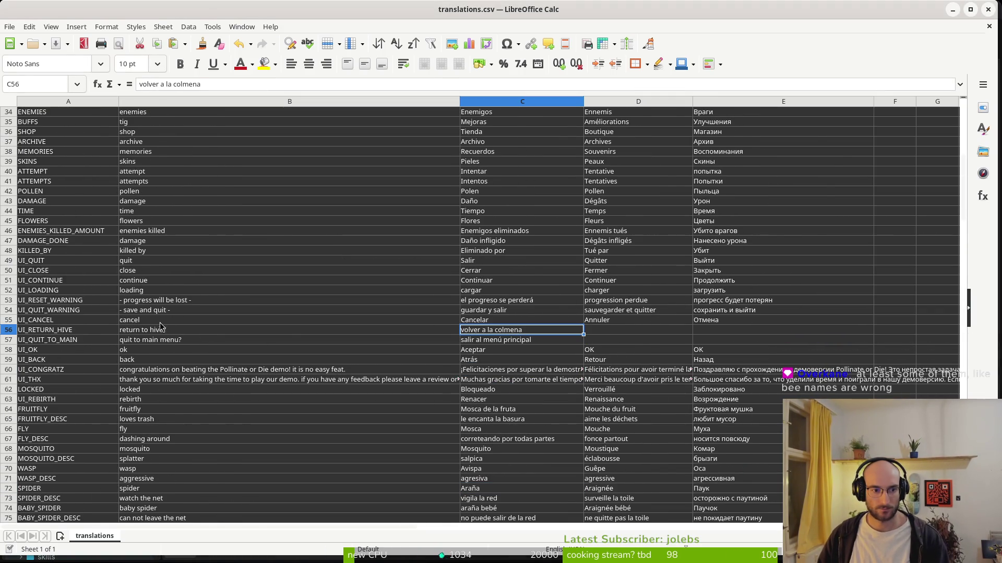
Fill the French cells for the return-to-hive and quit-to-main-menu lines
left_click(288, 334)
key("ctrl+c")
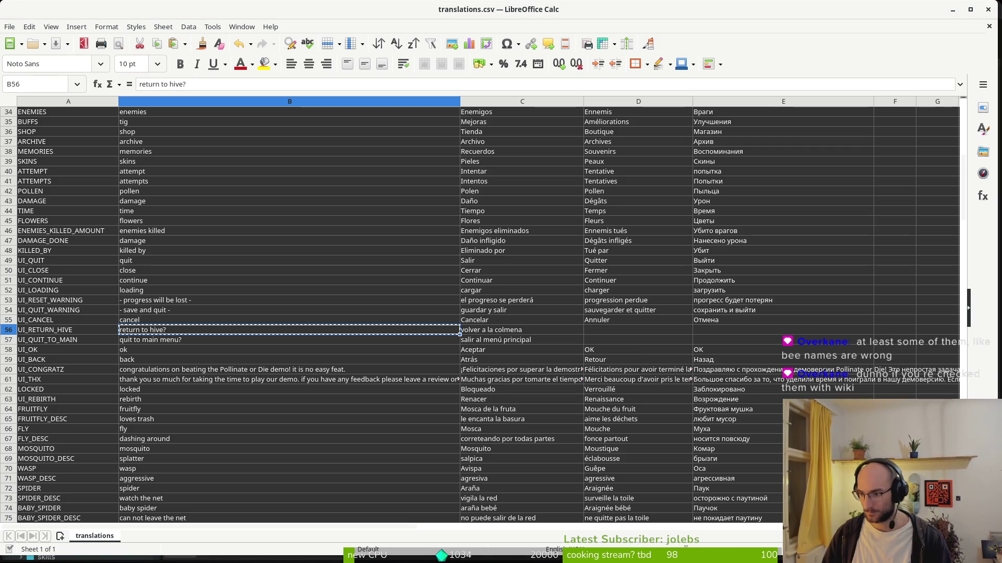
middle_click(621, 334)
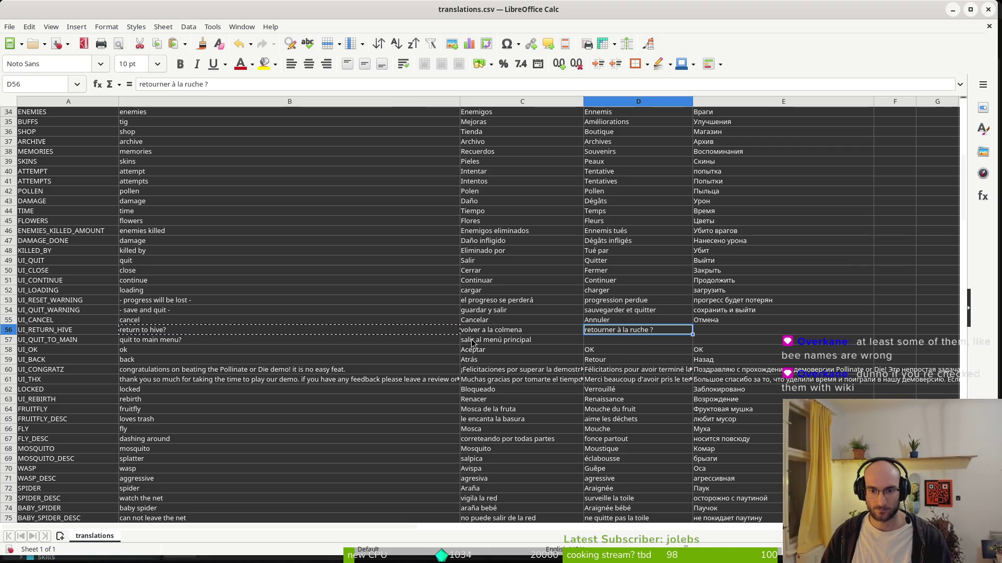
left_click(141, 344)
key("ctrl+c")
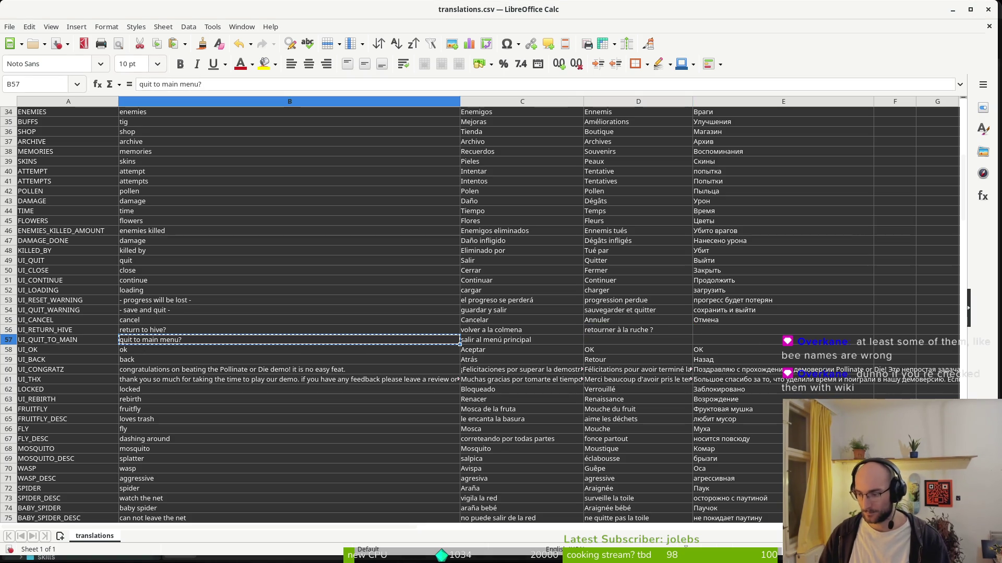
left_click(614, 342)
key("ctrl+v")
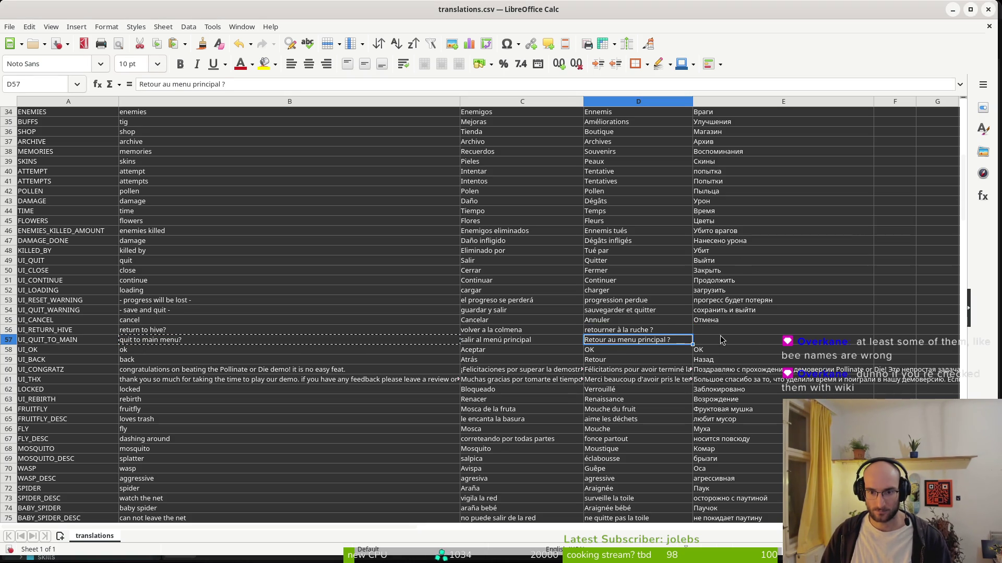
Enter Russian 'Выйти в главное меню?' in E57 and 'вернуться в улей?' in E56
left_click(718, 333)
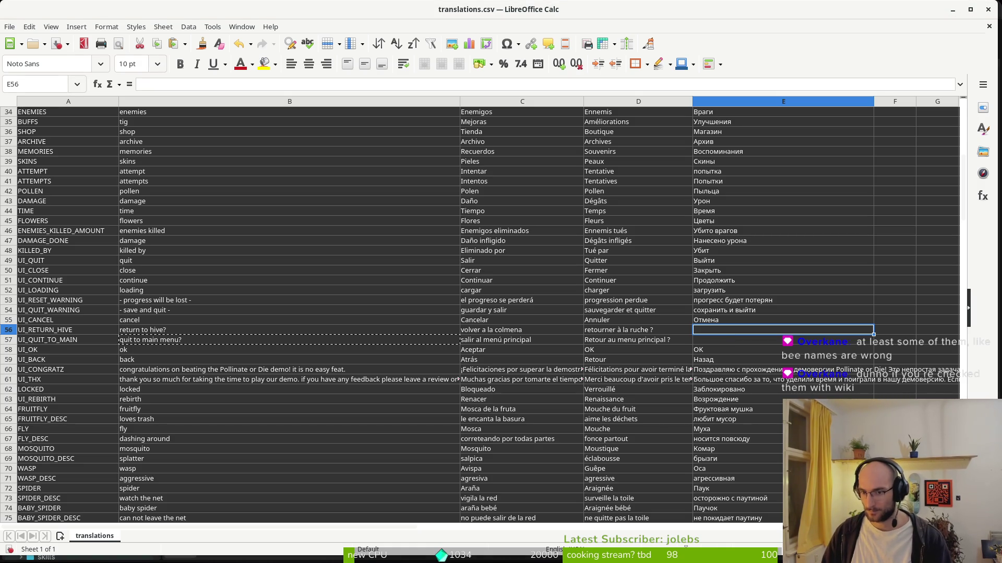
left_click(705, 341)
key("ctrl+v")
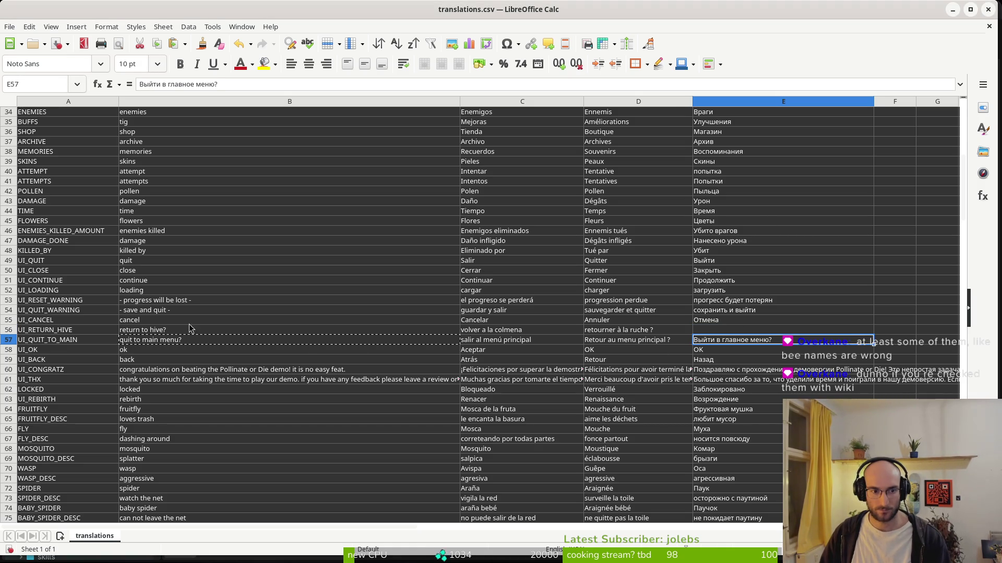
left_click(195, 329)
key("ctrl+c")
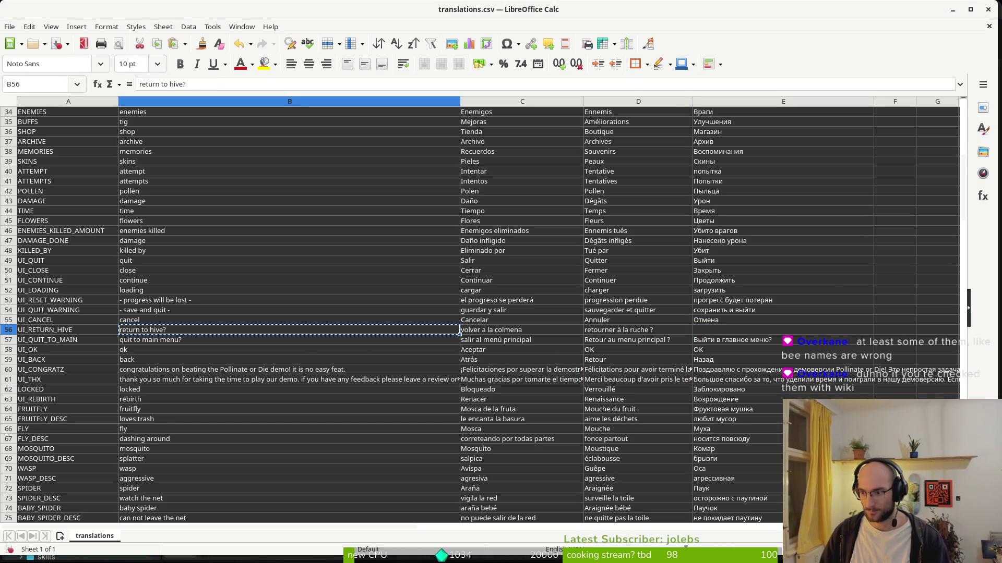
left_click(718, 334)
key("ctrl+v")
left_click(159, 303)
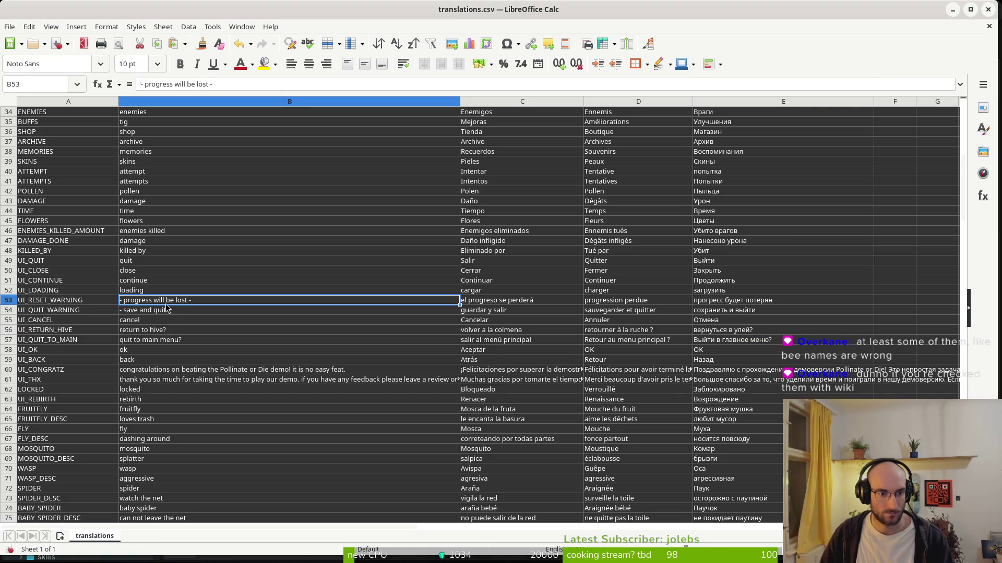
scroll(428, 292, "up", 9)
scroll(450, 297, "up", 2)
scroll(548, 266, "down", 20)
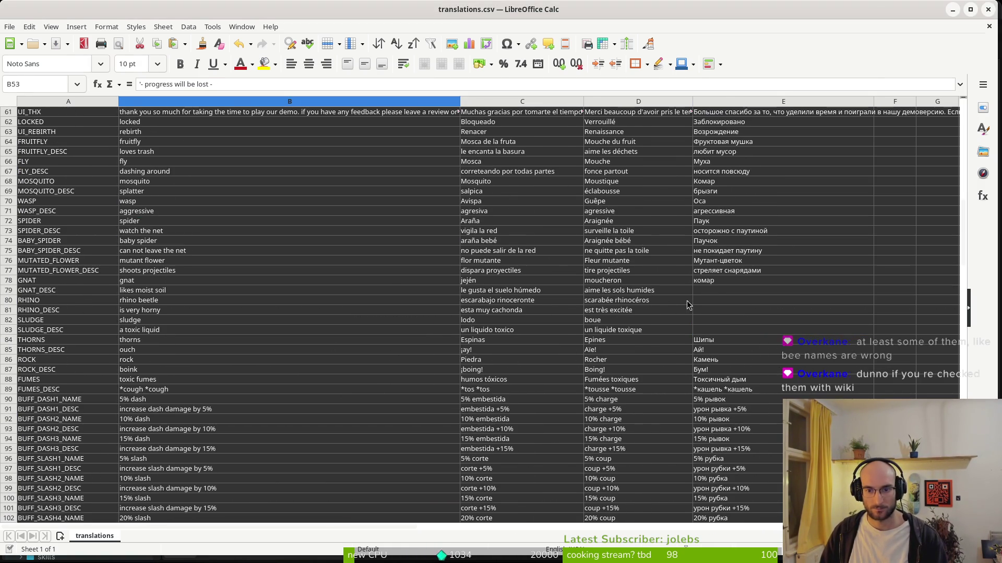
Paste the Russian gnat description and rhino beetle name into E79 and E80
left_click(714, 290)
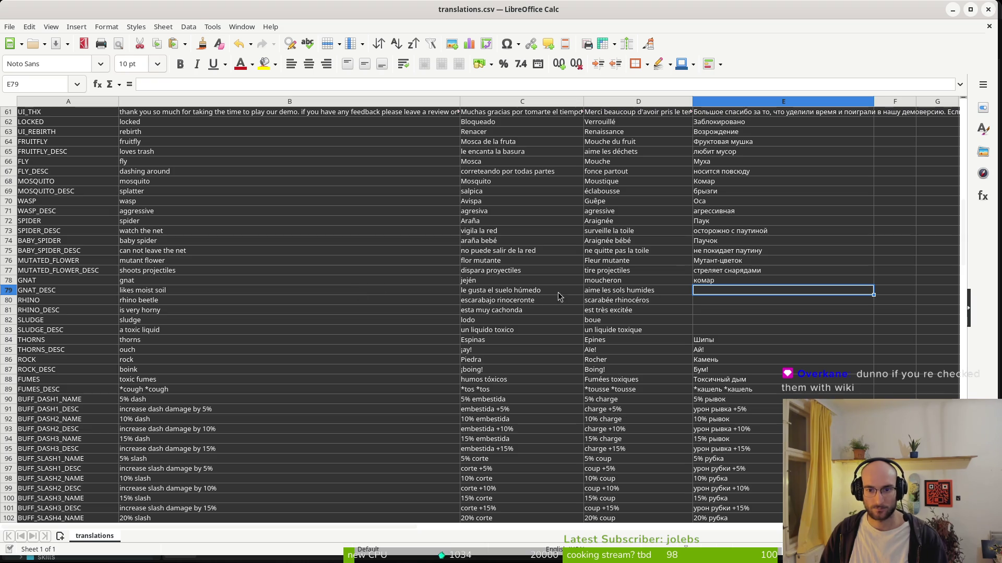
left_click(426, 291)
key("ctrl+c")
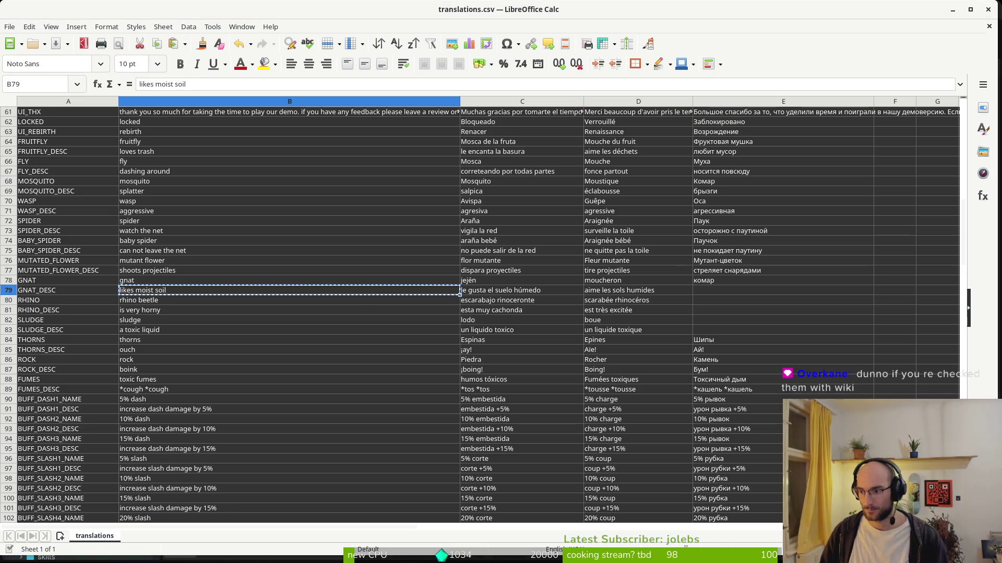
left_click(704, 292)
key("ctrl+v")
left_click(389, 301)
key("ctrl+c")
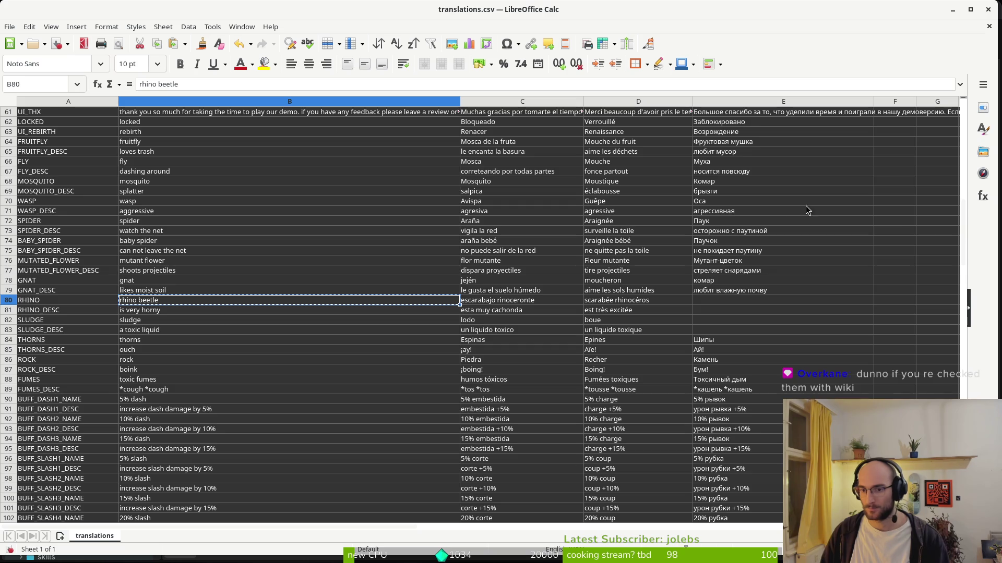
left_click(717, 297)
key("ctrl+v")
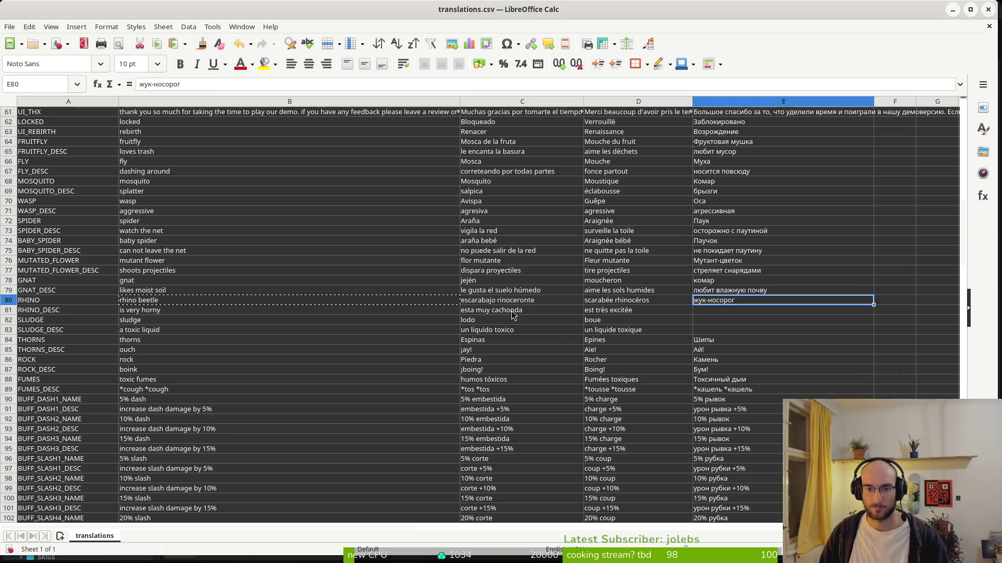
Add Russian translations for the rhino description, sludge ('осадок') and sludge description in E81–E83
left_click(383, 311)
key("ctrl+c")
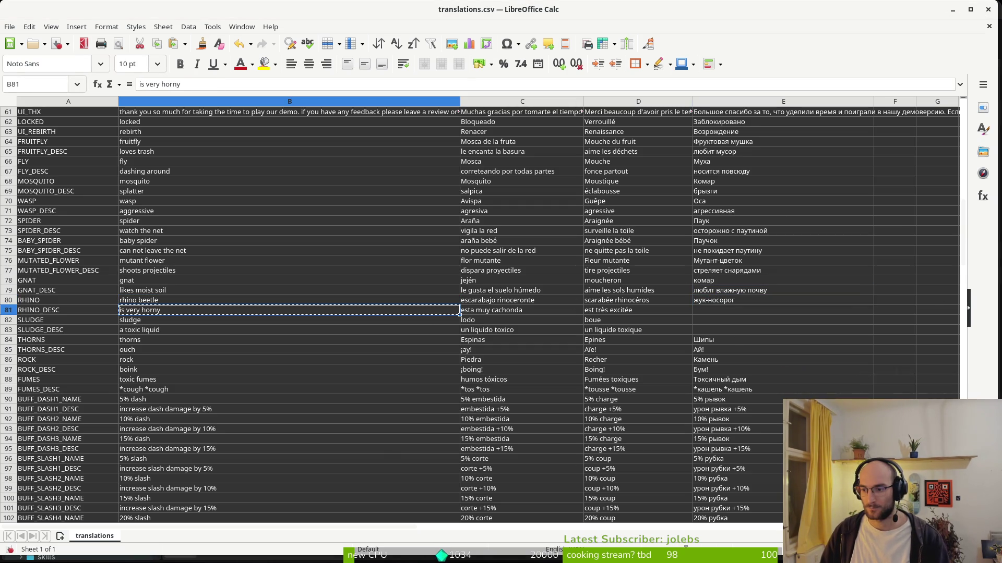
left_click(719, 310)
key("ctrl+v")
left_click(424, 324)
key("ctrl+c")
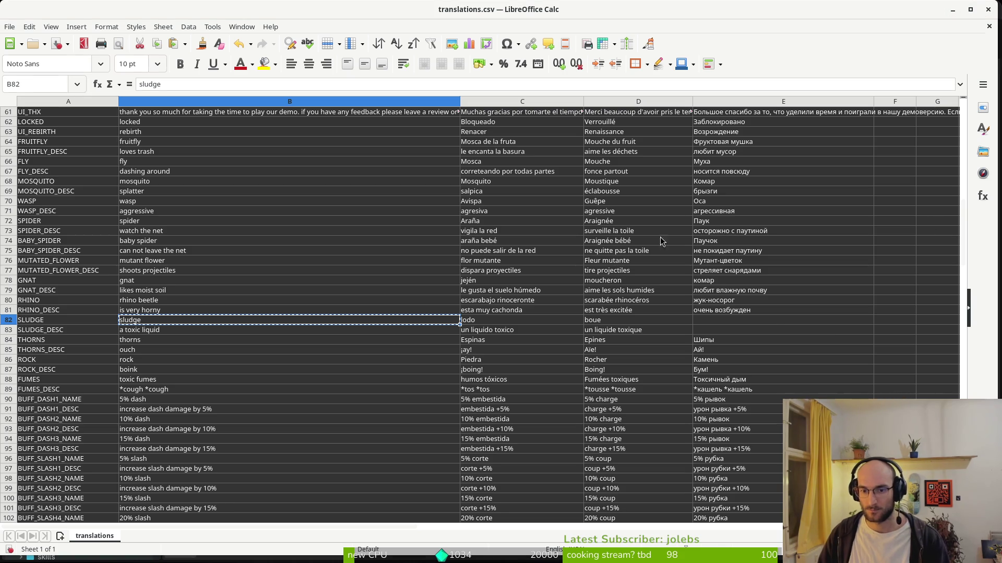
left_click(712, 322)
key("ctrl+v")
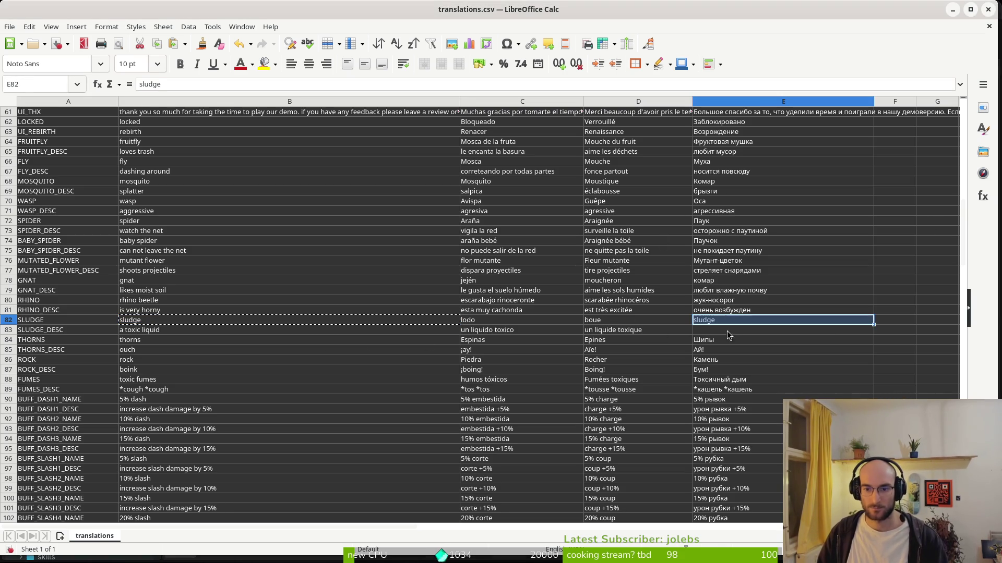
left_click(207, 322)
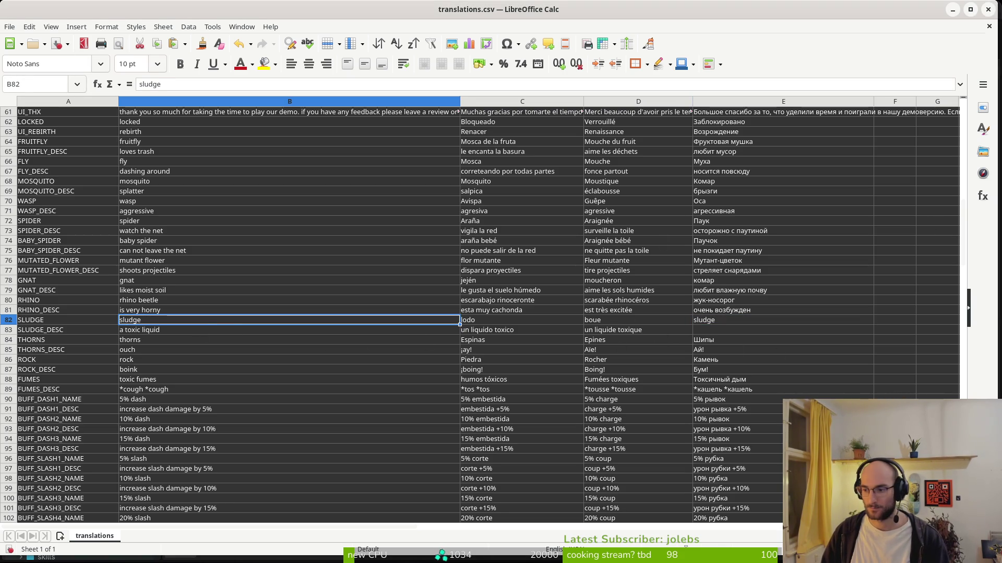
left_click(730, 320)
key("ctrl+v")
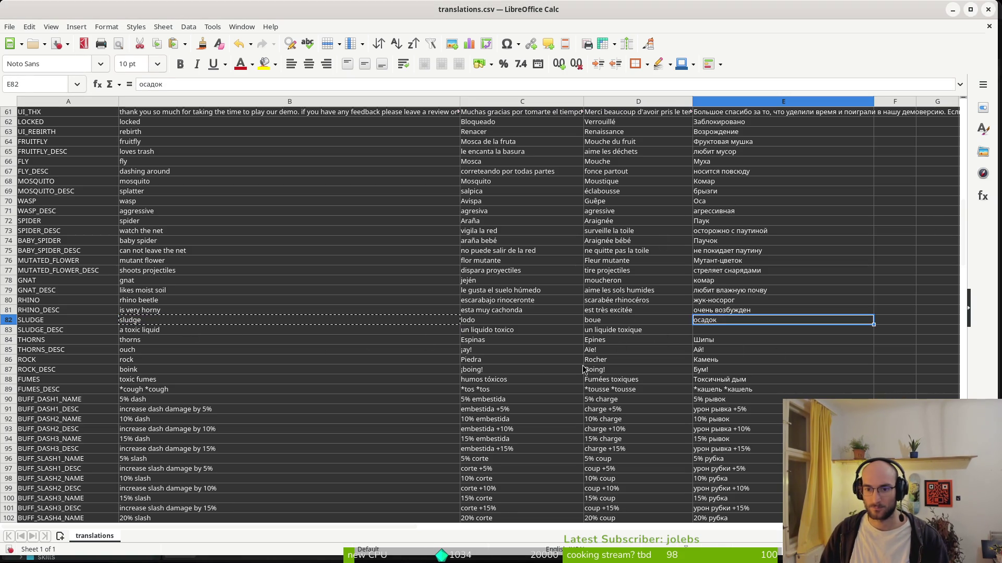
left_click(399, 329)
key("ctrl+c")
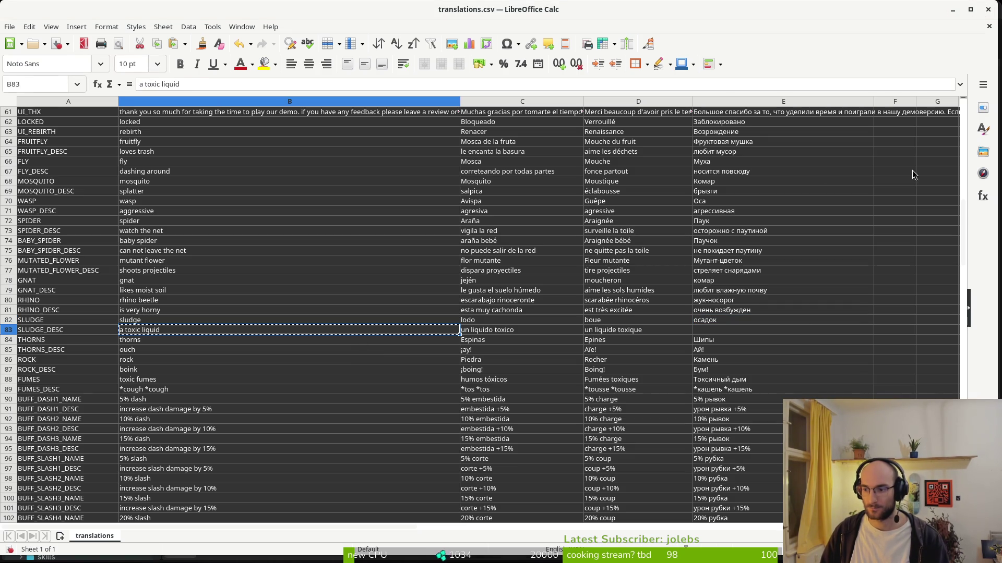
left_click(730, 330)
key("ctrl+v")
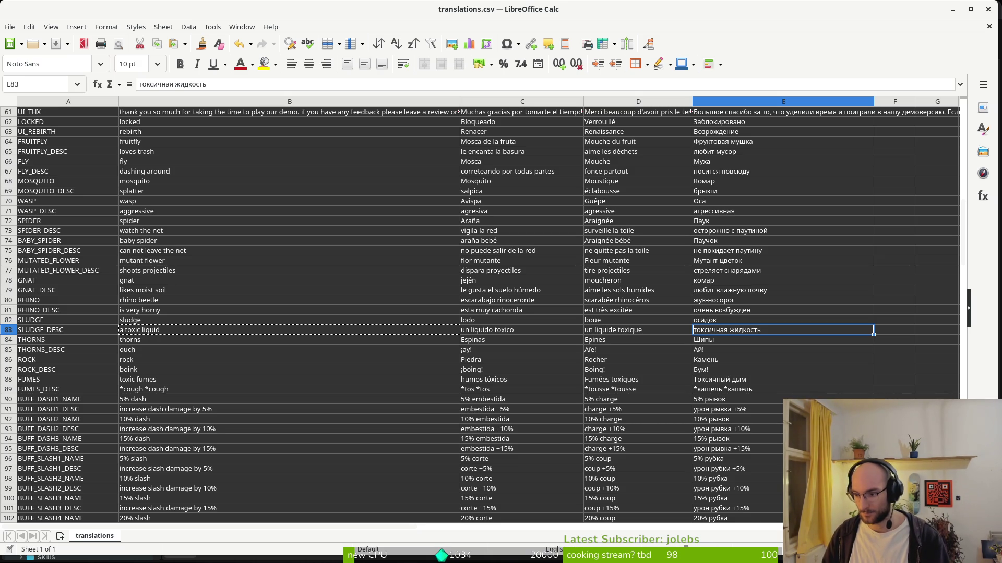
Review the sheet, then return to Godot's hud_overlay scene with the scene search open
scroll(649, 350, "up", 9)
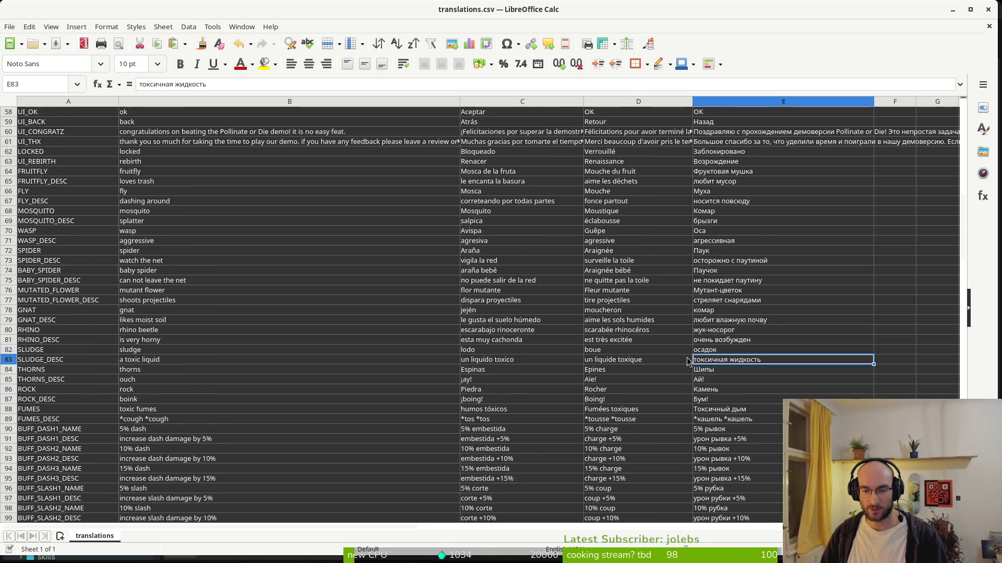
scroll(639, 386, "up", 4)
scroll(605, 349, "down", 6)
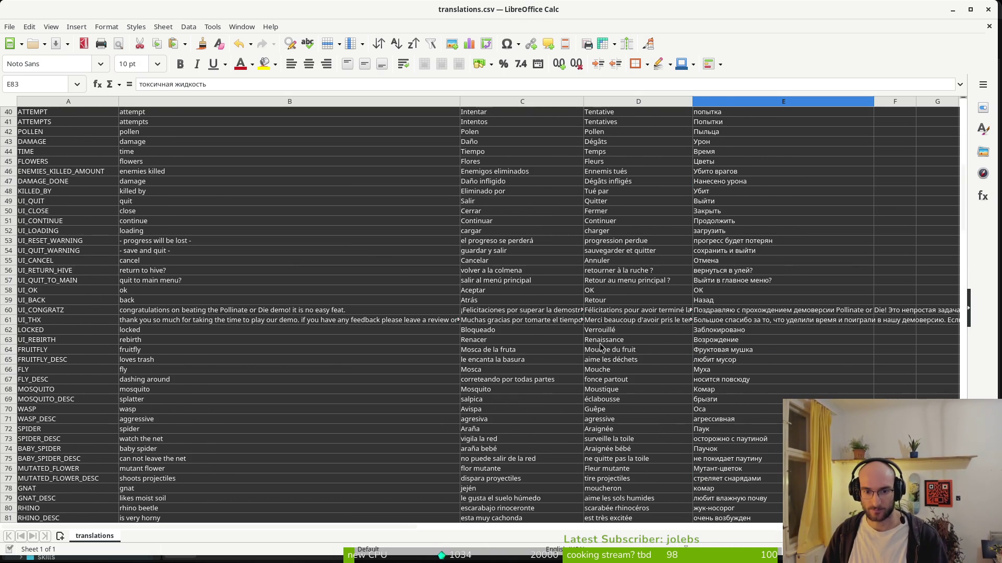
scroll(486, 294, "down", 12)
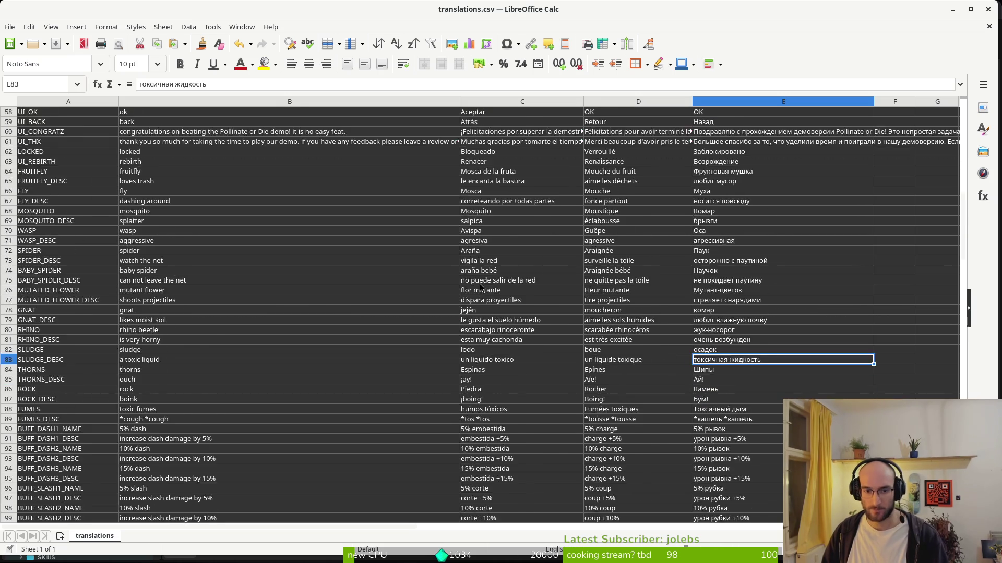
scroll(486, 293, "down", 5)
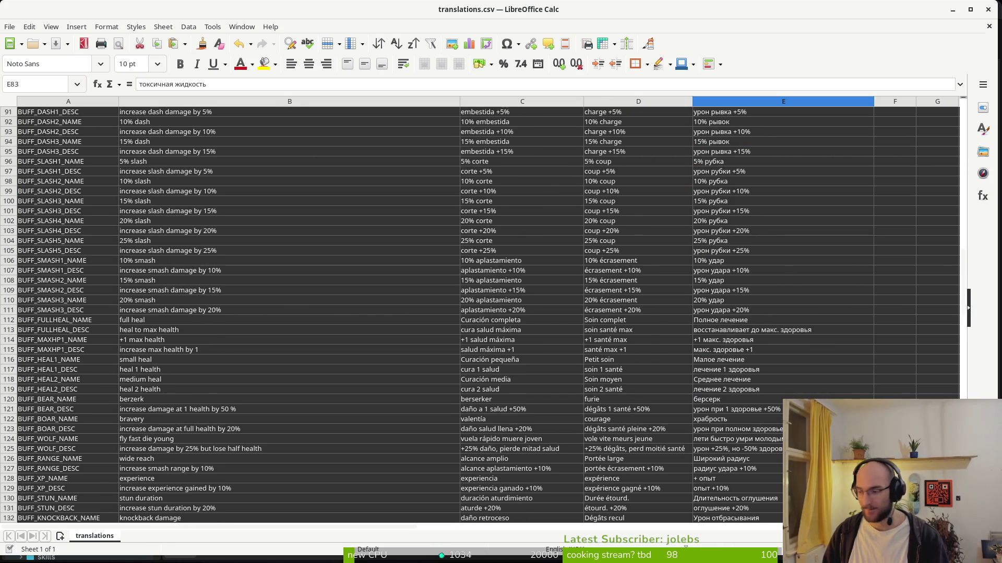
key("alt+Tab")
key("ctrl+shift+o")
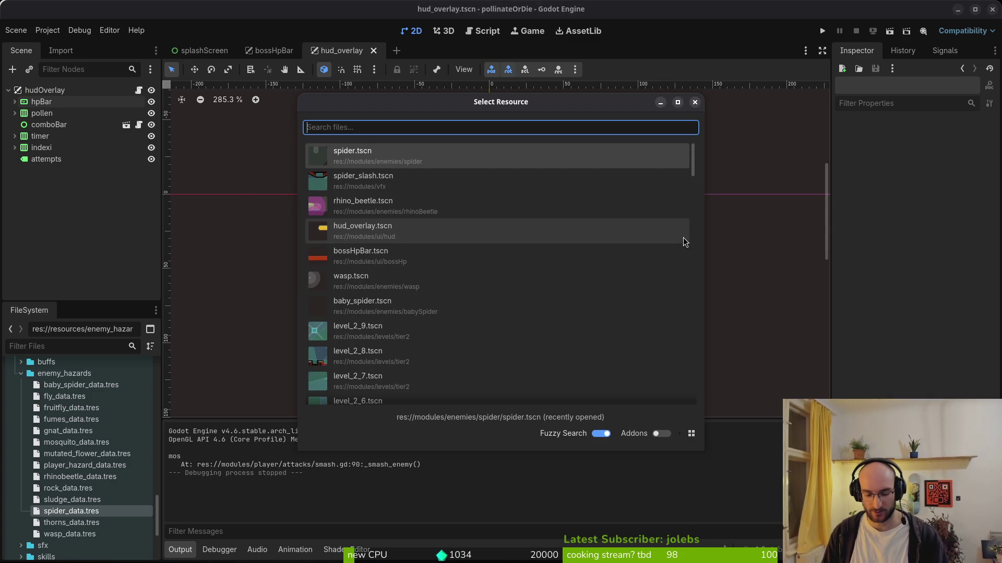
Open shop_overlay.tscn and expand its TabContainer, MarginContainer and skinsContainer nodes
type("shop_ov")
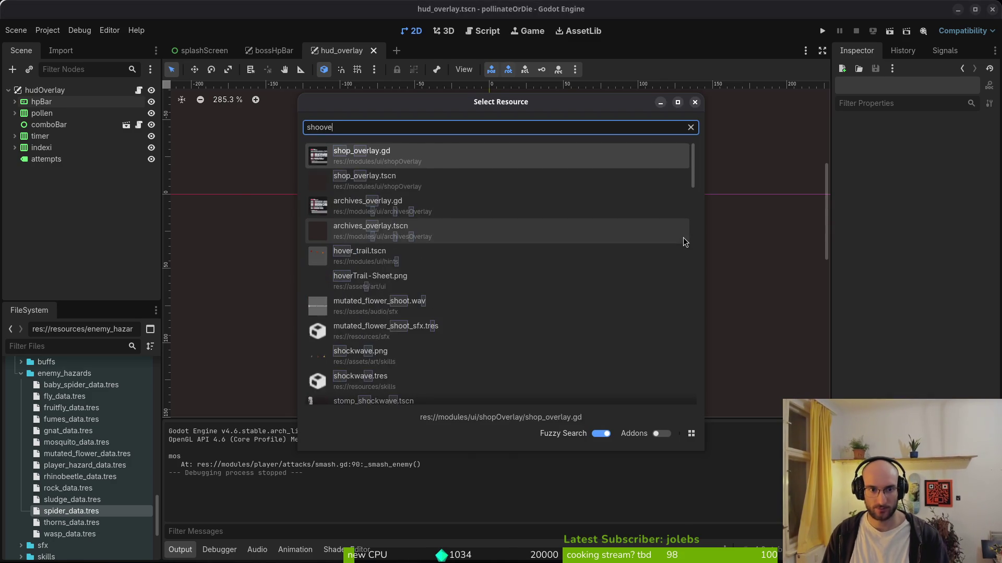
key("Return")
left_click(15, 124)
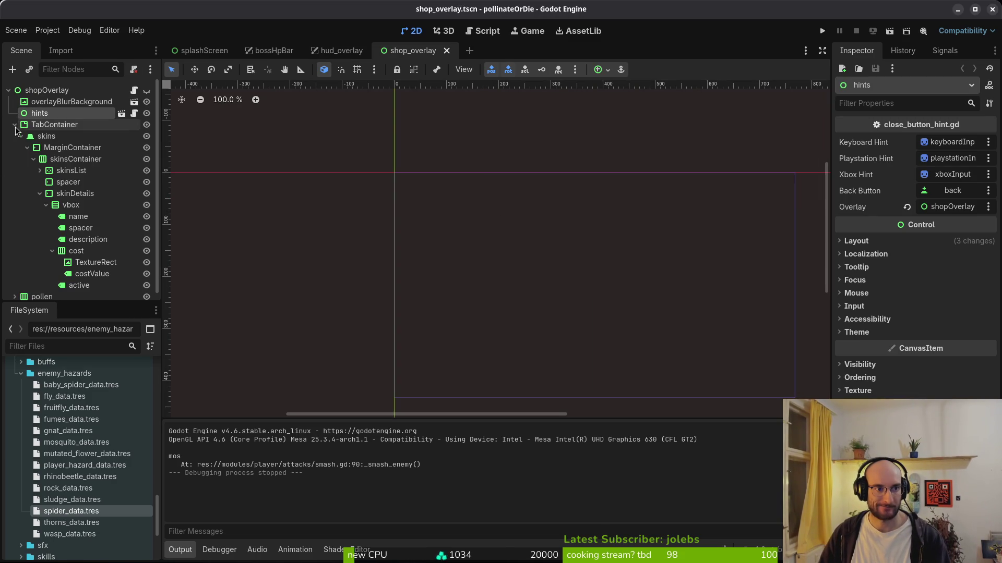
left_click(27, 148)
left_click(27, 149)
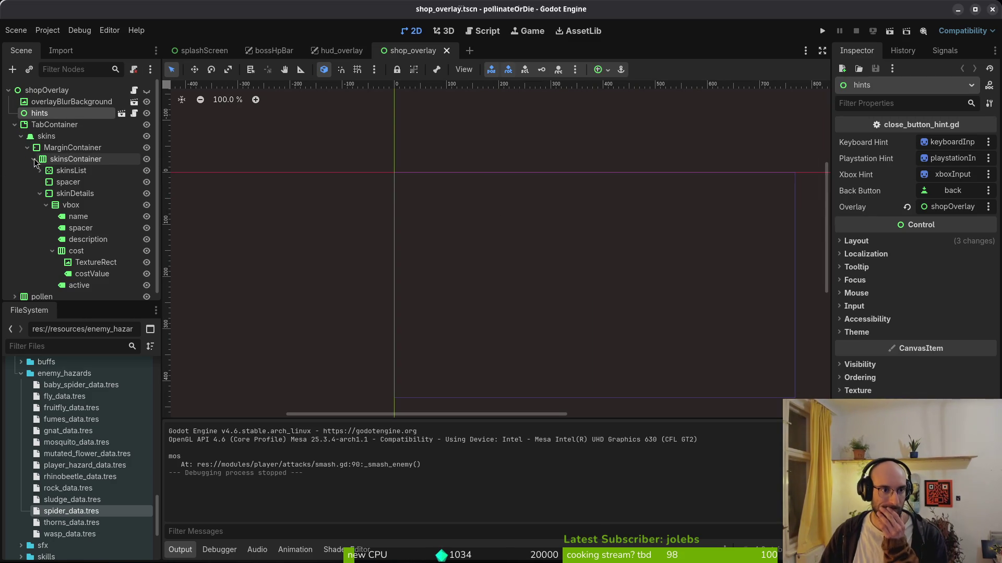
left_click(33, 159)
left_click(34, 159)
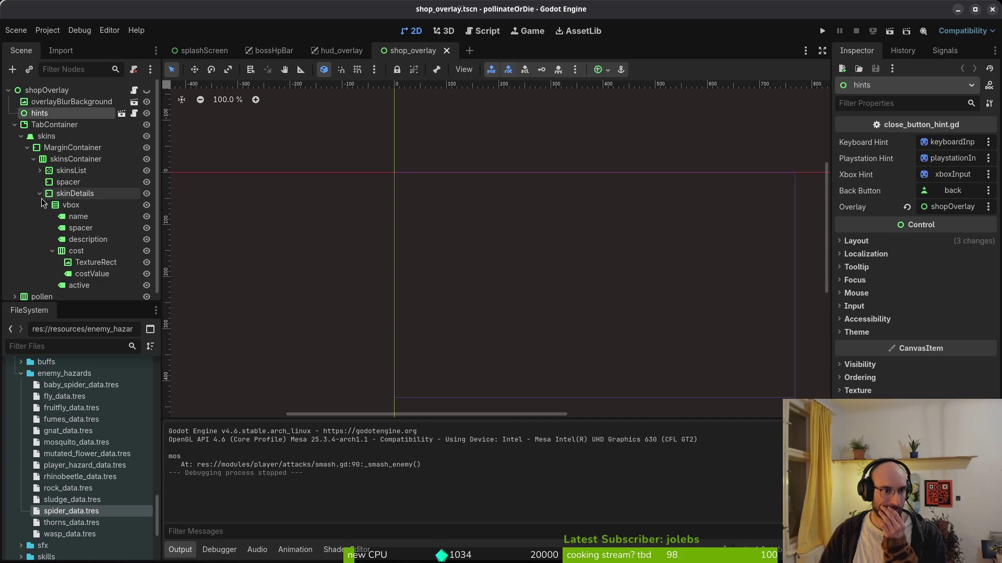
left_click(53, 251)
Make shopOverlay visible, inspect the name and description labels, then switch to the browser
left_click(151, 90)
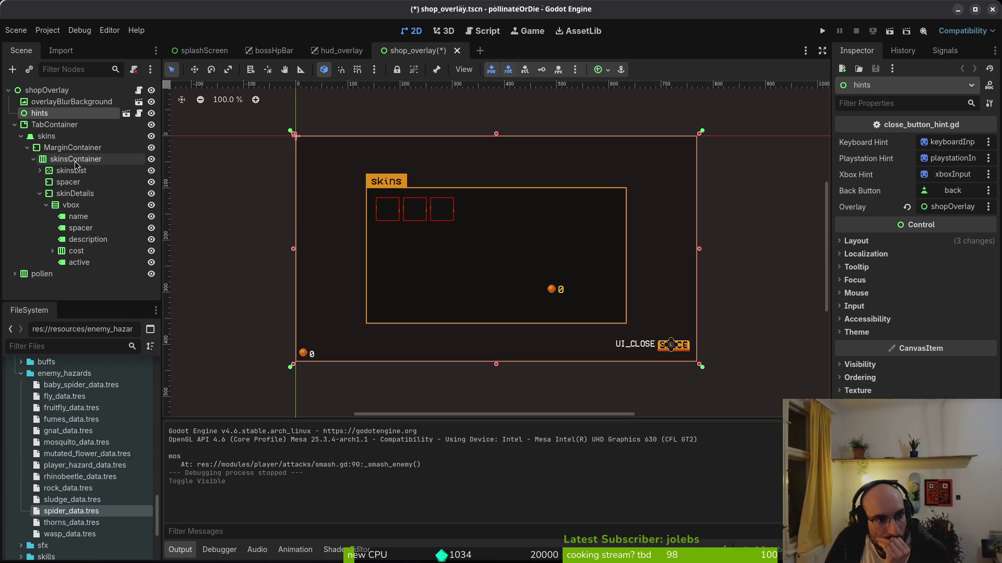
left_click(78, 217)
left_click(80, 227)
left_click(86, 240)
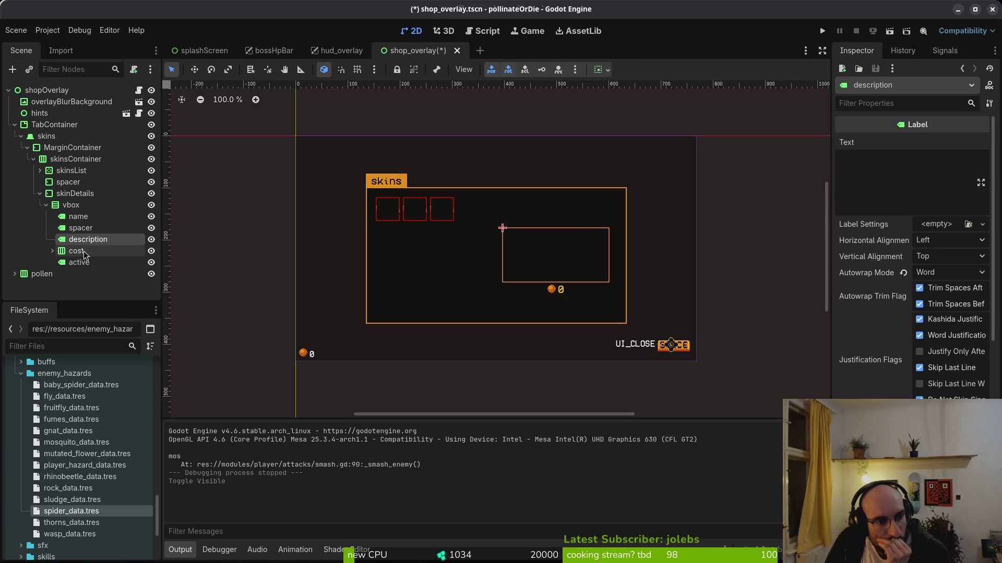
left_click(78, 217)
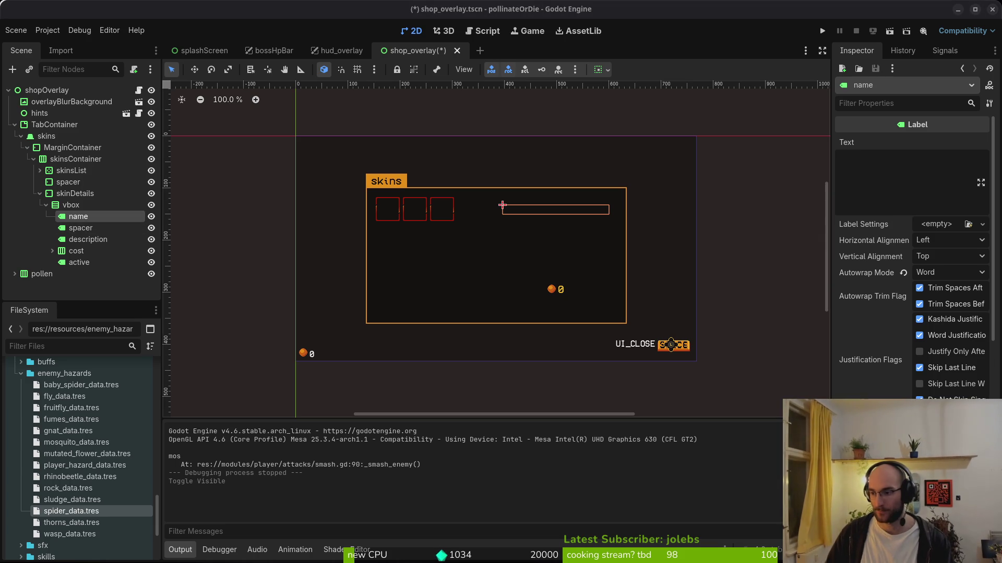
key("alt+Tab")
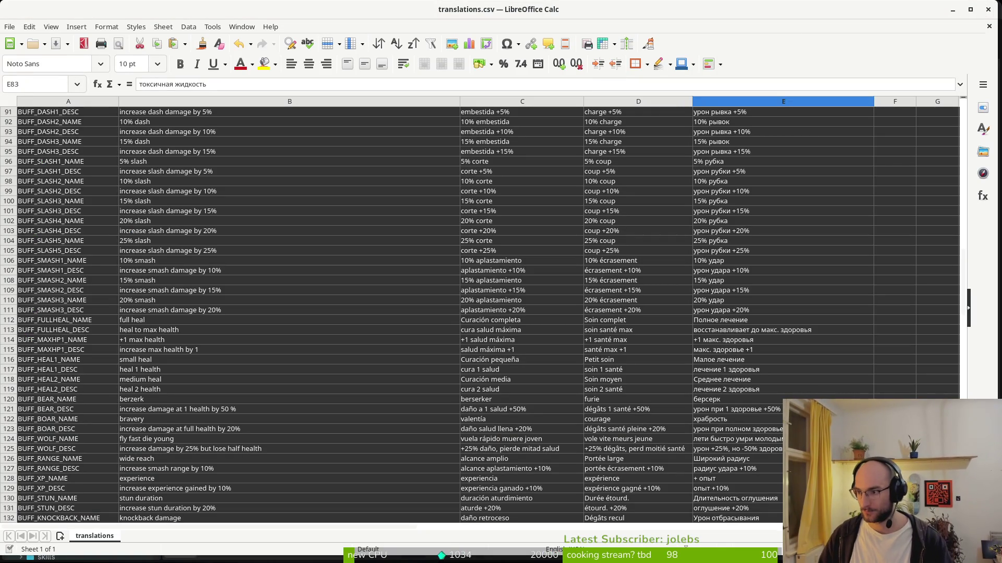
key("alt+Tab")
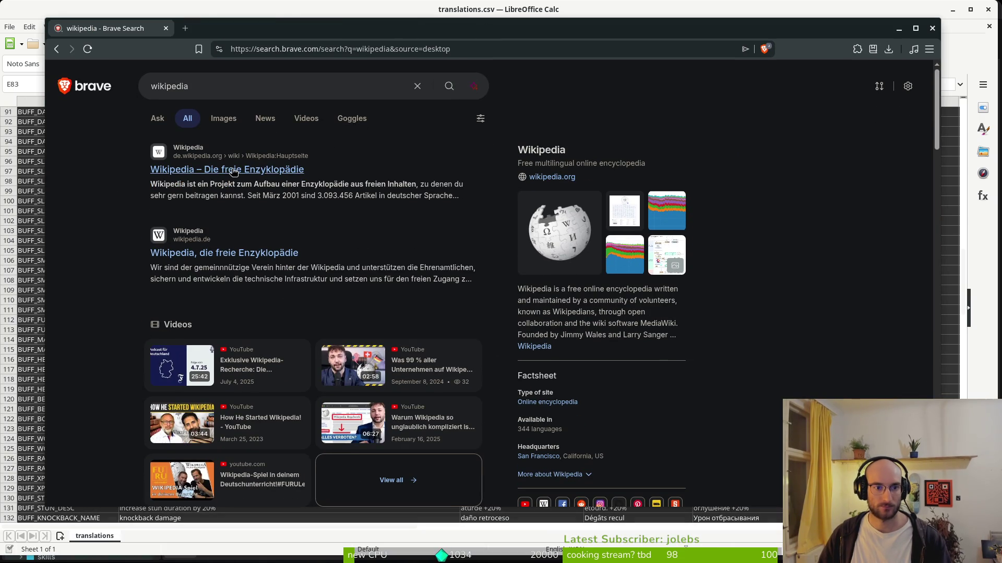
Open English Wikipedia's Bumblebee article and open Bombus lapidarius in a background tab
scroll(240, 255, "down", 6)
left_click(211, 276)
left_click(269, 74)
type("bumblebee")
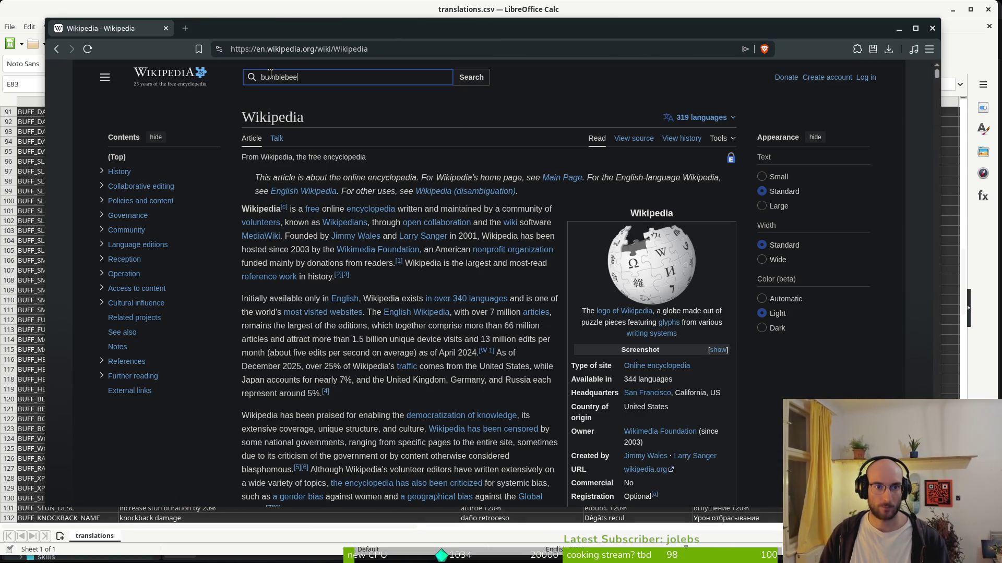
key("Return")
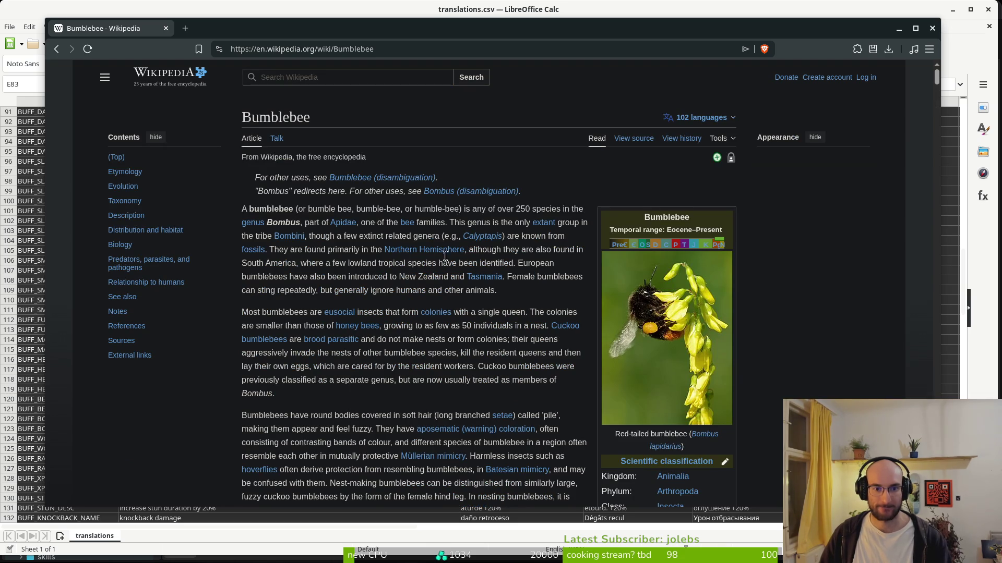
scroll(367, 354, "down", 2)
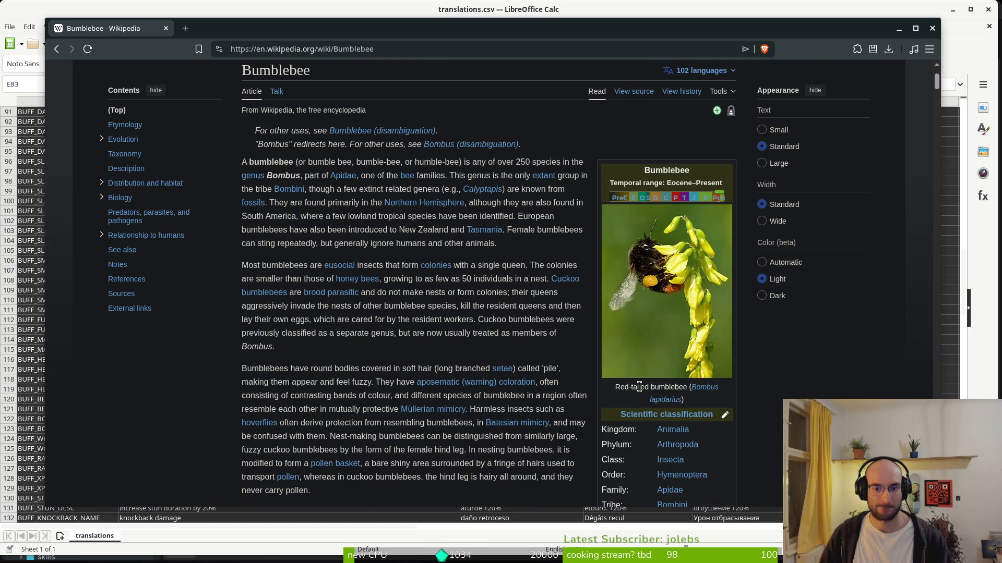
right_click(704, 391)
left_click(749, 205)
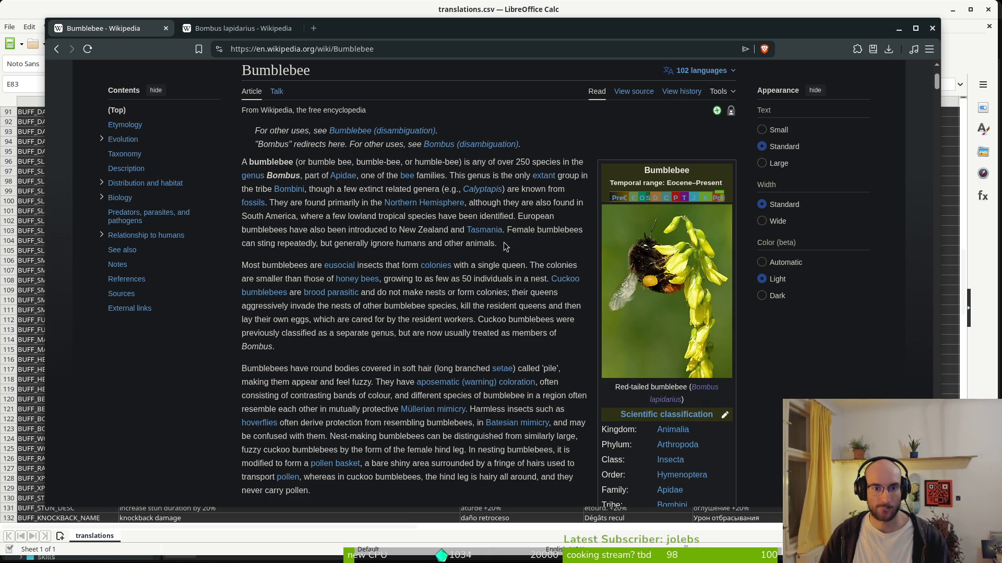
scroll(469, 375, "down", 3)
scroll(469, 375, "down", 2)
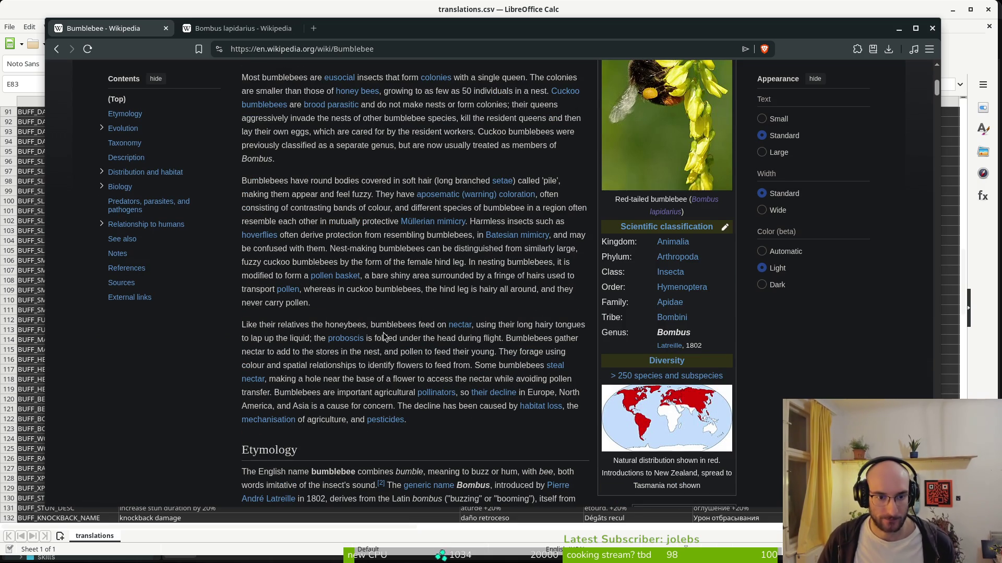
scroll(400, 277, "down", 5)
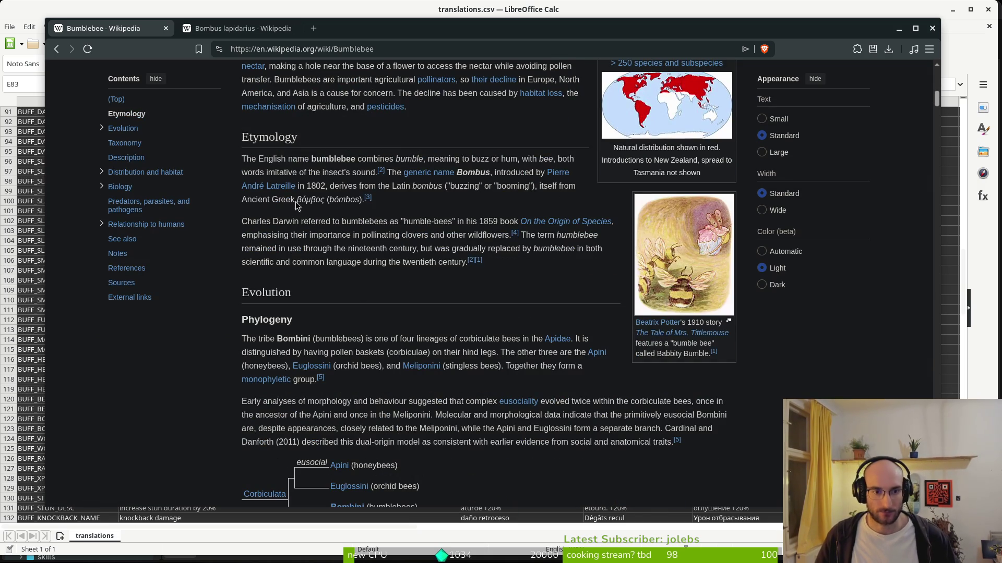
scroll(400, 227, "up", 10)
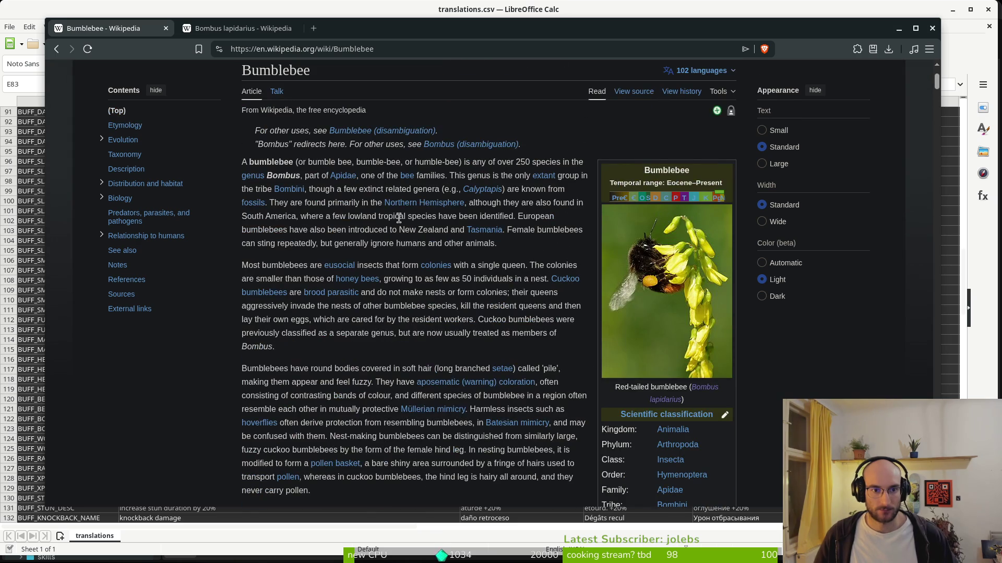
mouse_move(489, 192)
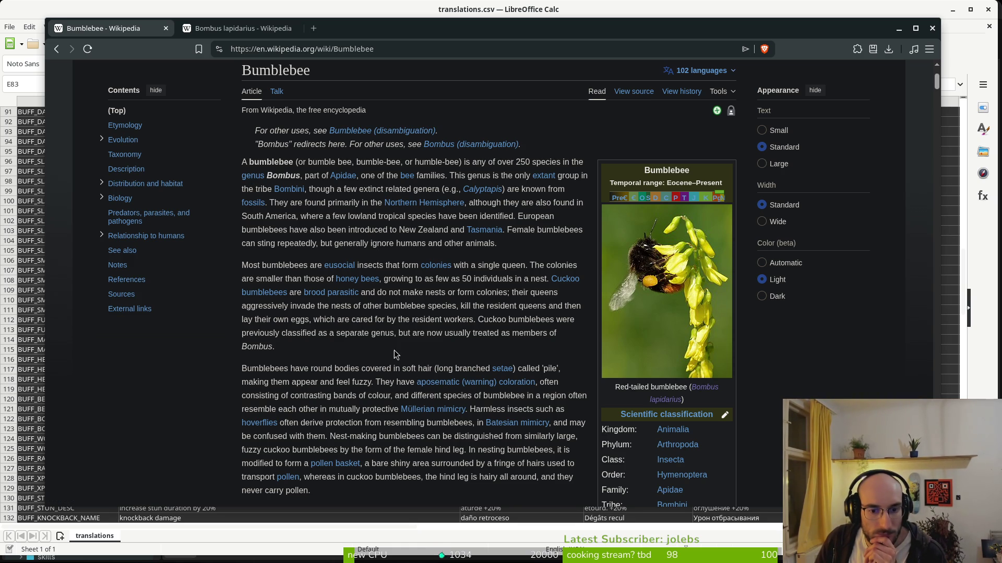
Look at the Bombini tribe article, then go back to the Bumblebee article
scroll(364, 351, "down", 7)
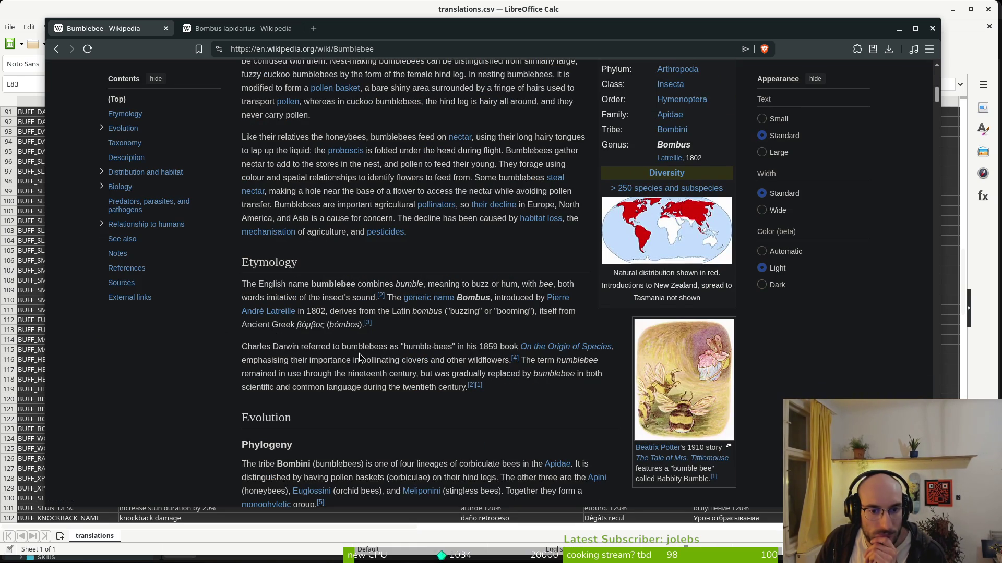
scroll(359, 352, "down", 3)
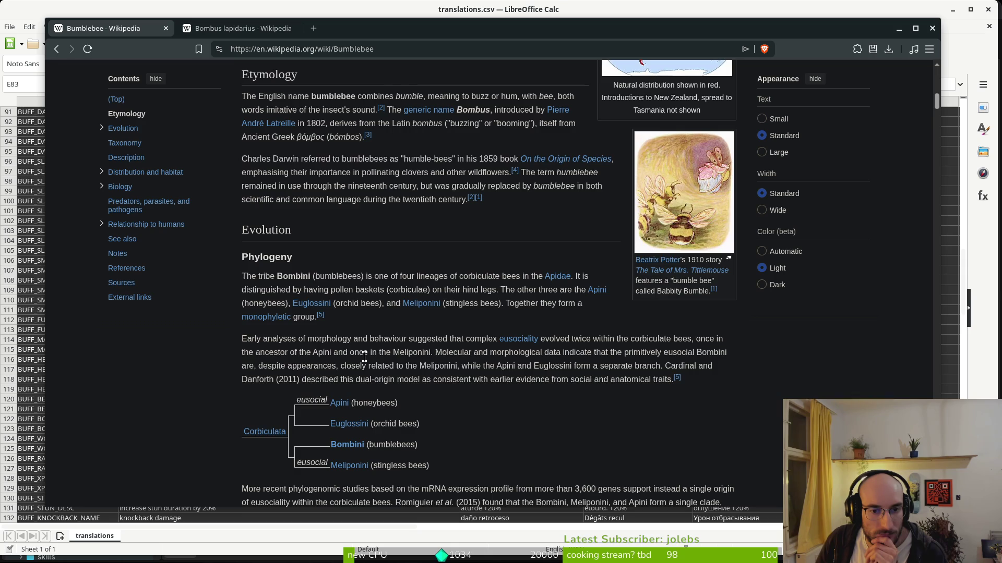
scroll(364, 356, "down", 4)
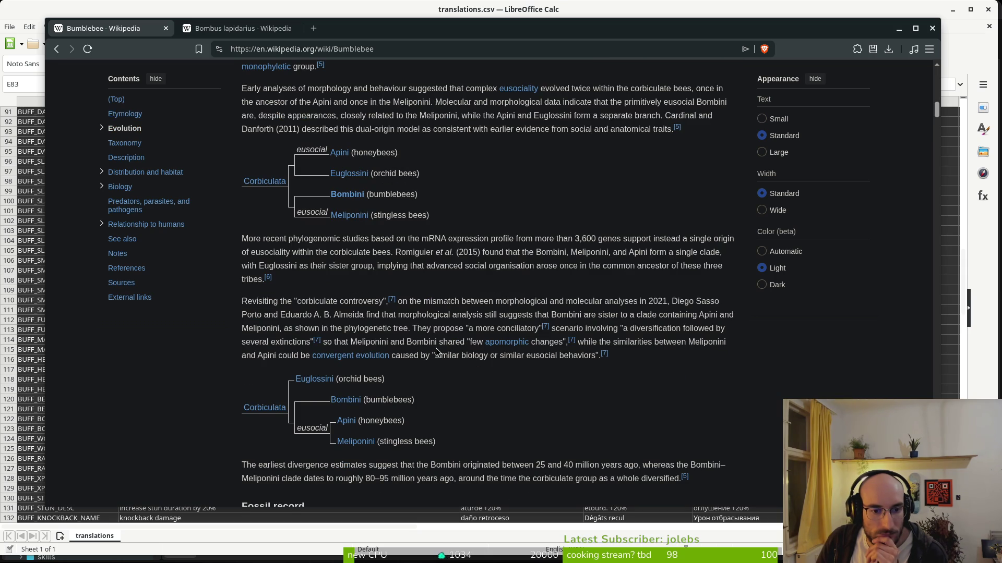
left_click(356, 401)
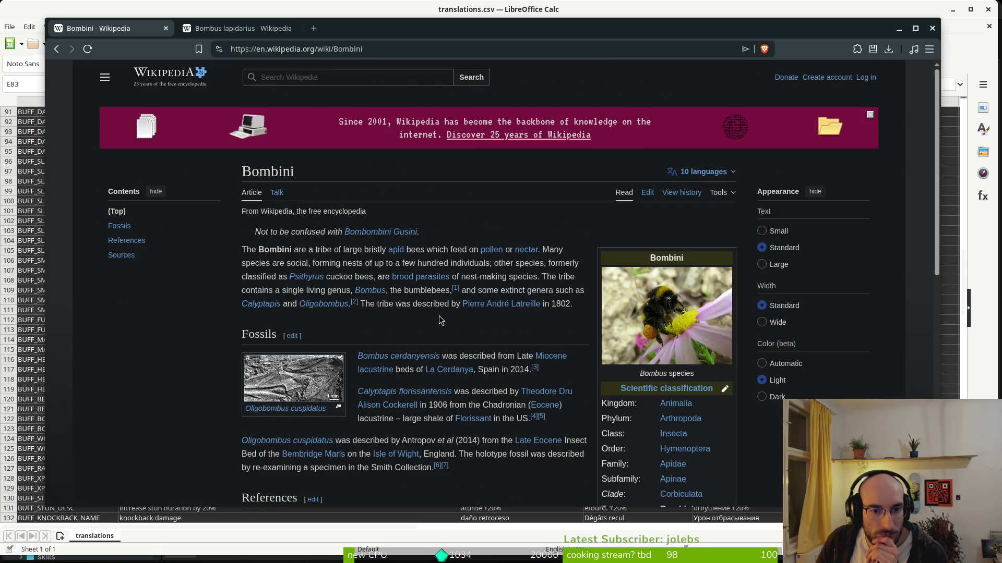
scroll(431, 316, "down", 5)
scroll(447, 324, "up", 4)
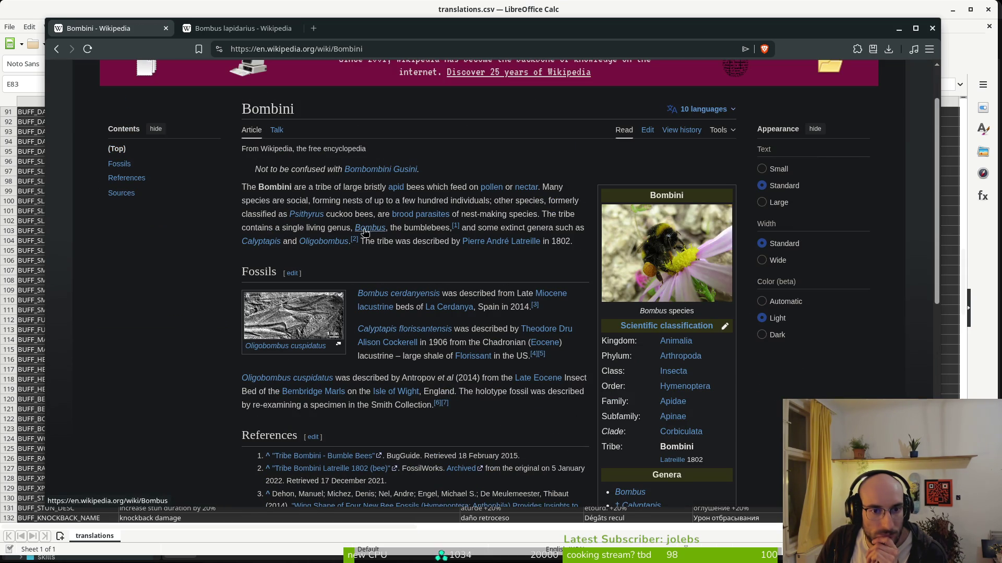
key("alt+Left")
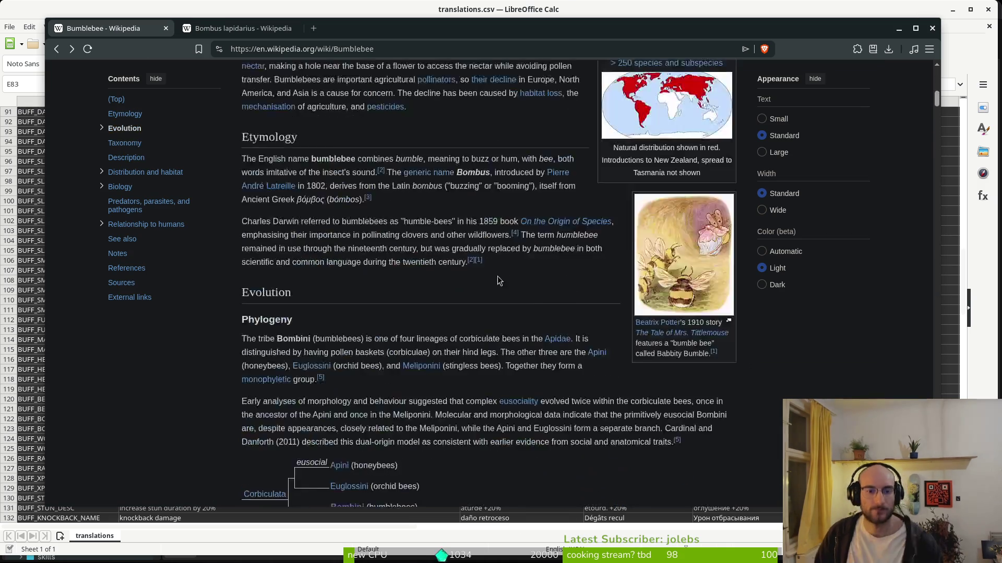
scroll(436, 245, "down", 7)
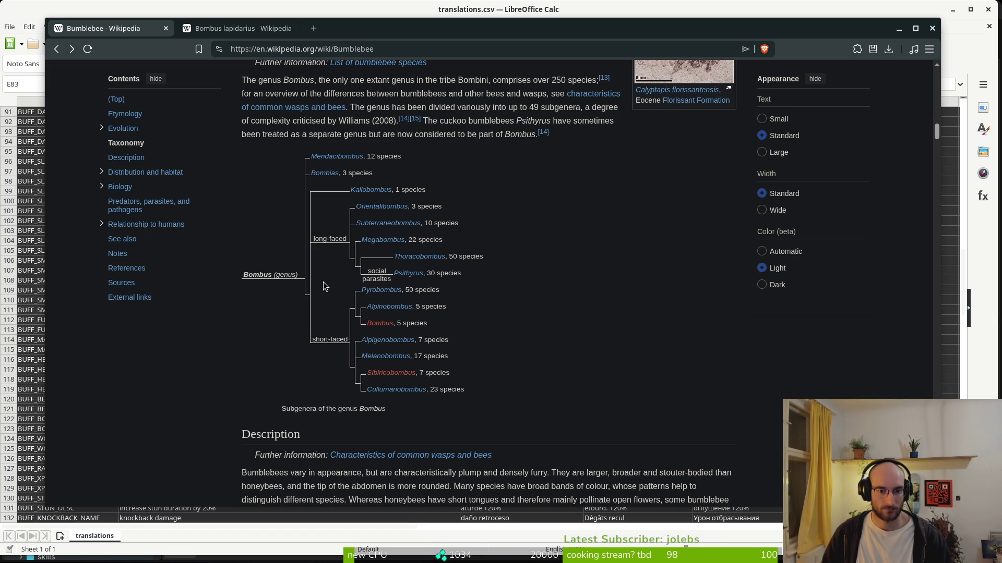
scroll(309, 350, "down", 6)
scroll(349, 372, "up", 20)
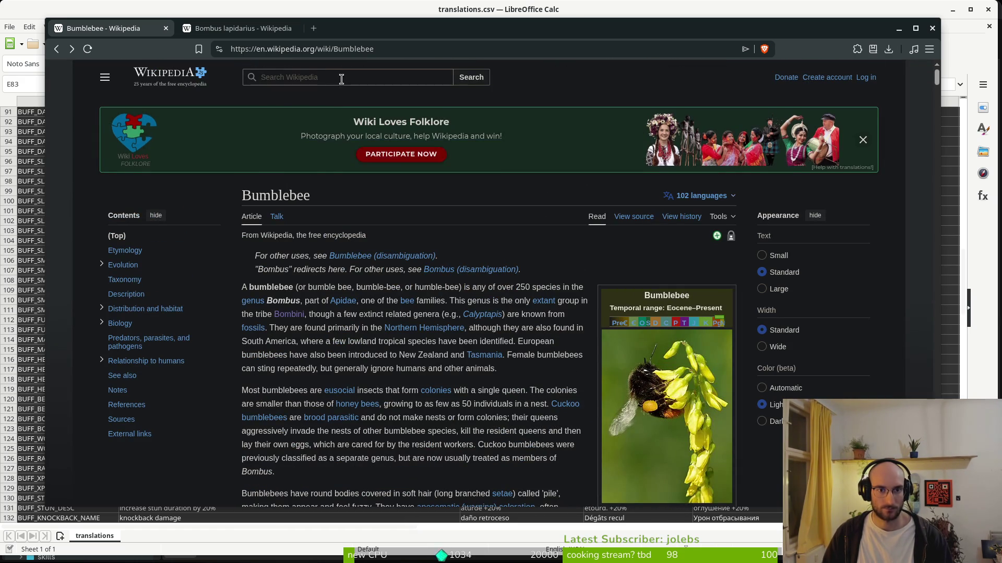
Search 'erdhummel' then 'buff tailed bumb', open Bombus terrestris, select its title and return to Calc
left_click(336, 79)
type("erdhummel")
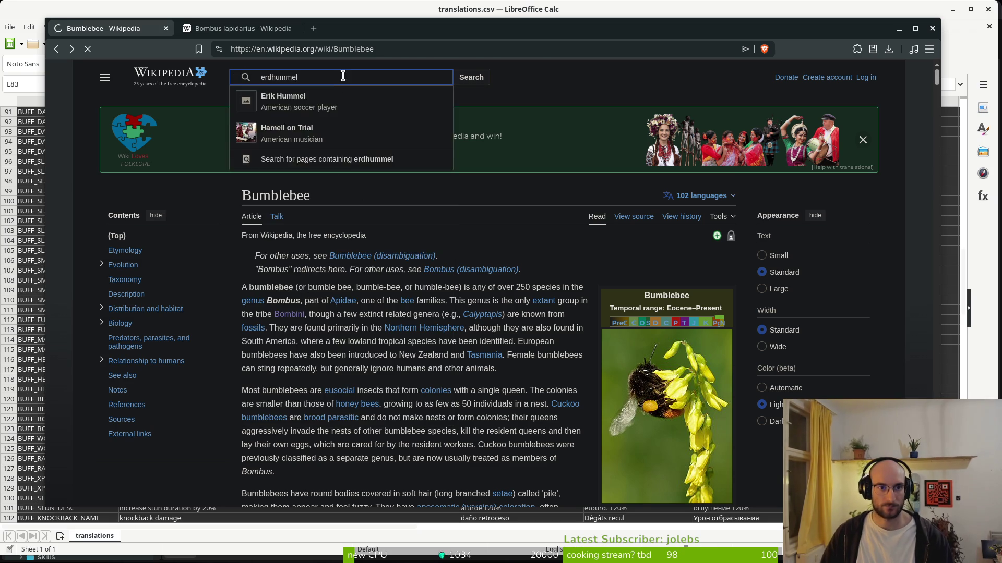
key("Return")
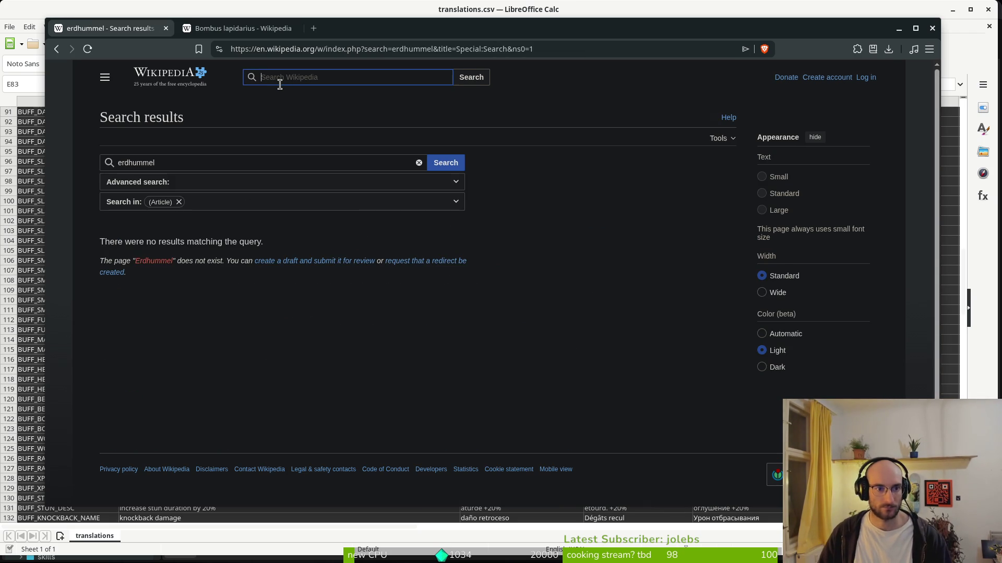
type("buff tailed bubm")
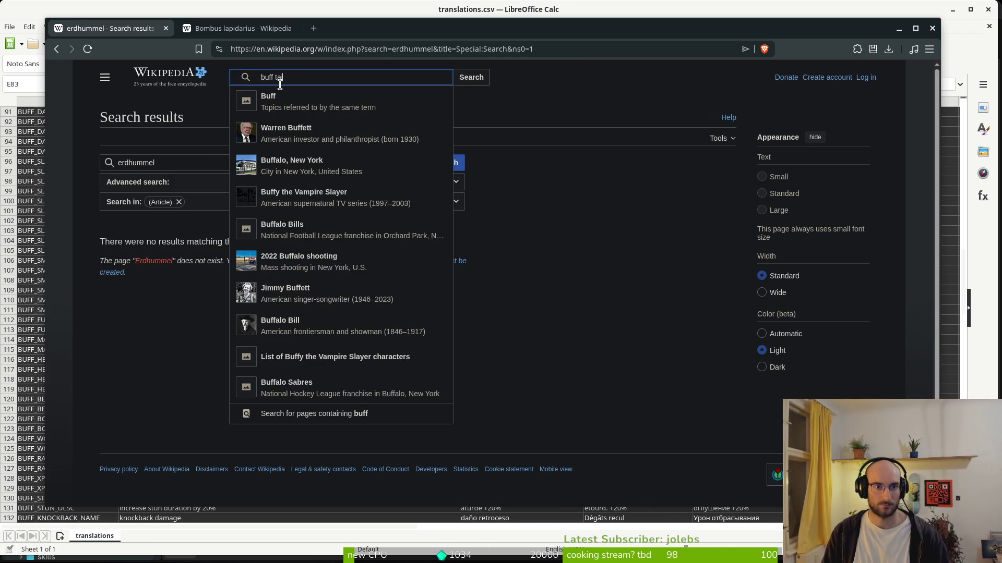
key("BackSpace")
key("BackSpace")
type("mb")
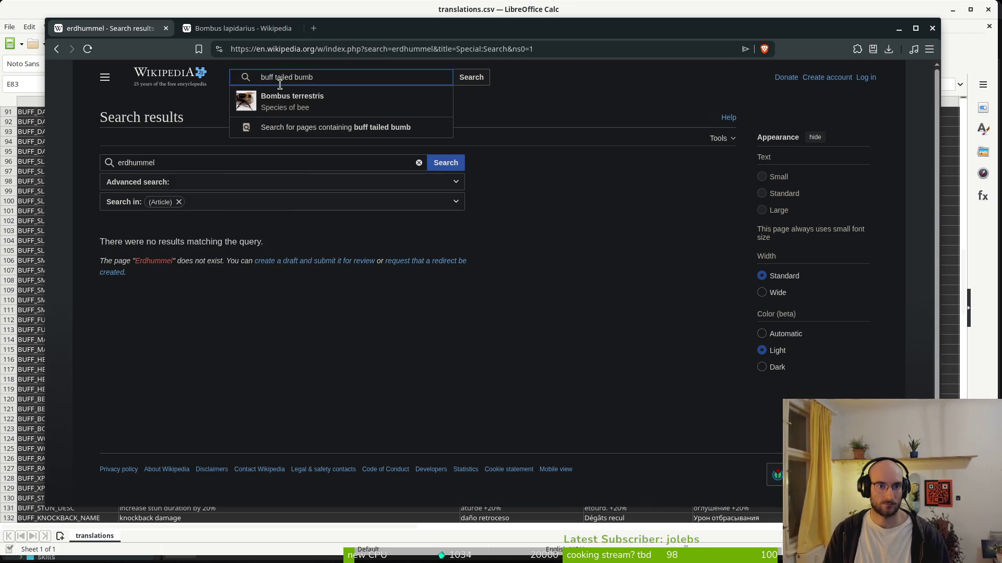
left_click(320, 97)
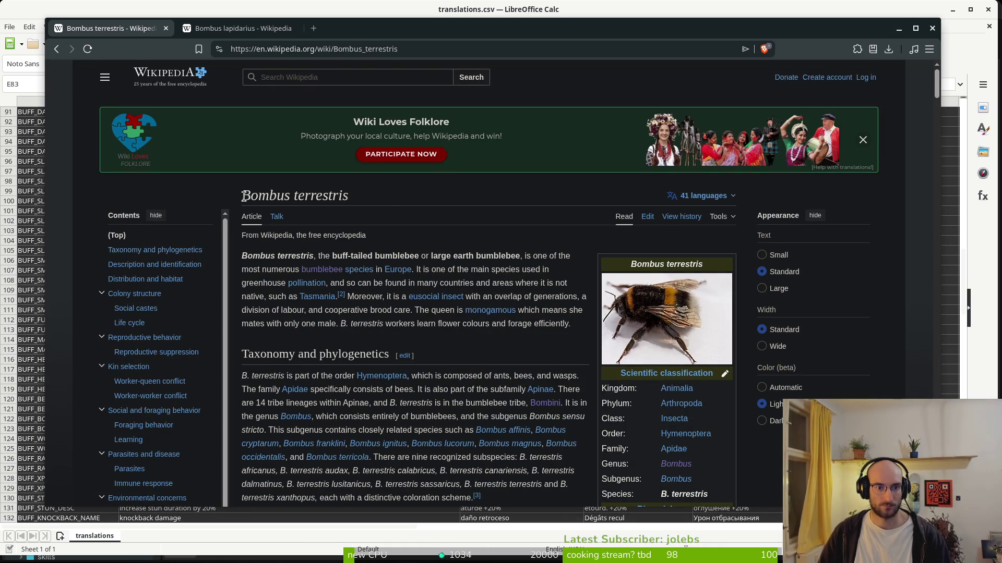
left_click_drag(244, 195, 388, 198)
key("ctrl+c")
left_click(163, 5)
left_click(185, 280)
scroll(226, 312, "up", 10)
Paste the styled Bombus terrestris name into the BUMBLEBEE cell B170
scroll(84, 282, "up", 10)
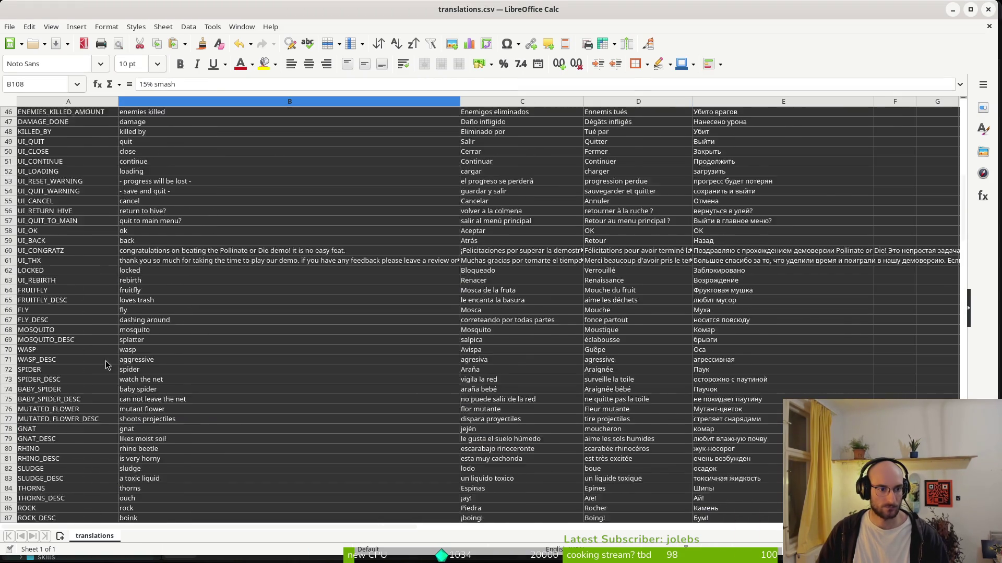
scroll(47, 224, "up", 6)
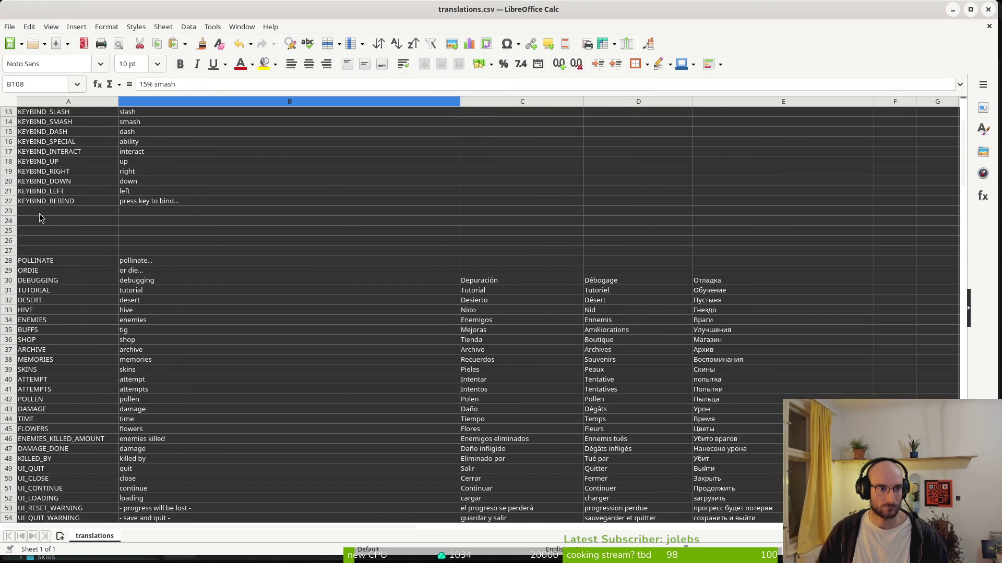
scroll(116, 258, "up", 4)
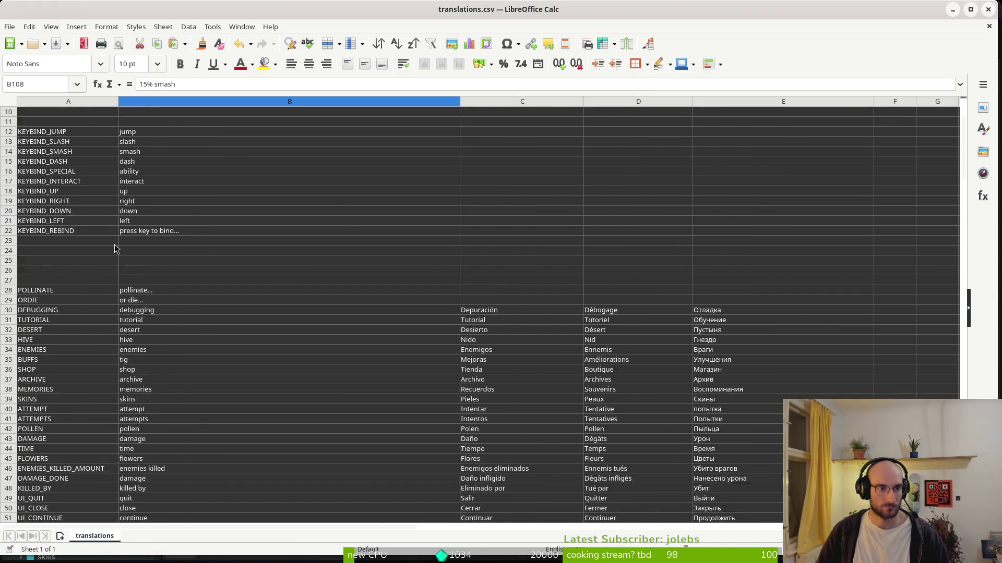
scroll(131, 292, "down", 20)
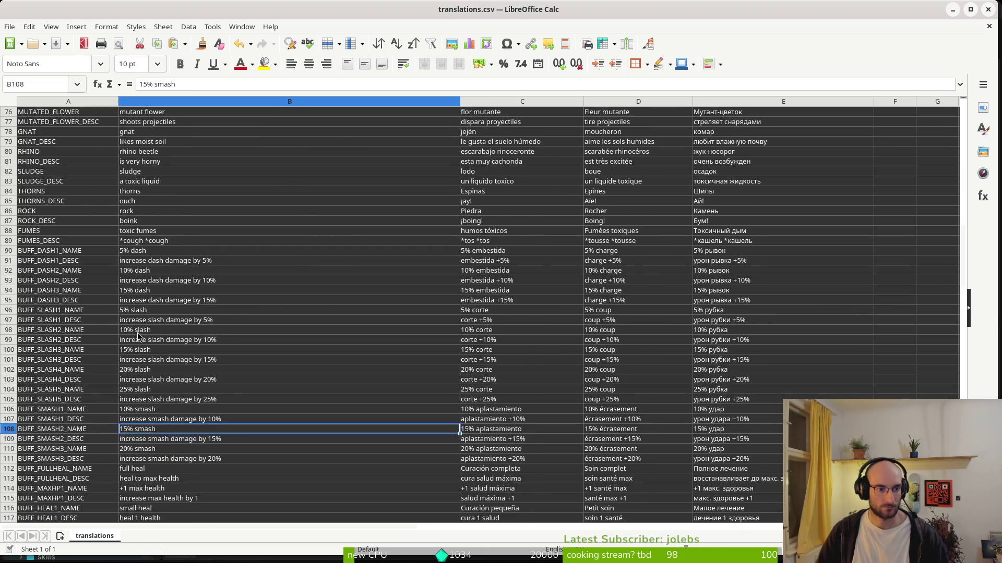
scroll(109, 341, "down", 13)
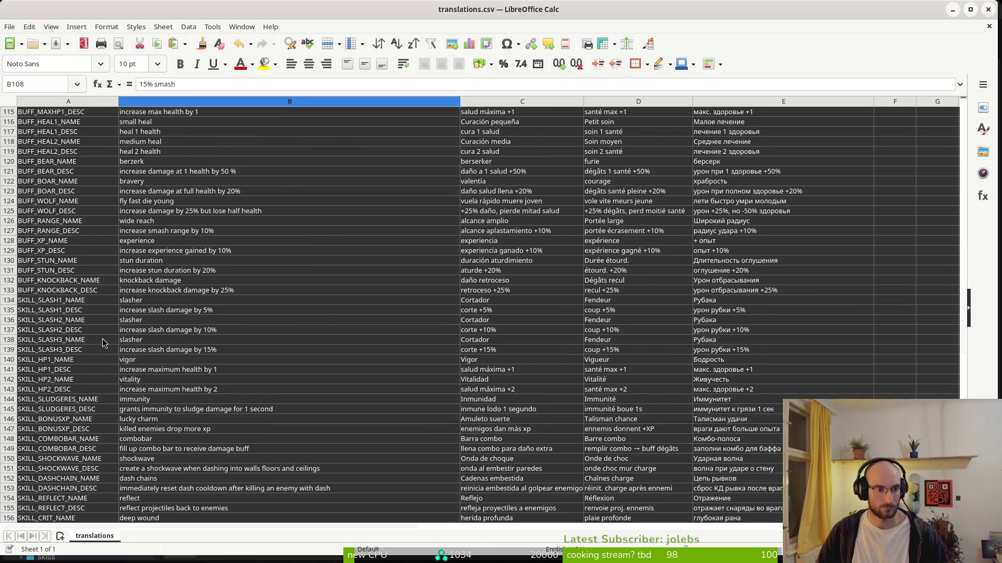
scroll(103, 342, "down", 7)
scroll(92, 339, "down", 6)
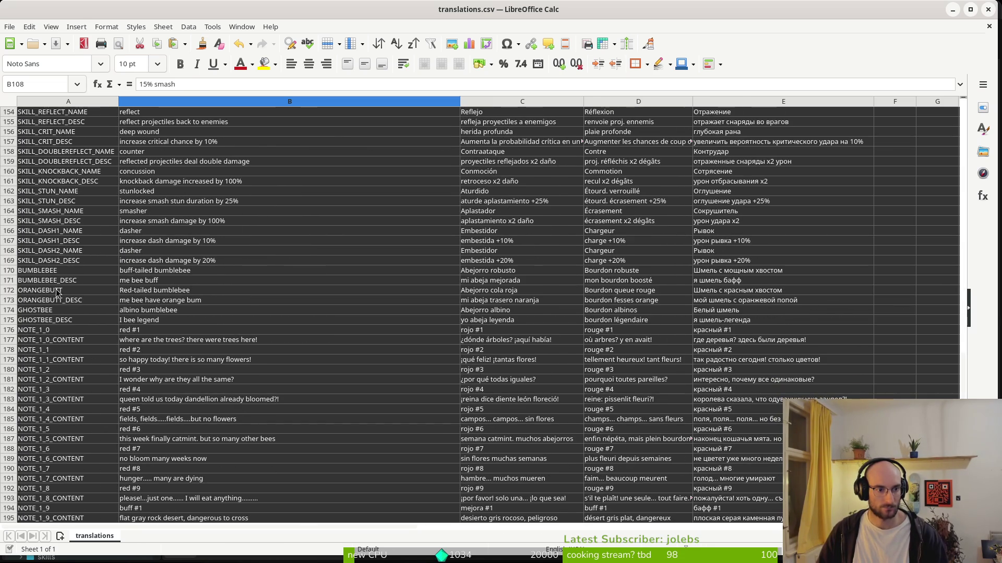
left_click(169, 275)
key("ctrl+v")
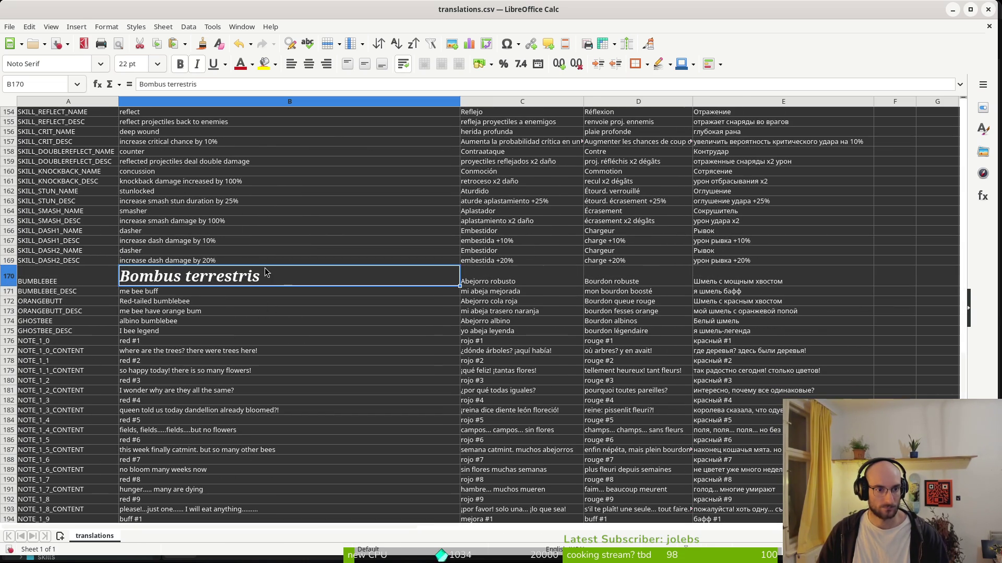
key("ctrl+w")
key("Escape")
Undo the styled paste and try retyping bombus terrestris in B170 via clipboard history
key("ctrl+z")
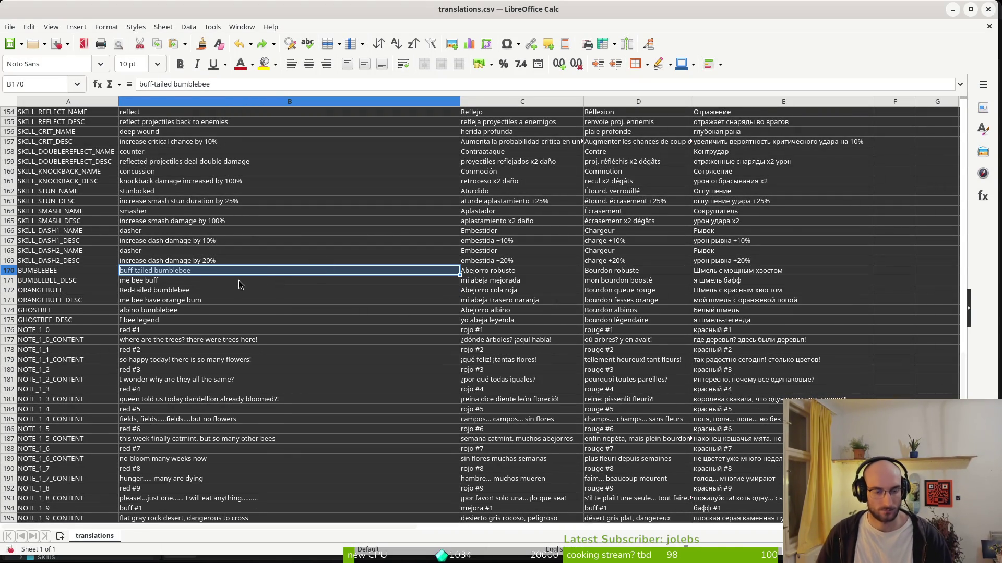
type("bombus tere")
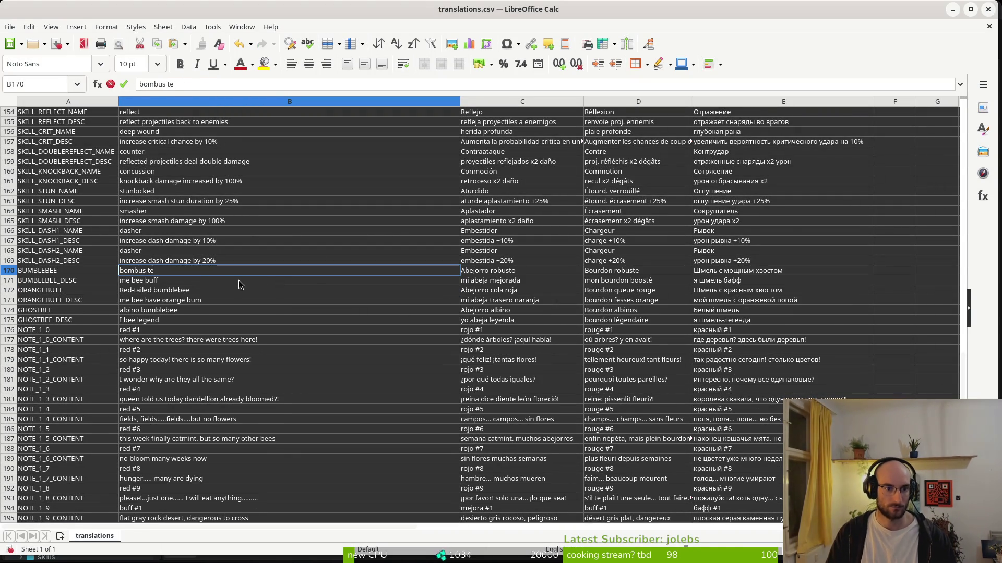
key("ctrl+shift+v")
key("Escape")
type("rest")
key("ctrl+shift+v")
type("r")
key("Escape")
type("ris")
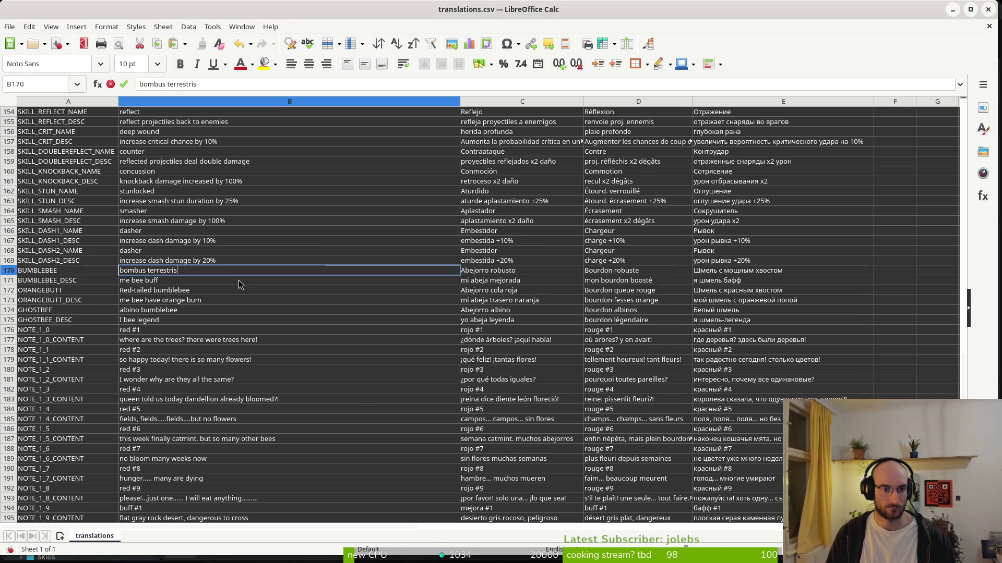
key("ctrl+shift+v")
key("Return")
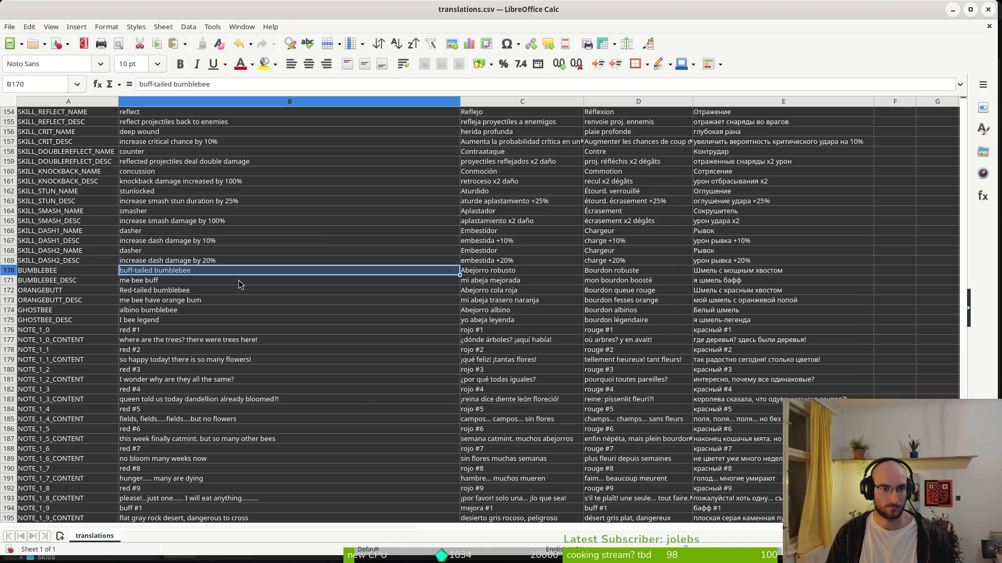
Undo and redo sheet changes to keep E83 and remove B170's styled paste
key("Return")
key("ctrl+z")
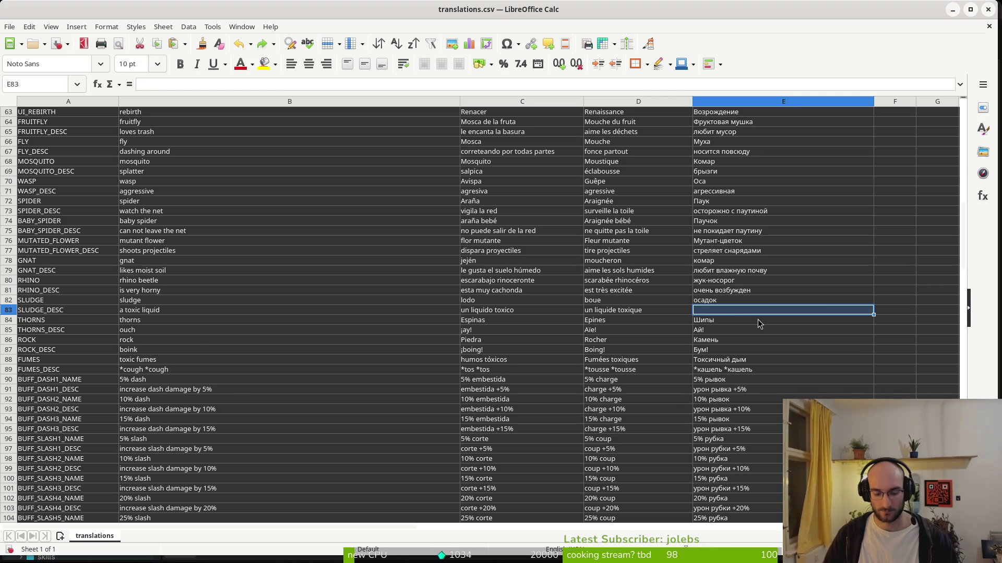
key("ctrl+y")
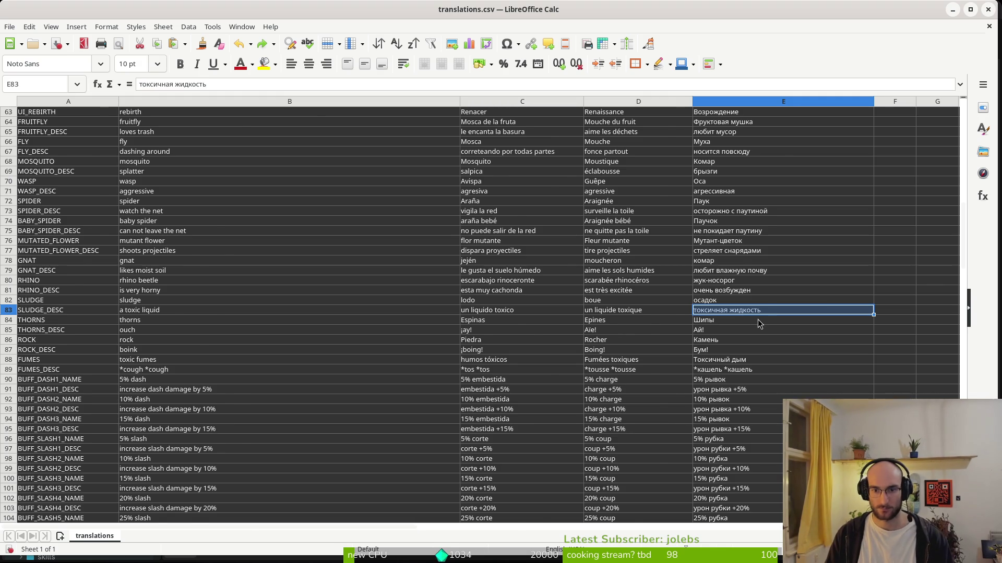
key("ctrl+y")
key("ctrl+z")
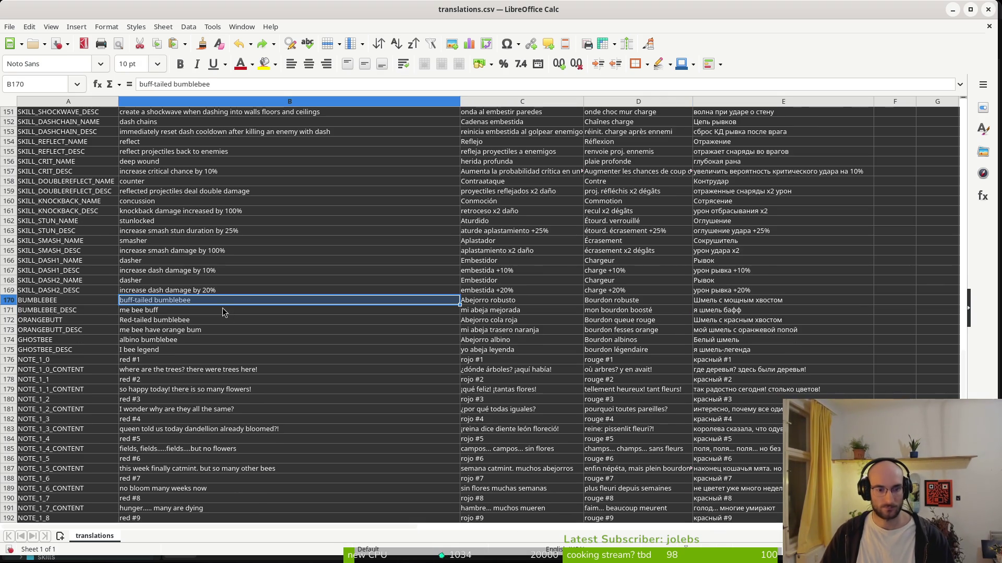
Enter plain 'bombus terrestris' in B170 and paste it into C170
type("bombus te")
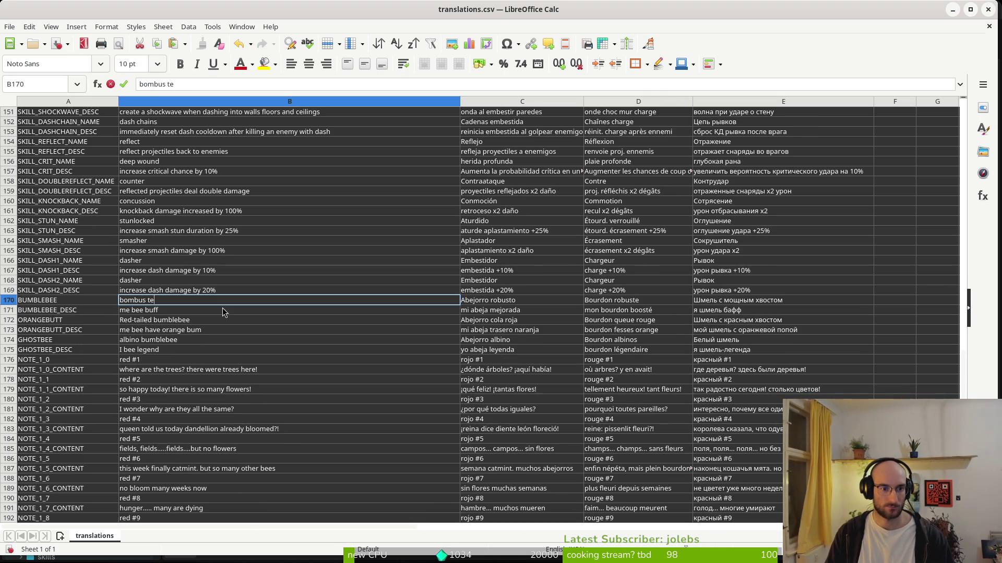
type("rrestris")
key("Return")
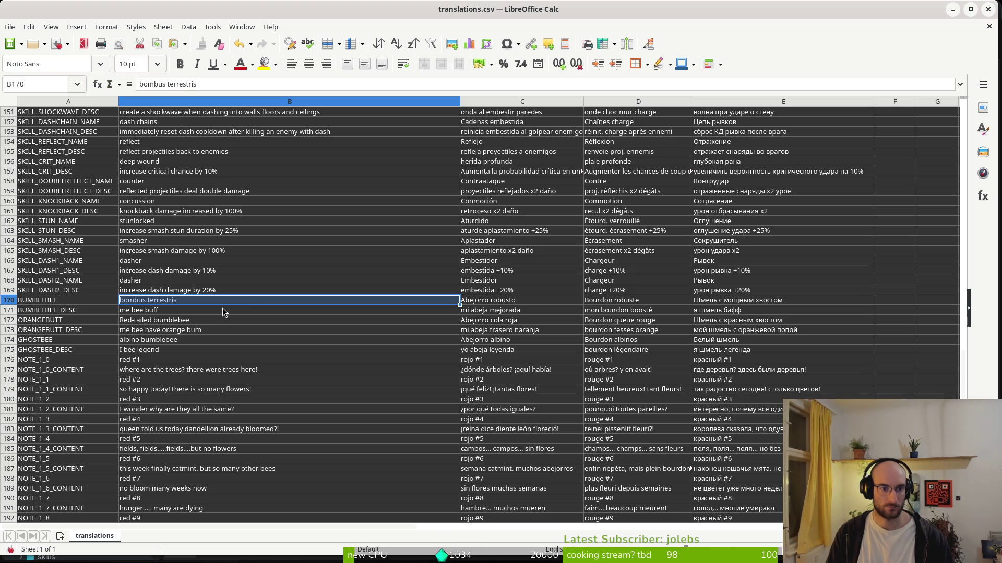
key("Right")
key("ctrl+v")
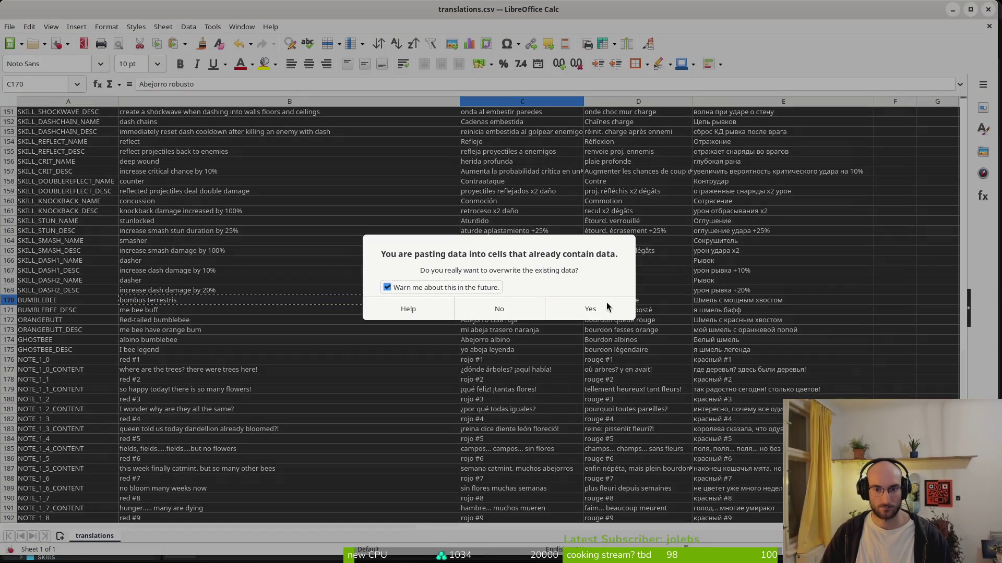
Overwrite the Spanish and French names in C170 and D170 with bombus terrestris, leaving E170 unchanged
left_click(580, 315)
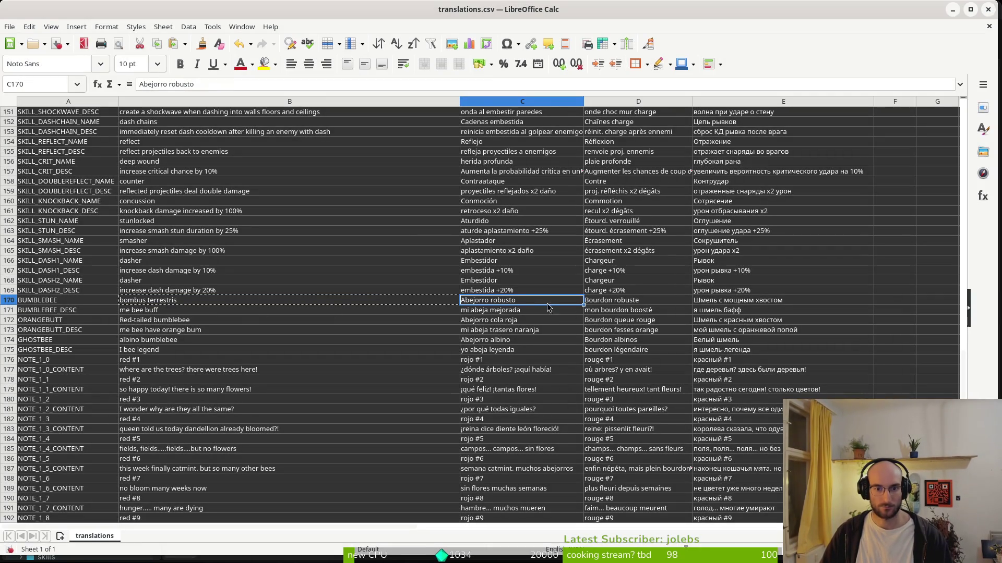
type("bombus terrestris")
left_click(573, 319)
left_click(630, 307)
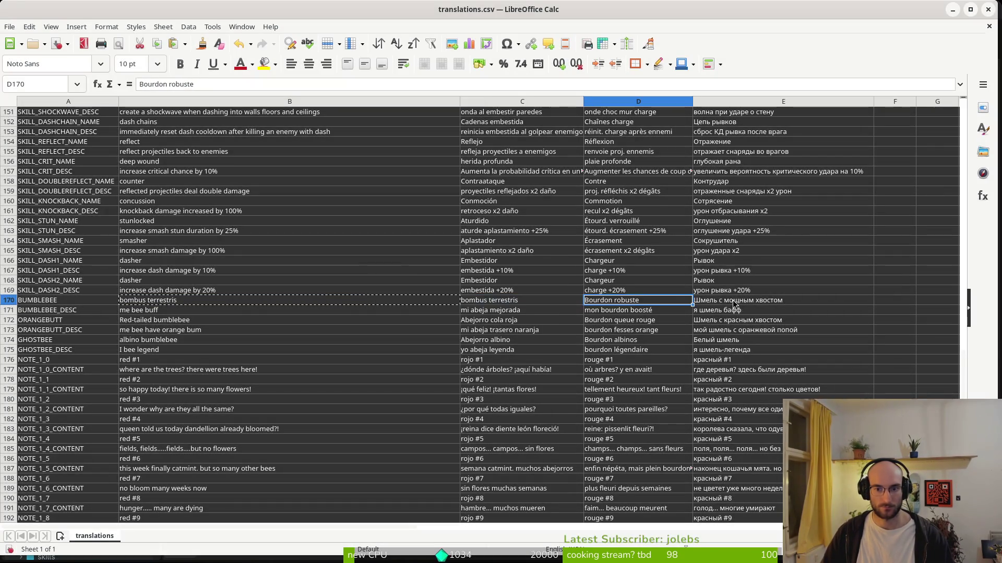
key("ctrl+v")
left_click(588, 312)
left_click(716, 303)
key("ctrl+v")
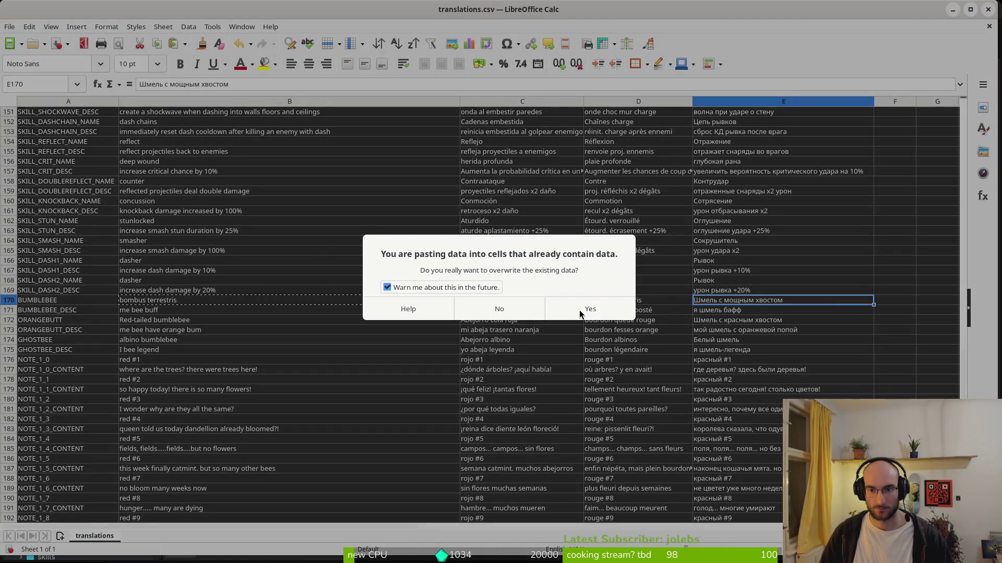
key("Escape")
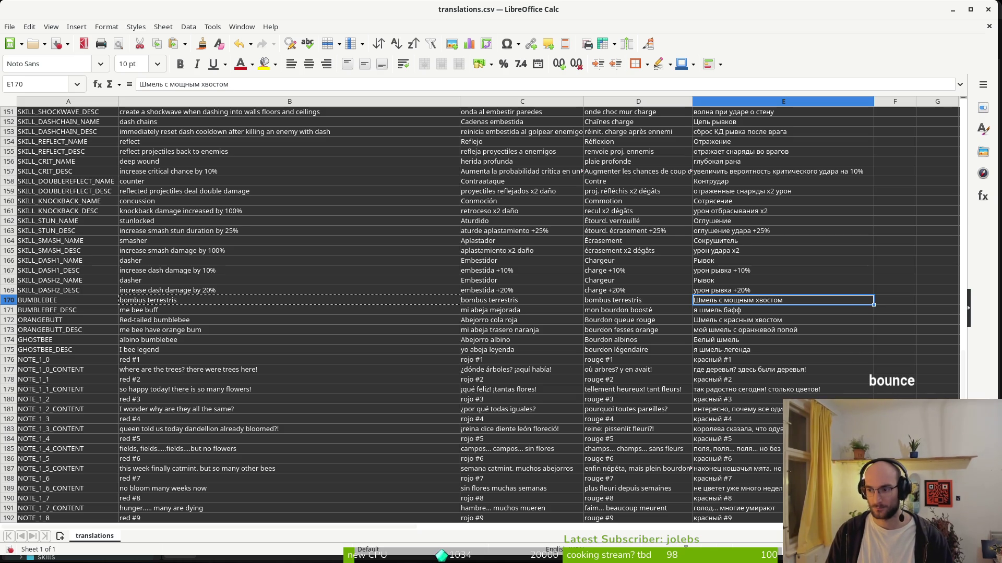
key("alt+Tab")
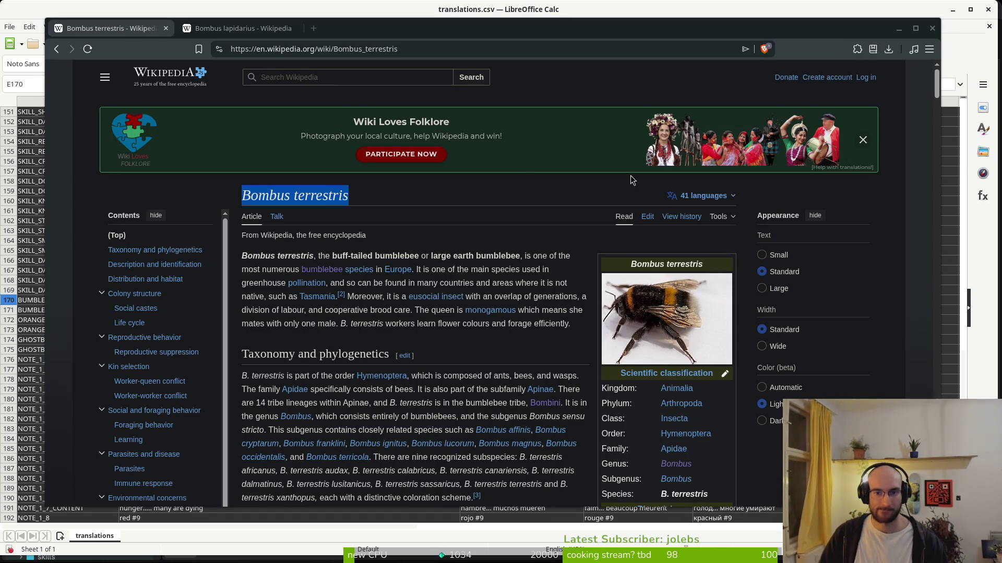
Open the Russian Wikipedia article and select its title Земляной шмель
left_click(720, 197)
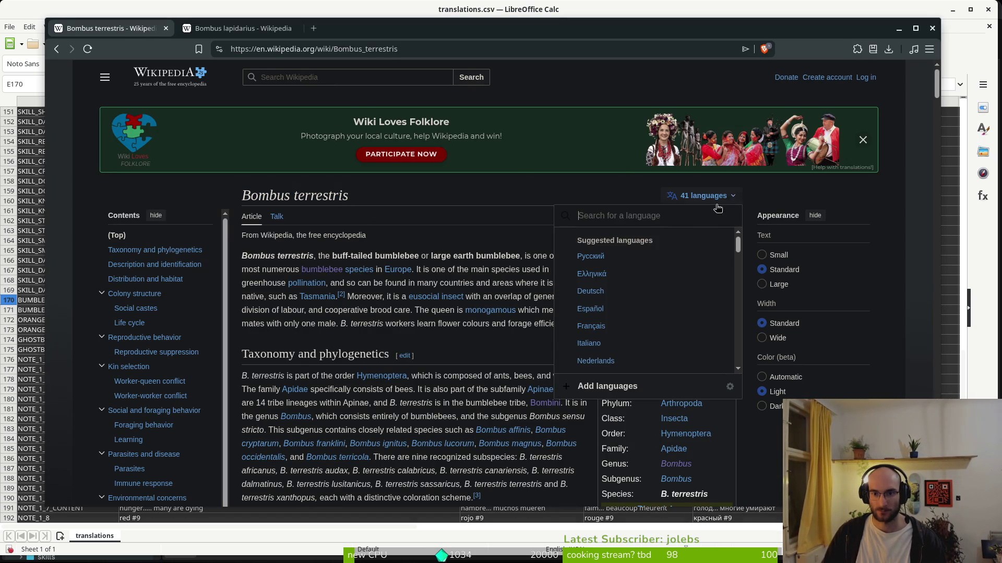
left_click(599, 263)
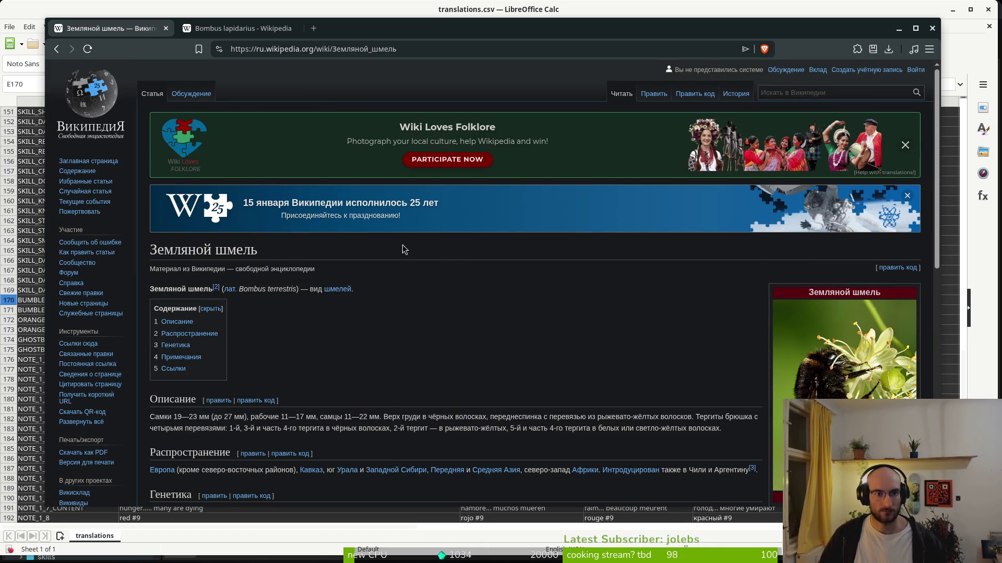
left_click_drag(261, 251, 150, 250)
key("ctrl+c")
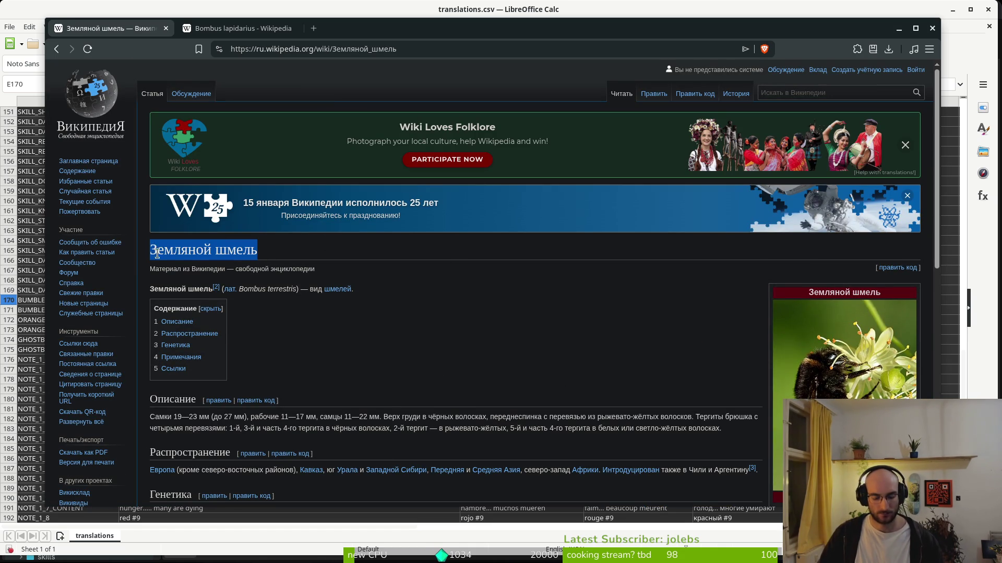
key("alt+Tab")
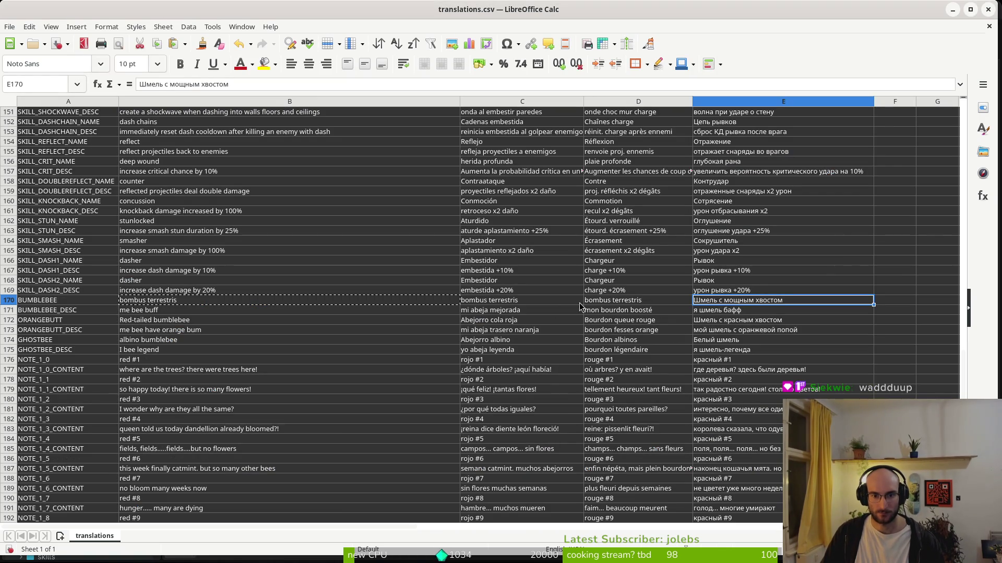
Undo the row 170 name pastes, restoring the original Spanish and French names
key("ctrl+z")
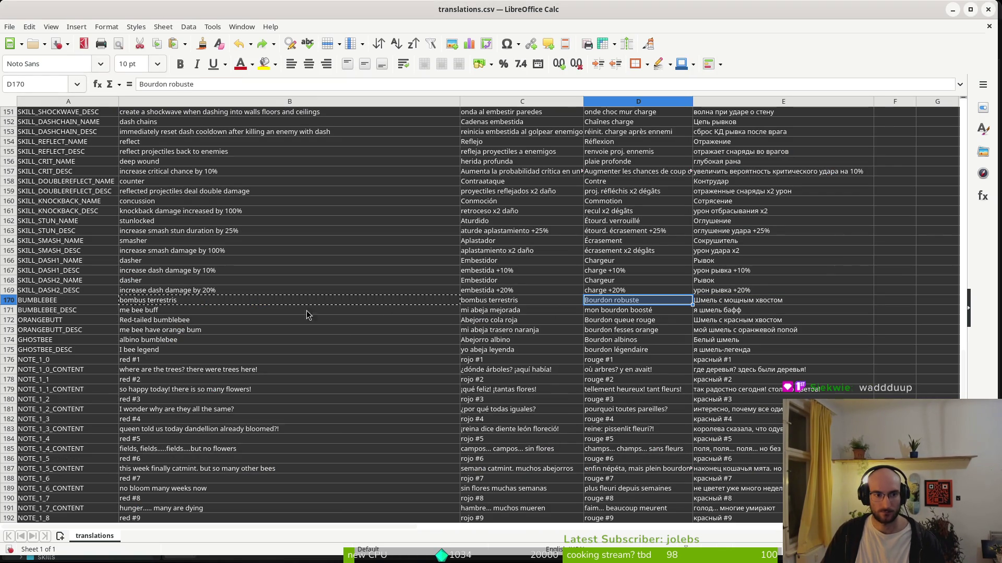
key("ctrl+z")
key("ctrl+z")
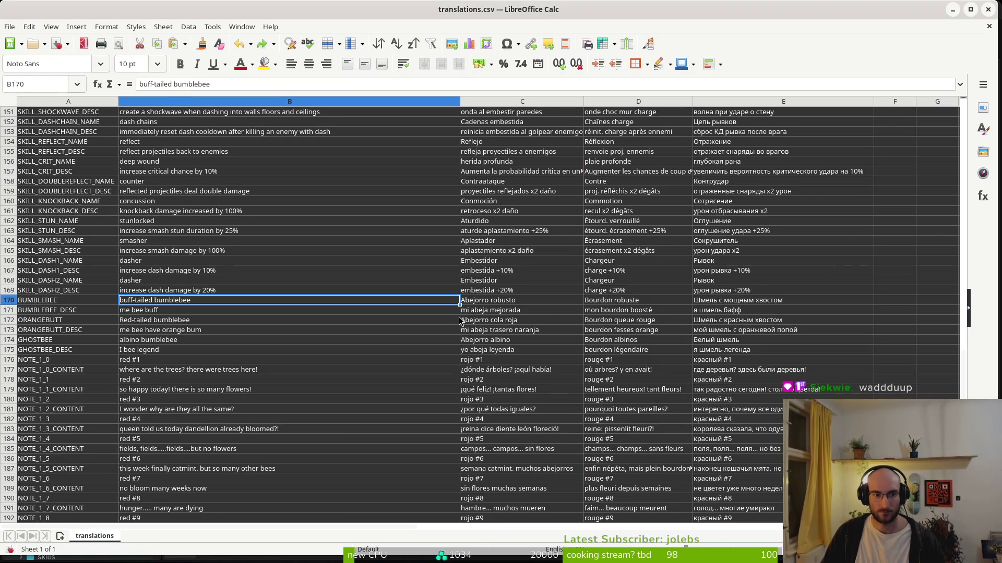
key("ctrl+z")
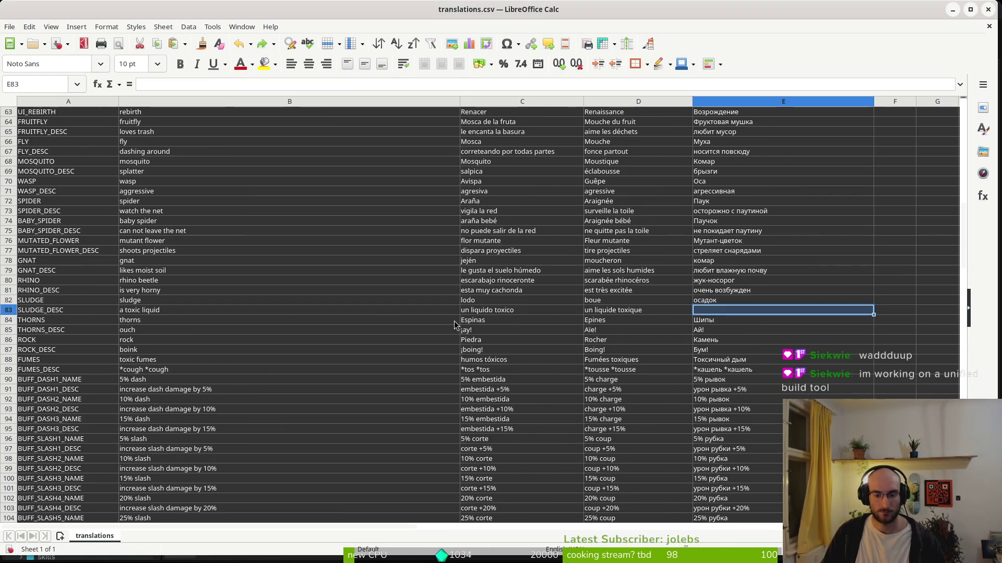
key("ctrl+y")
scroll(271, 304, "up", 5)
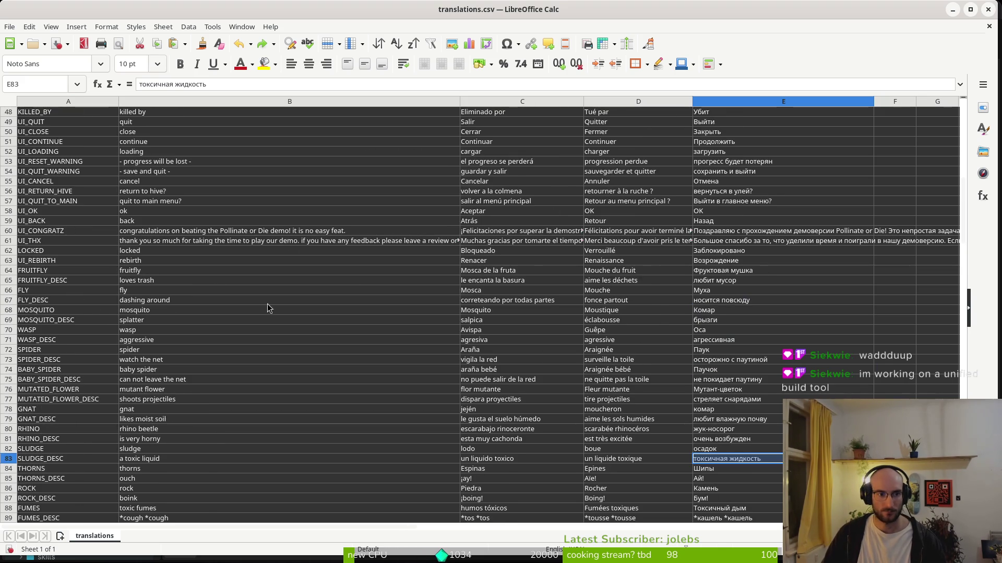
scroll(163, 236, "up", 2)
scroll(172, 261, "down", 20)
scroll(207, 291, "down", 14)
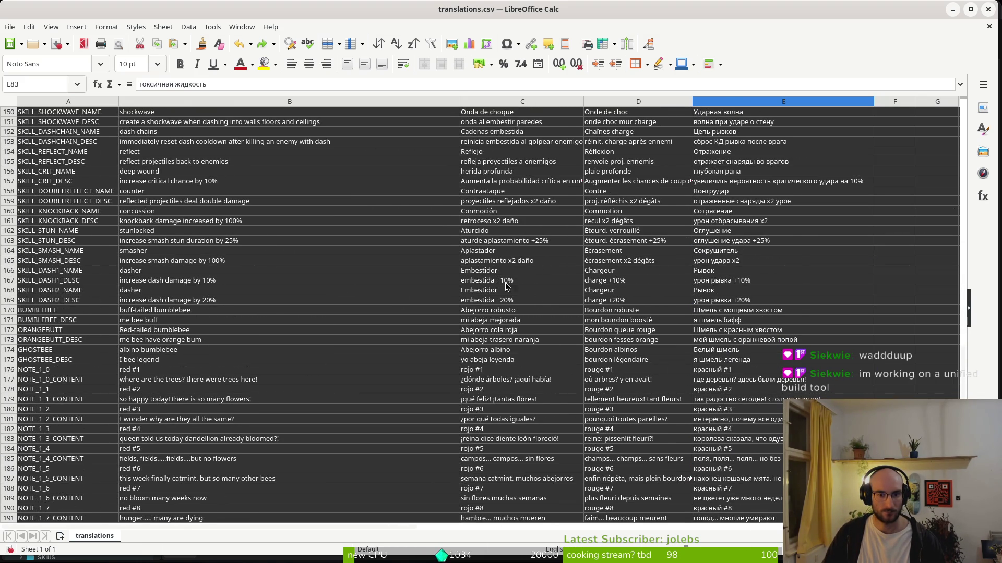
Paste Земляной шмель into E170 and format it as 10 pt Noto Sans, not bold
left_click(754, 311)
key("ctrl+v")
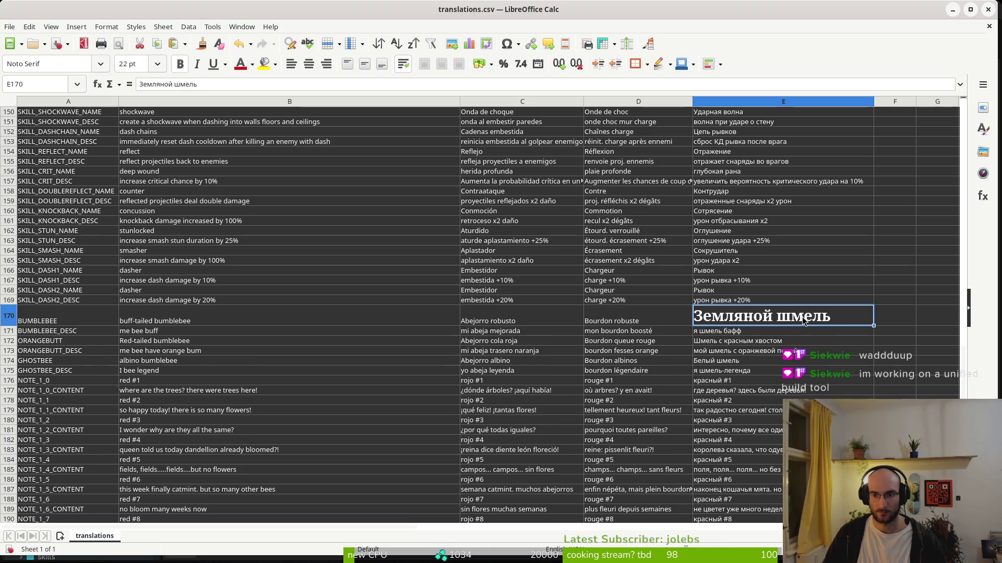
left_click(626, 315)
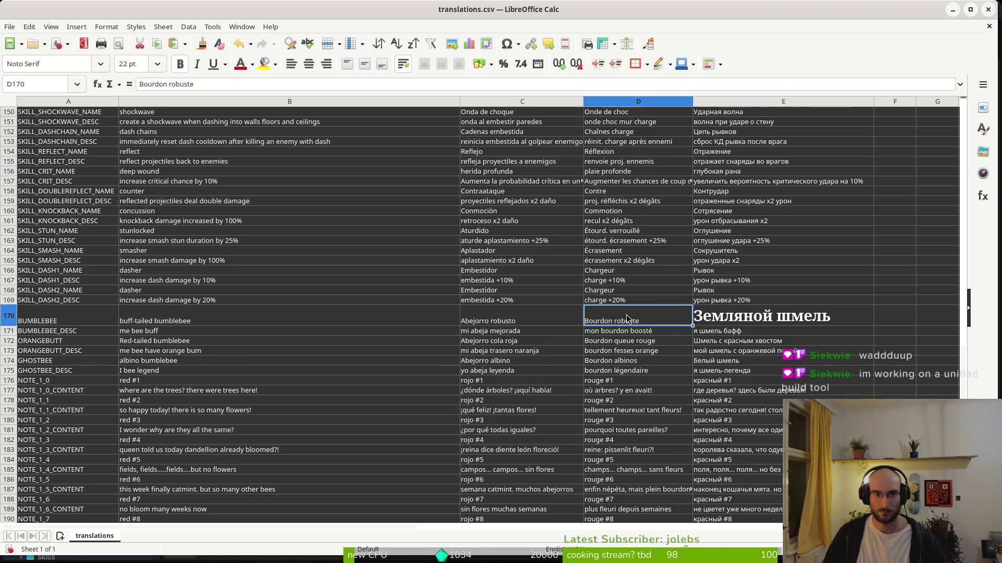
left_click(724, 309)
triple_click(133, 63)
type("10")
key("Return")
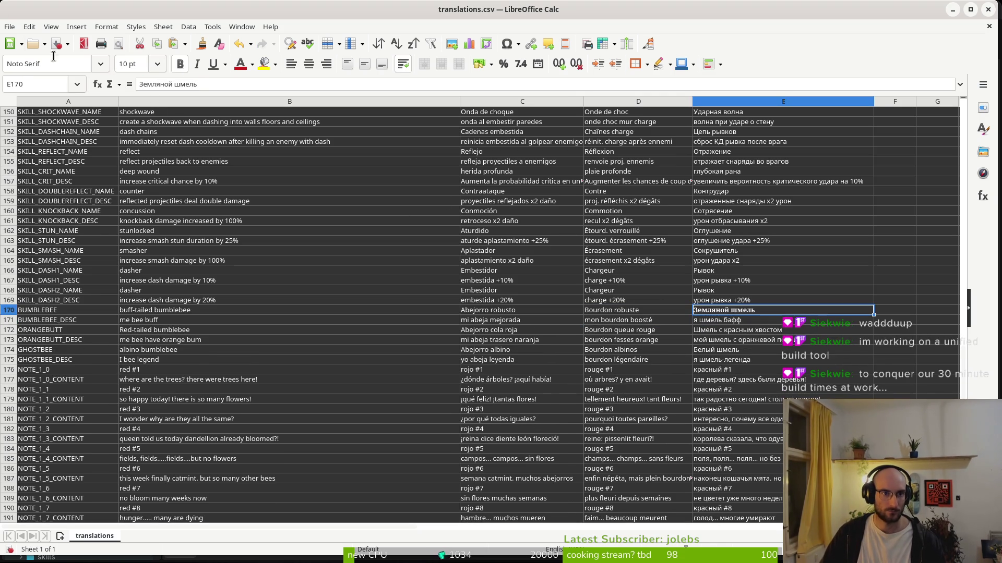
left_click(57, 61)
key("BackSpace")
key("BackSpace")
key("BackSpace")
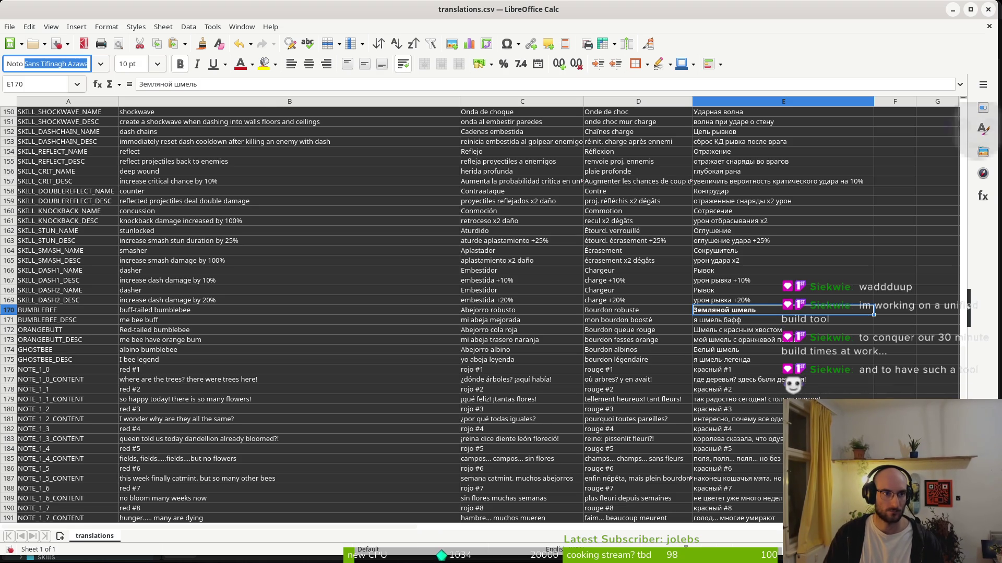
type("Sans")
key("Return")
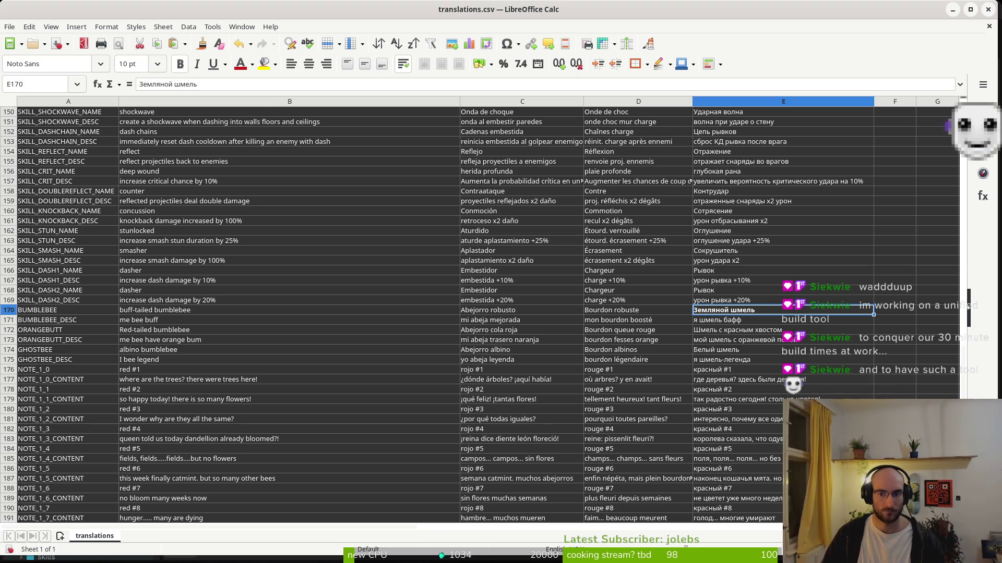
left_click(183, 66)
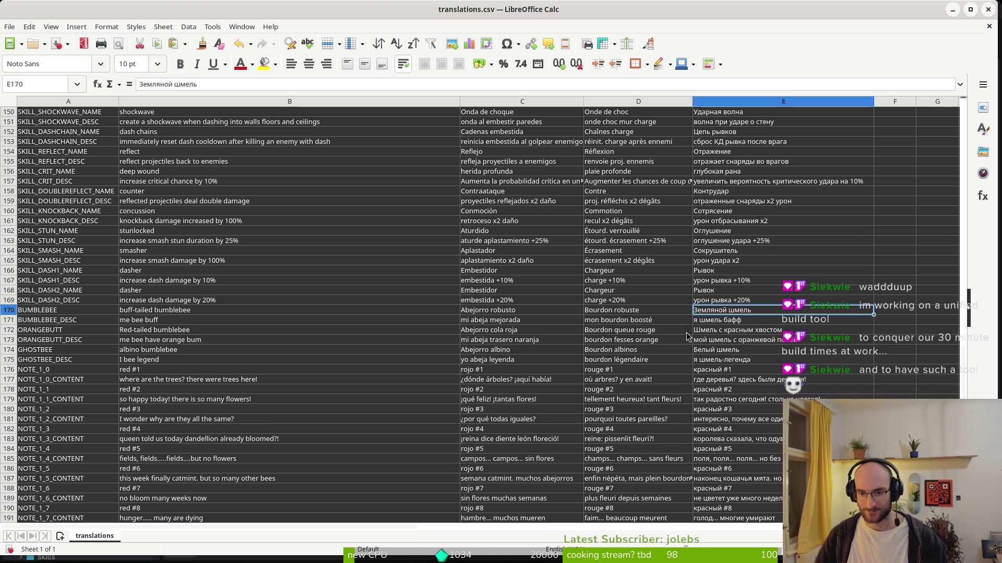
Save the translations file, open the French Bombus terrestris article, and start editing D172
left_click(641, 331)
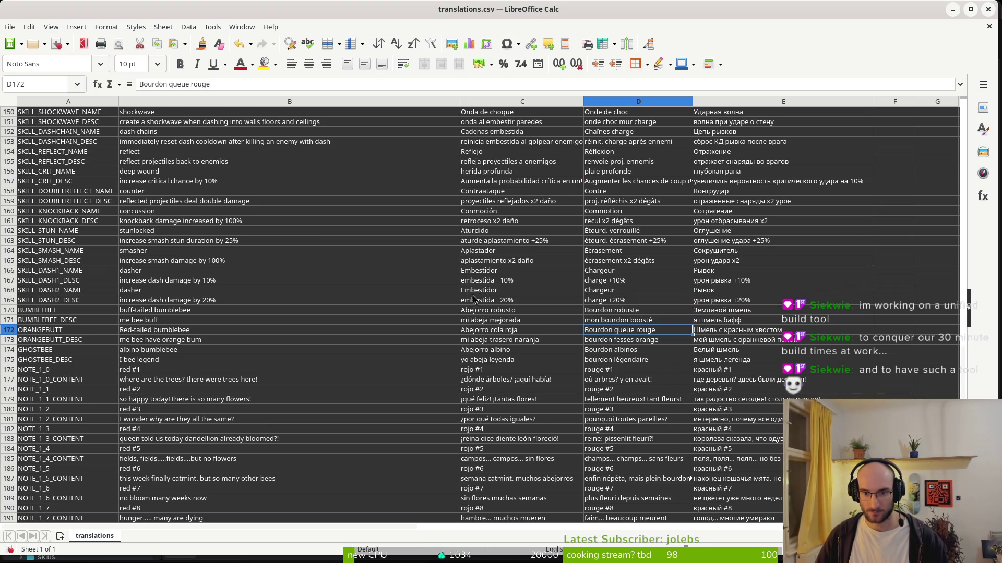
key("ctrl+s")
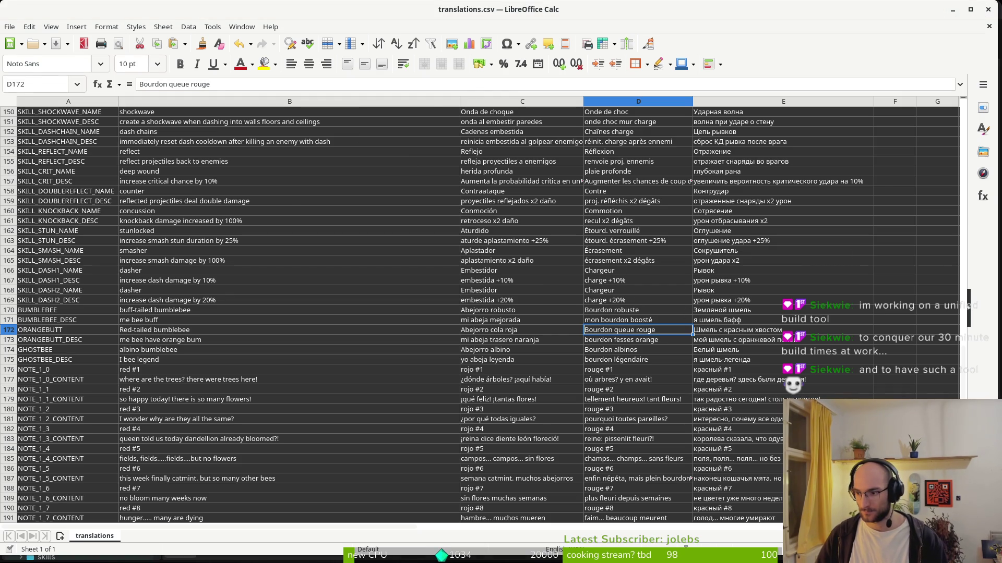
key("alt+Tab")
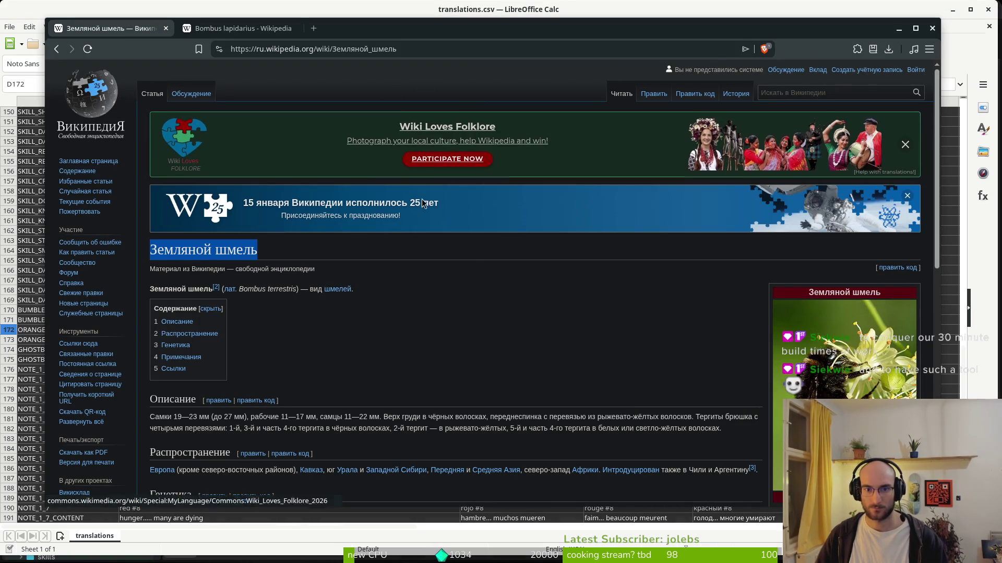
key("alt+Left")
left_click(707, 202)
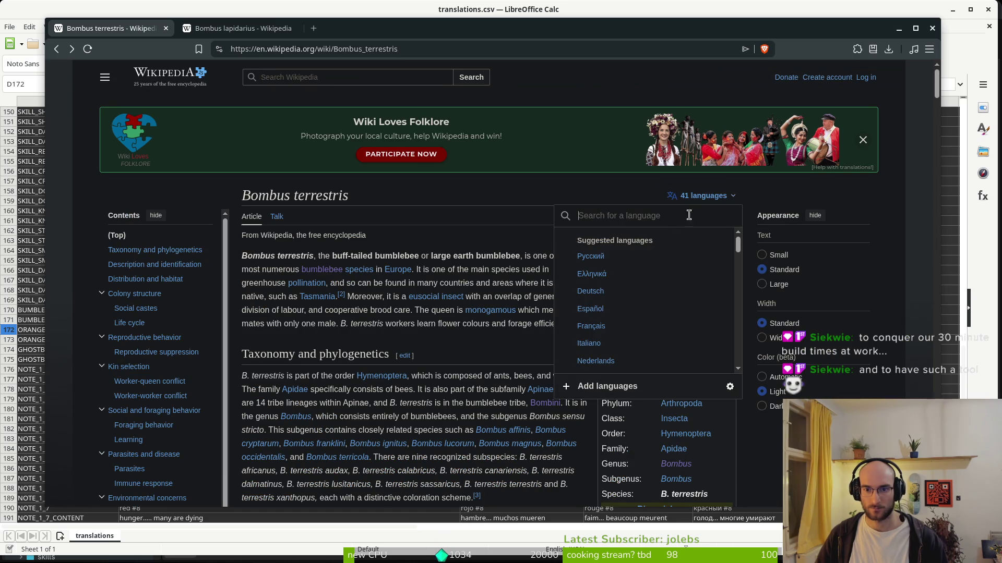
left_click(616, 331)
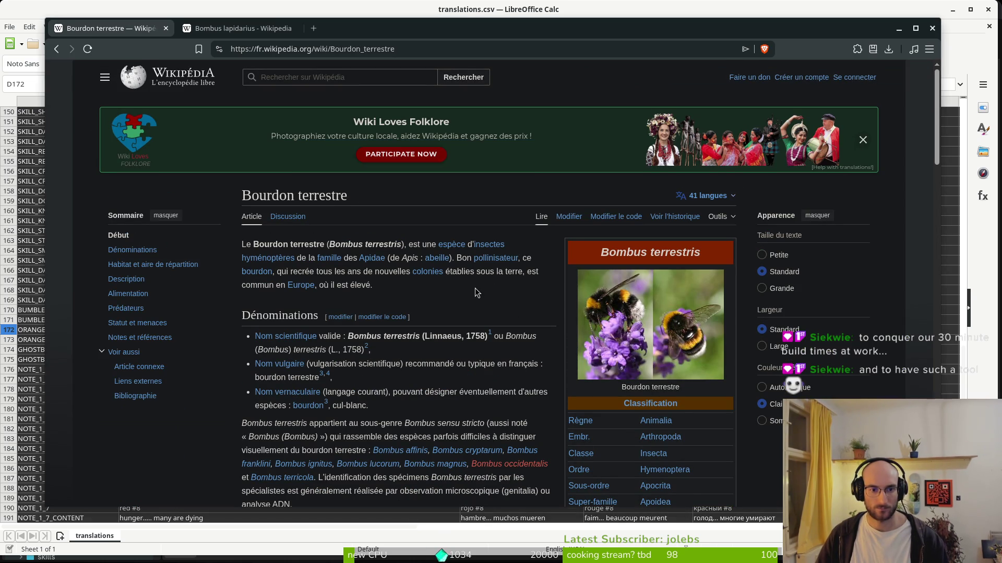
key("alt+Tab")
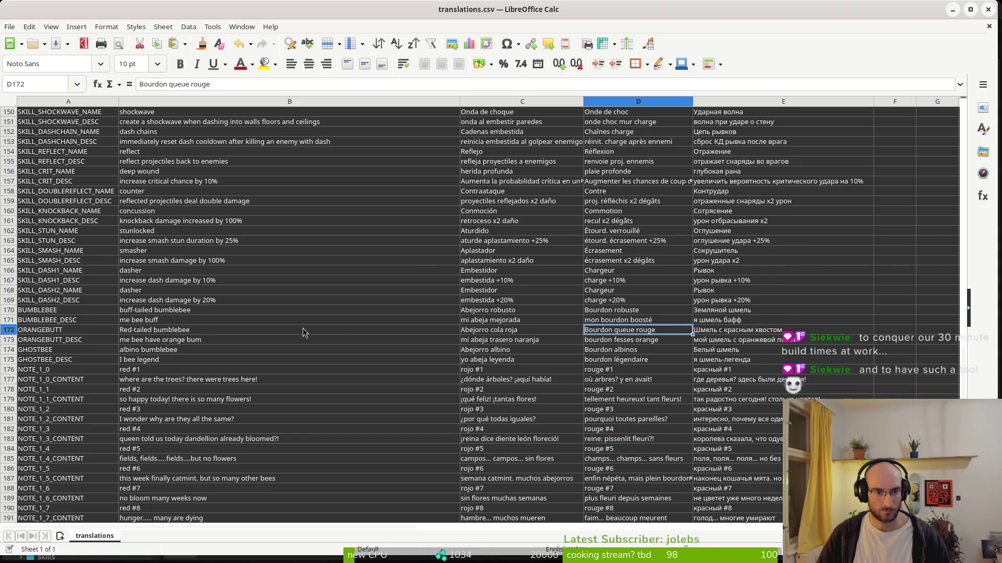
double_click(664, 330)
Change ORANGEBUTT's French name in D172 to 'Bourdon terrestre', fixing the misspelling
key("BackSpace")
key("BackSpace")
key("BackSpace")
key("BackSpace")
key("BackSpace")
key("BackSpace")
key("BackSpace")
type("terest")
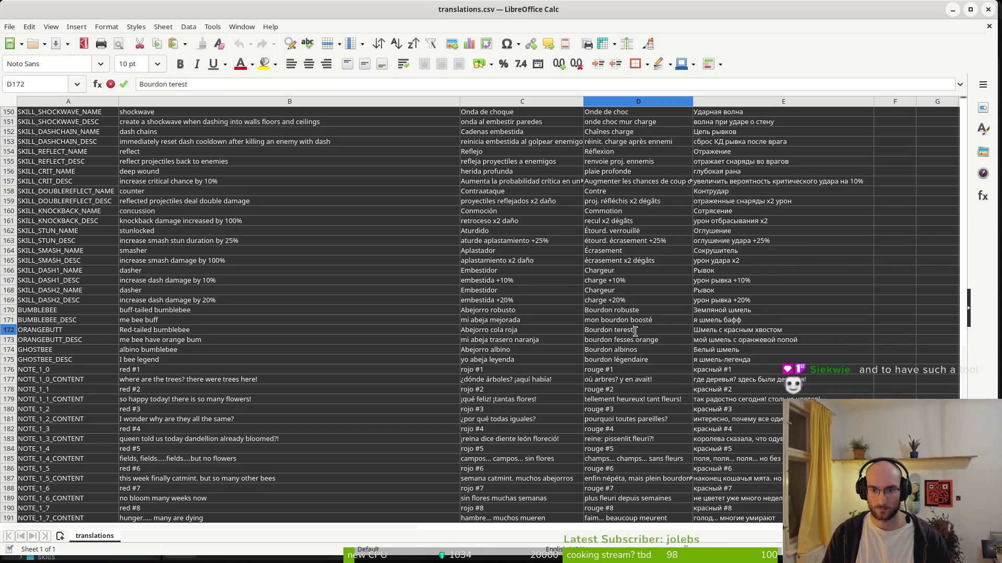
key("Return")
key("alt+Tab")
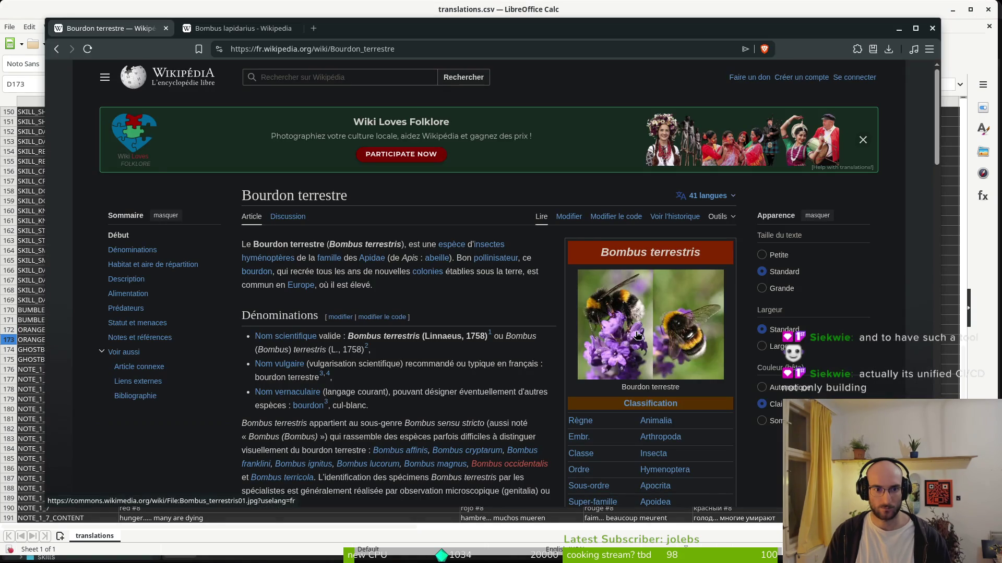
key("alt+Tab")
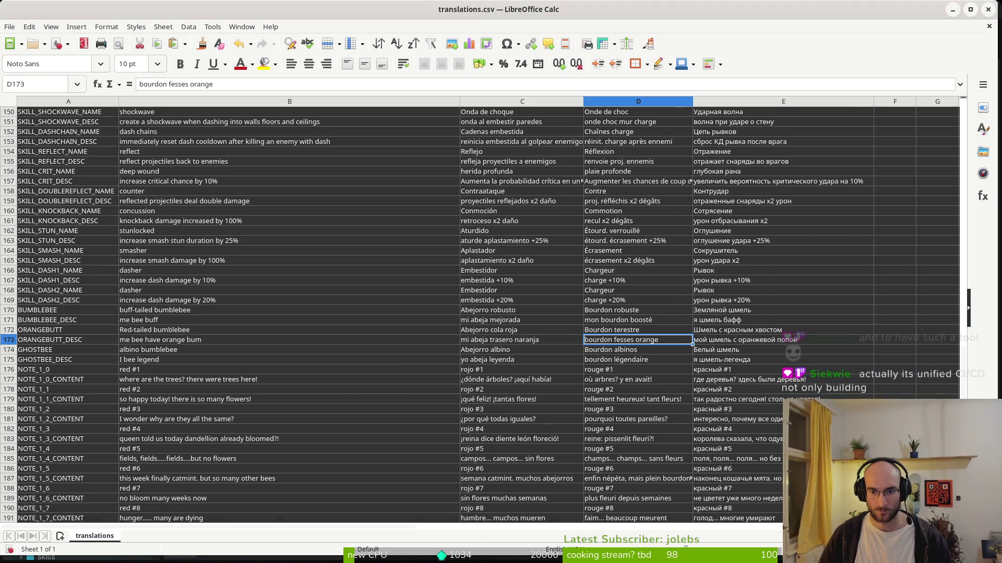
left_click(628, 333)
double_click(625, 333)
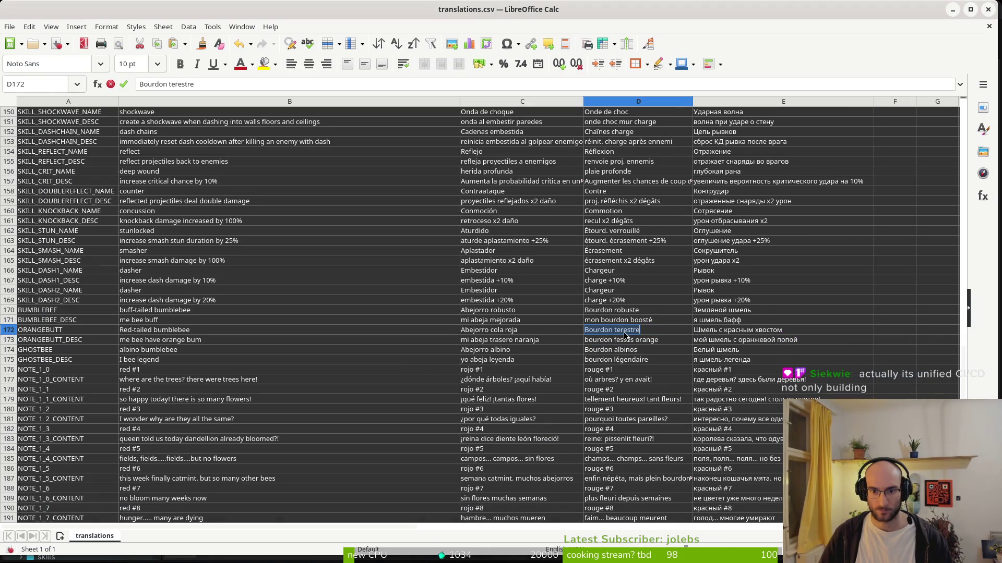
type("r")
key("Return")
Open the Spanish version of the Bombus terrestris Wikipedia article
key("alt+Tab")
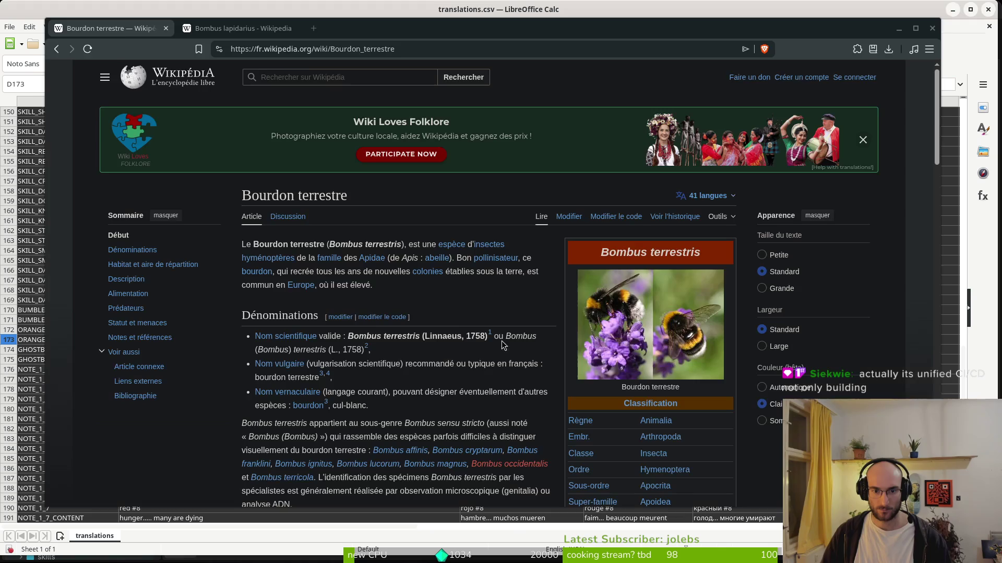
left_click(718, 197)
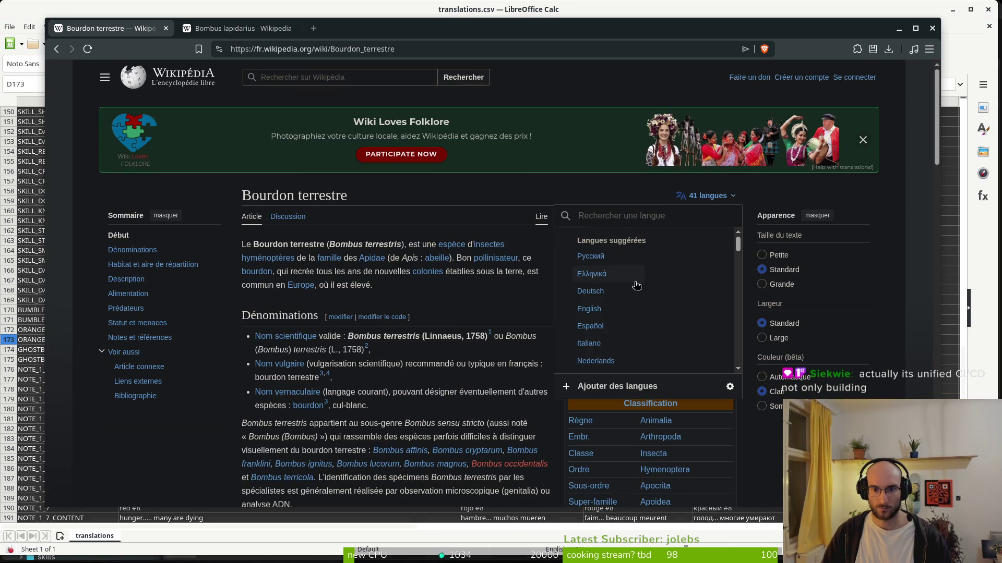
left_click(593, 328)
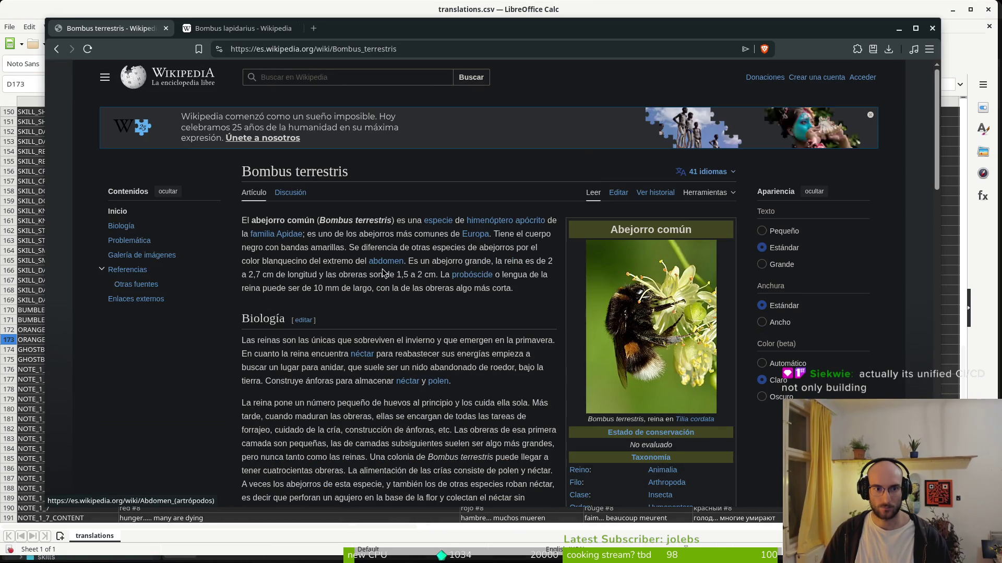
key("alt+Tab")
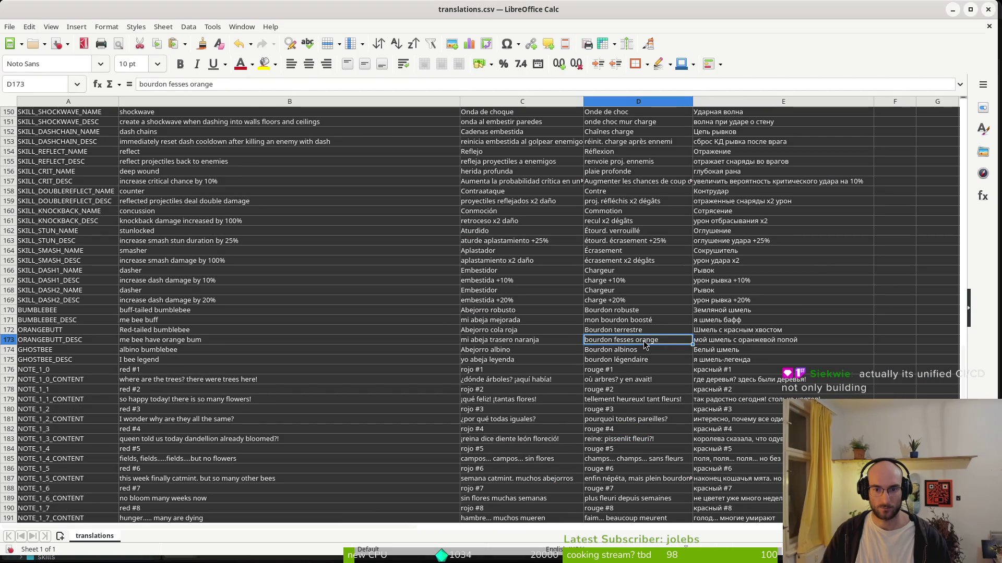
Copy Bourdon terrestre into C172 and edit it to 'Bourdon terrestris'
left_click(645, 332)
key("ctrl+c")
left_click(519, 333)
key("ctrl+v")
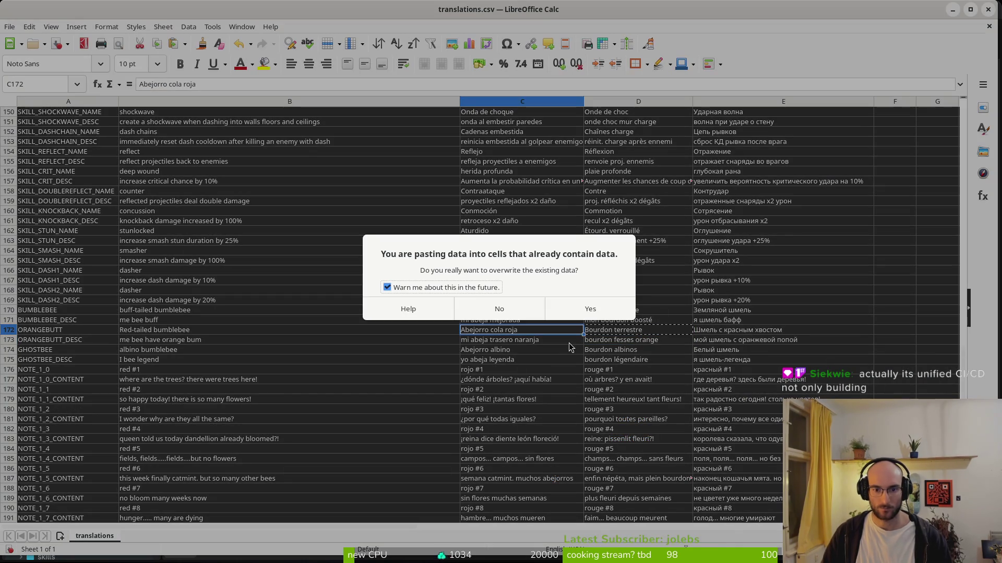
left_click(593, 318)
triple_click(525, 329)
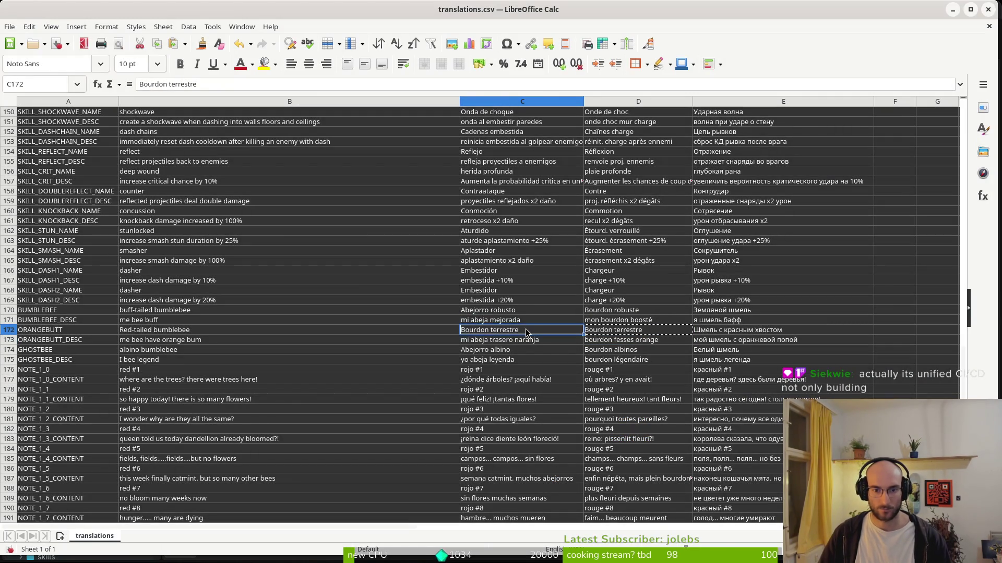
left_click(524, 329)
key("BackSpace")
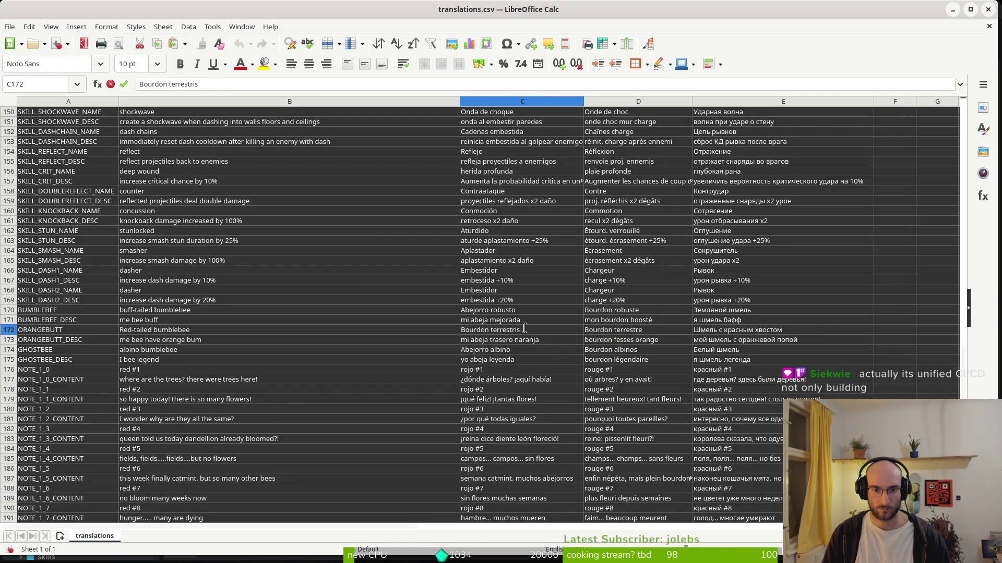
key("Return")
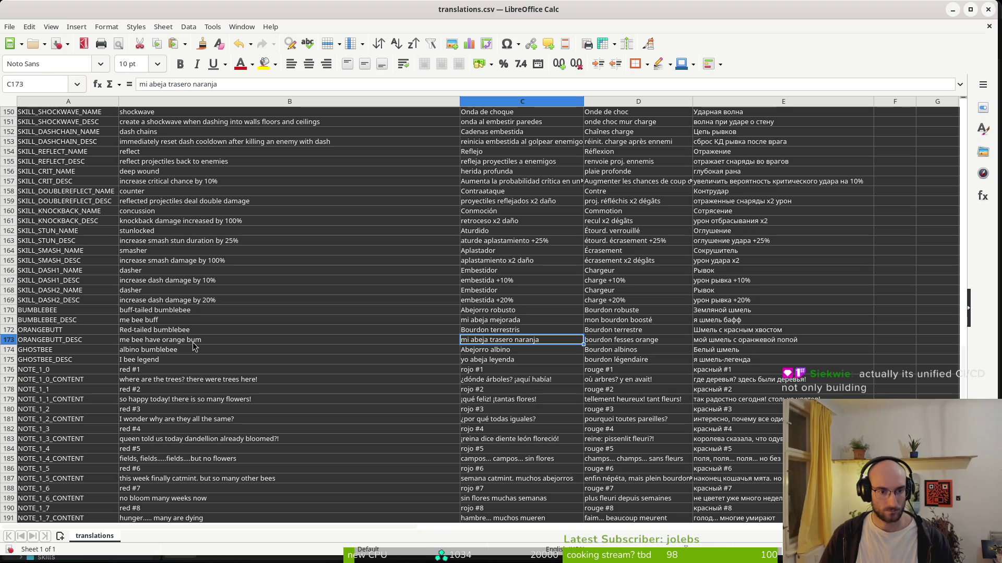
Replace the BUMBLEBEE_DESC English text in B171 with 'cute and fluffy'
left_click(194, 343)
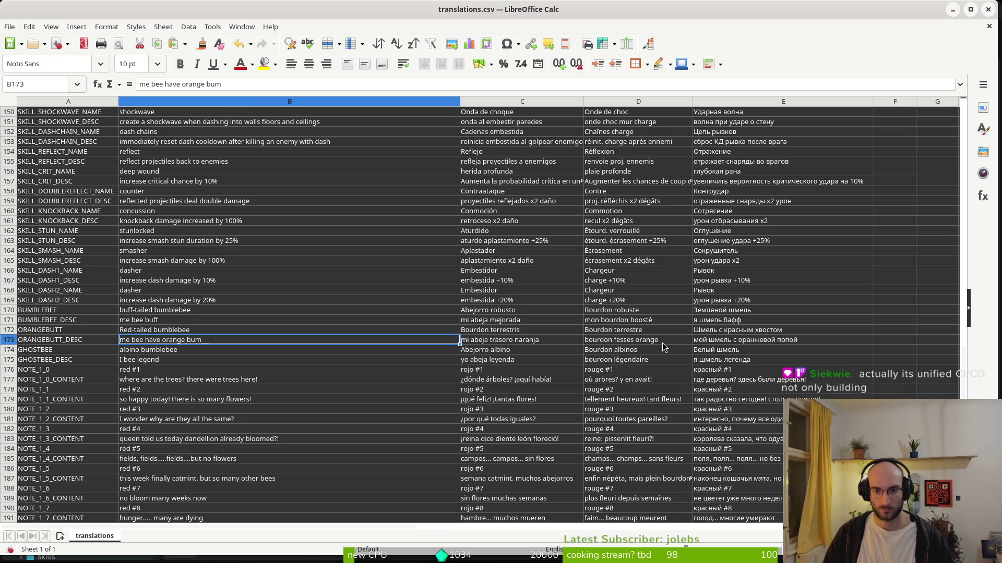
left_click(718, 343)
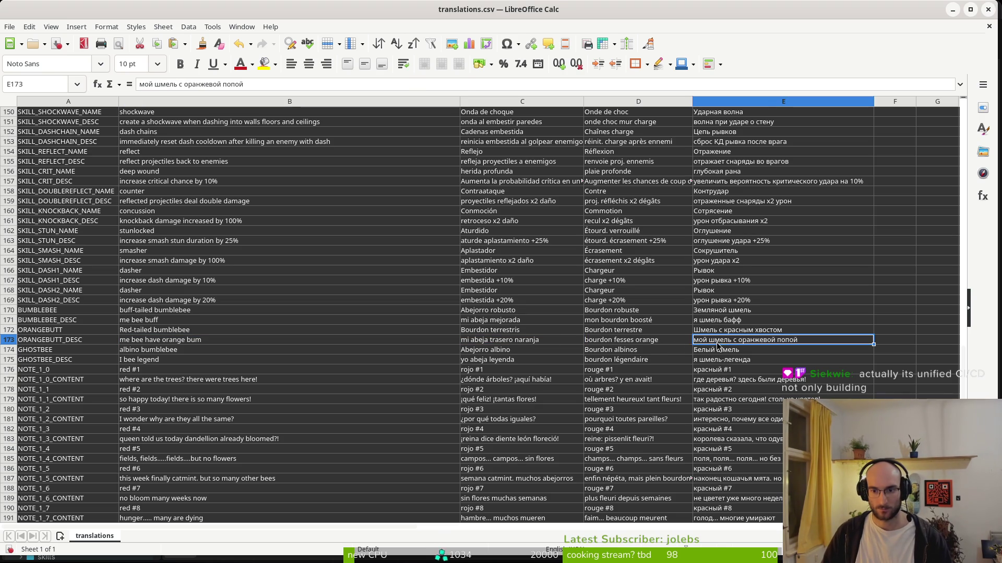
left_click(156, 343)
left_click(152, 332)
left_click(146, 322)
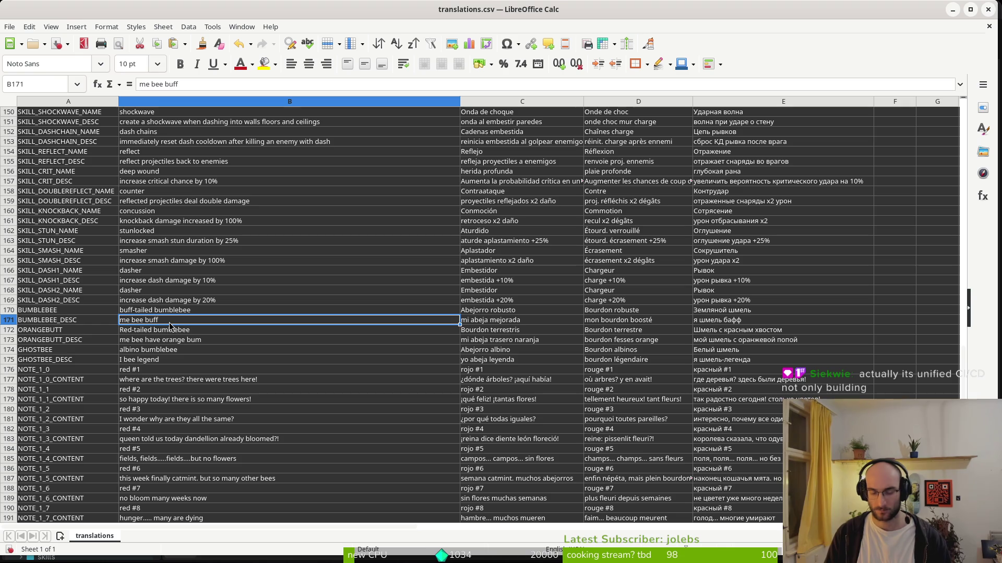
type("vi")
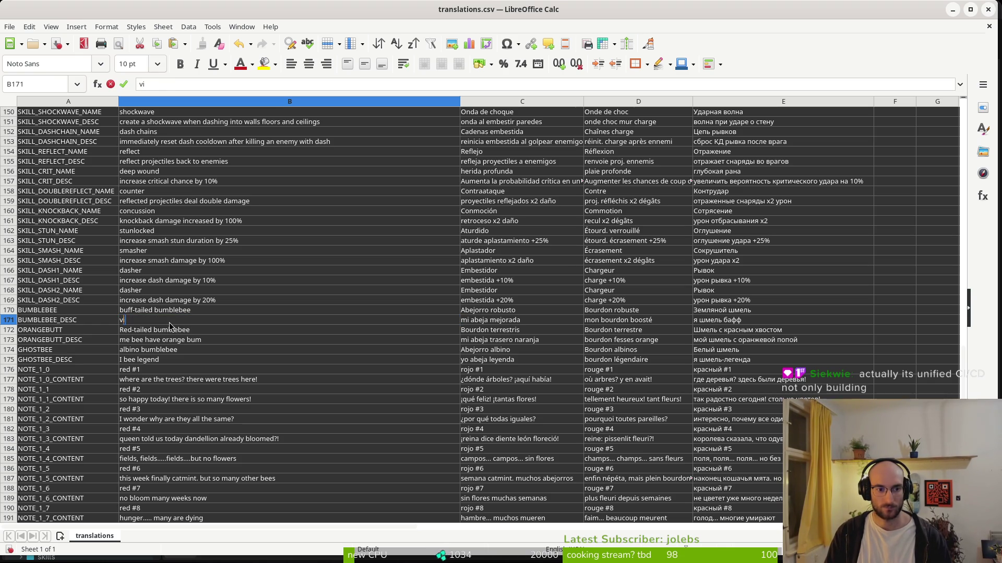
key("BackSpace")
type("cute and fl")
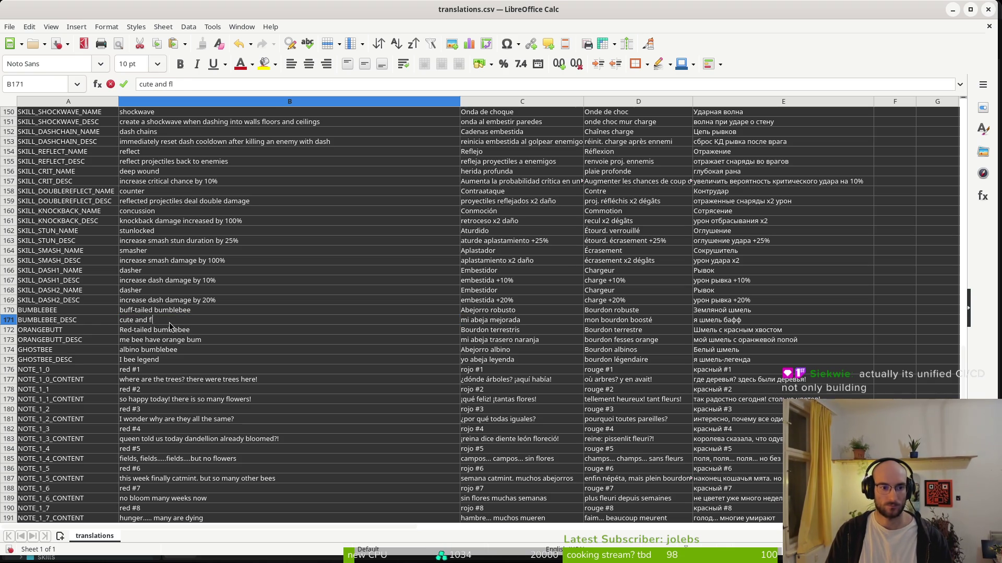
type("uffy")
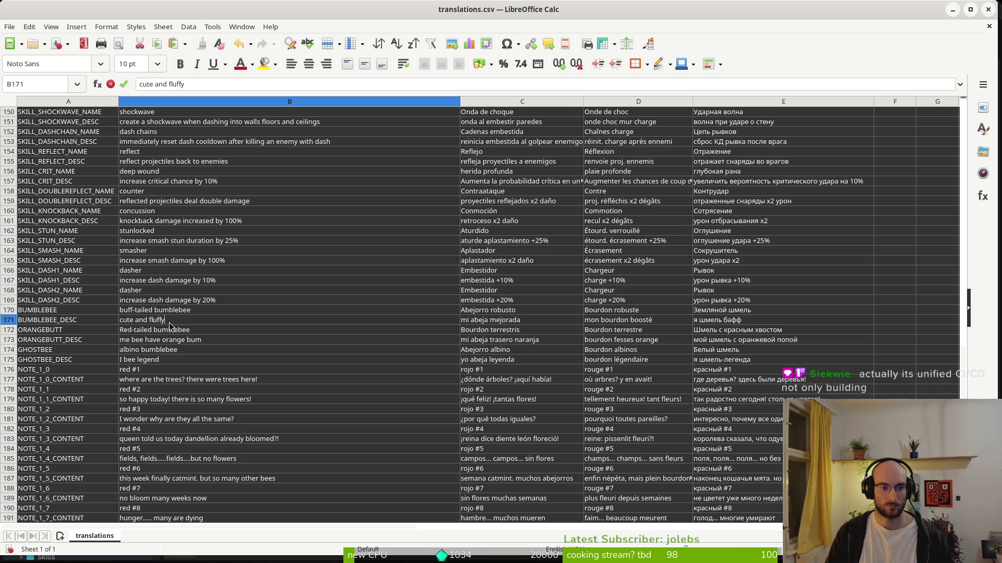
key("Return")
left_click(186, 322)
key("alt+Tab")
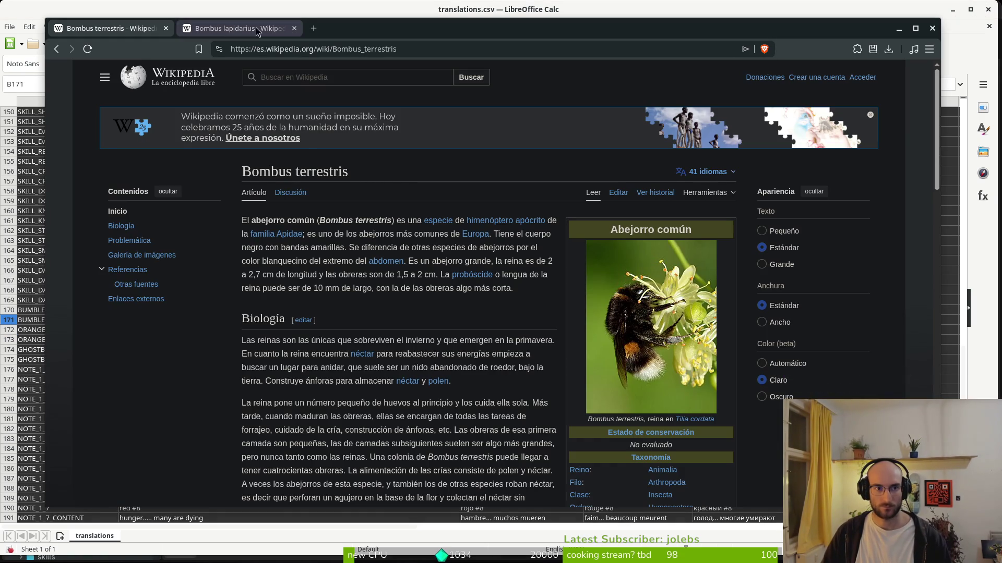
Return to the Spanish 'abejorro común' article, discarding a stray new tab and the Gnat window
left_click(313, 28)
type("tra")
left_click(422, 28)
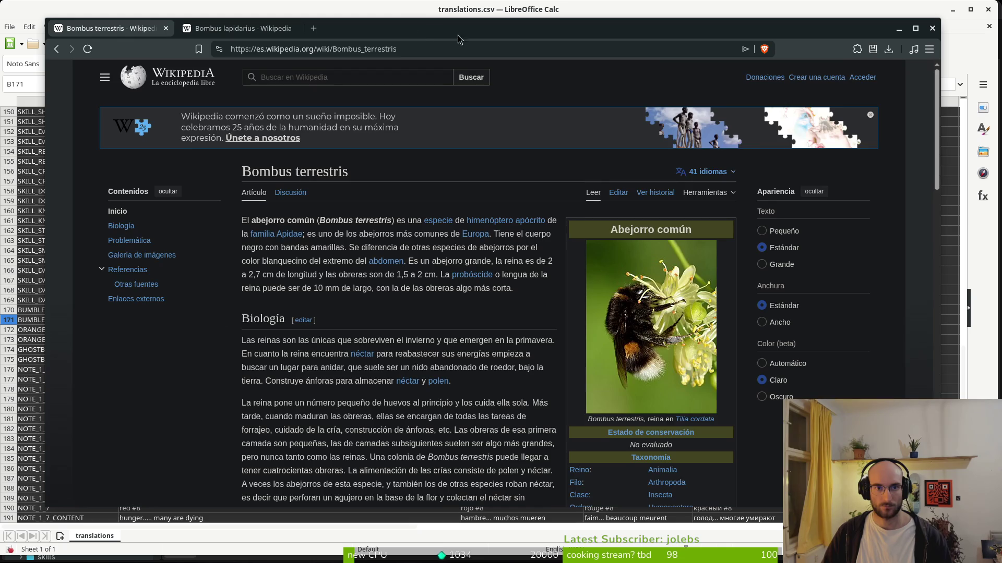
key("alt+Tab")
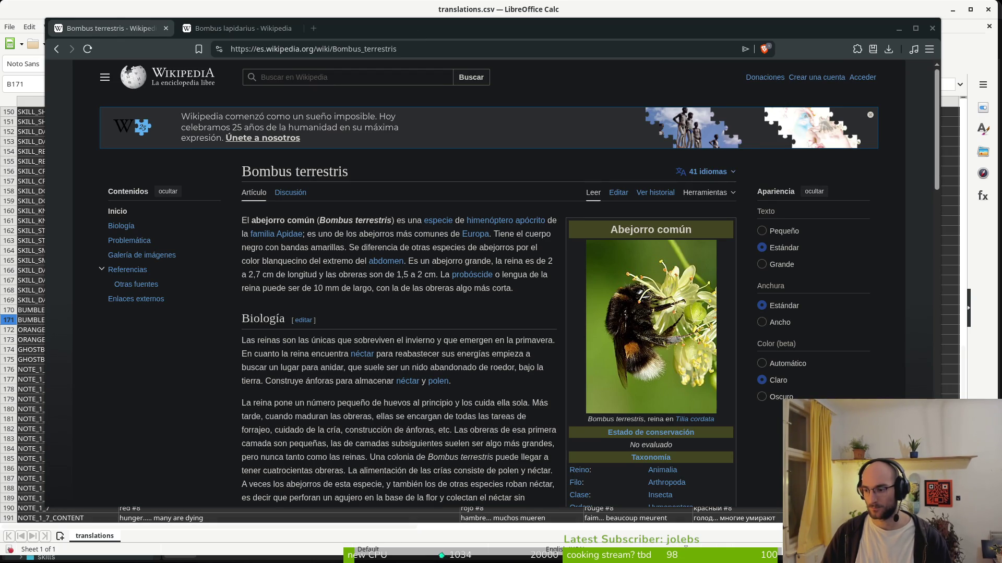
key("alt+Tab")
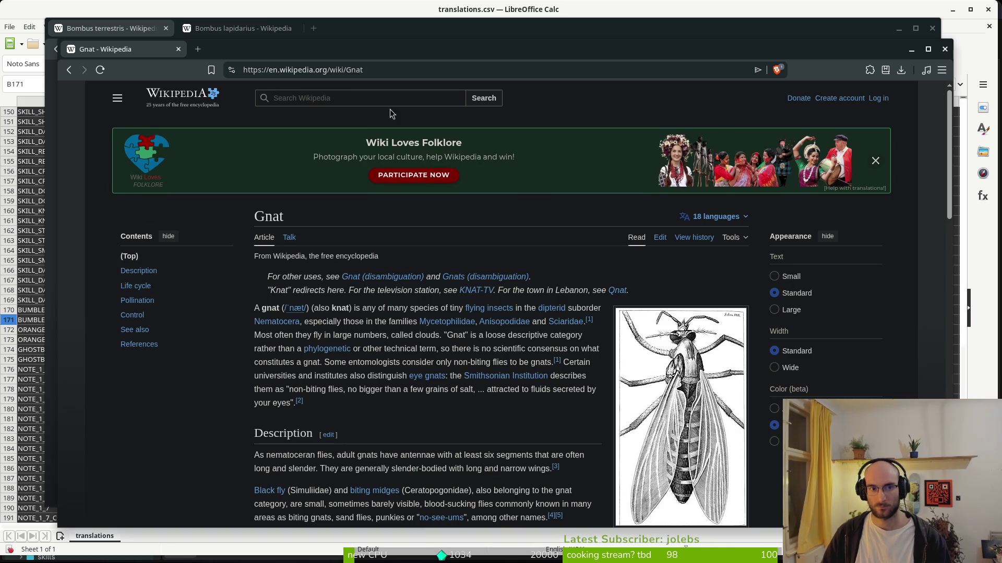
key("ctrl+w")
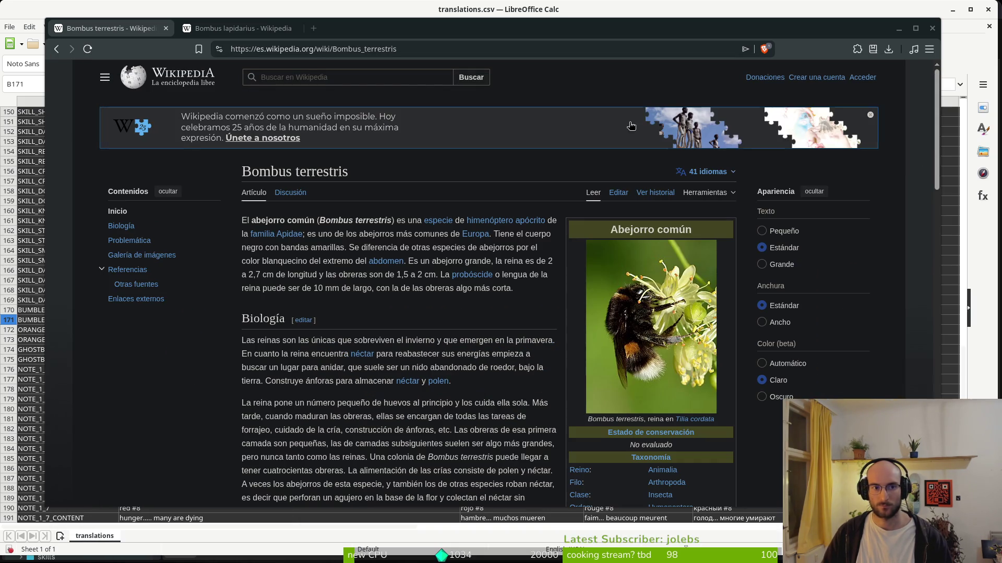
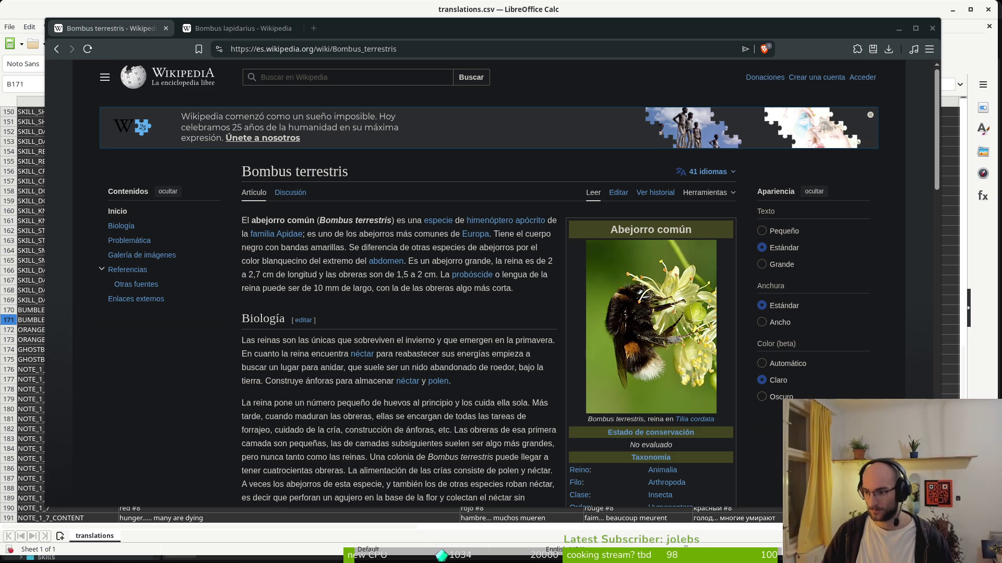
Paste 'милые и пушистые' into E171 and 'Linda y esponjosa' into D171 for BUMBLEBEE_DESC
key("alt+Tab")
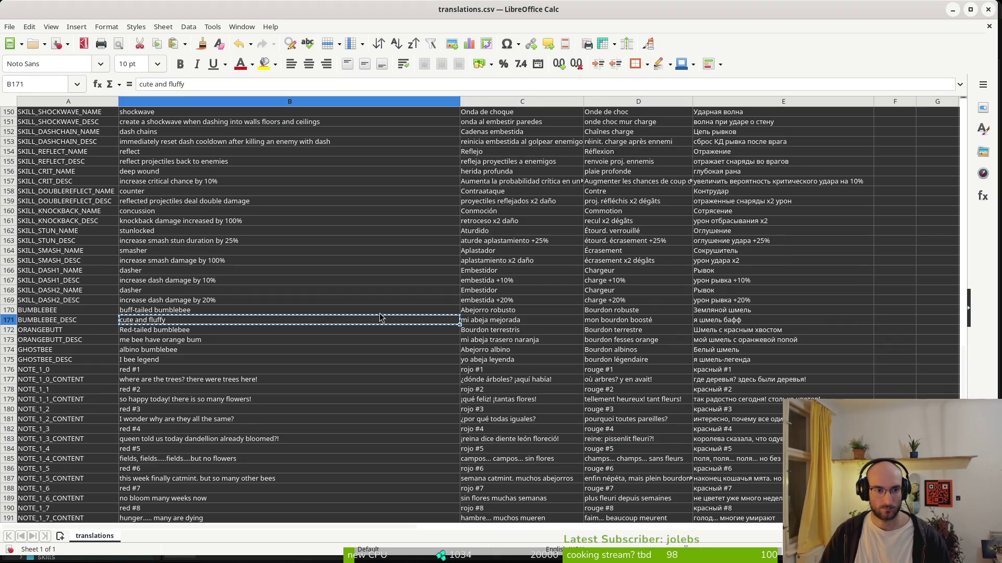
left_click(729, 324)
type("милые и пушистые")
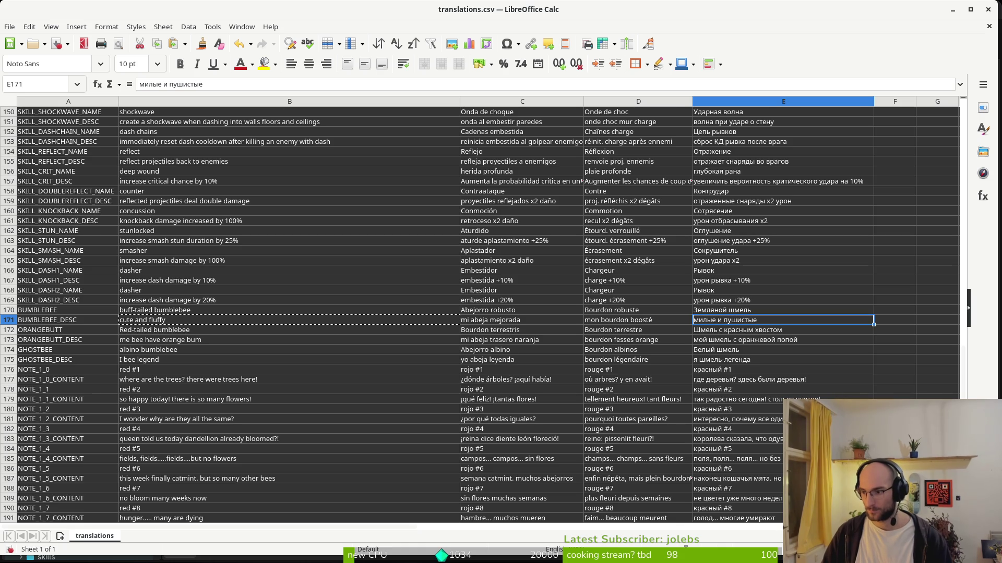
left_click(618, 322)
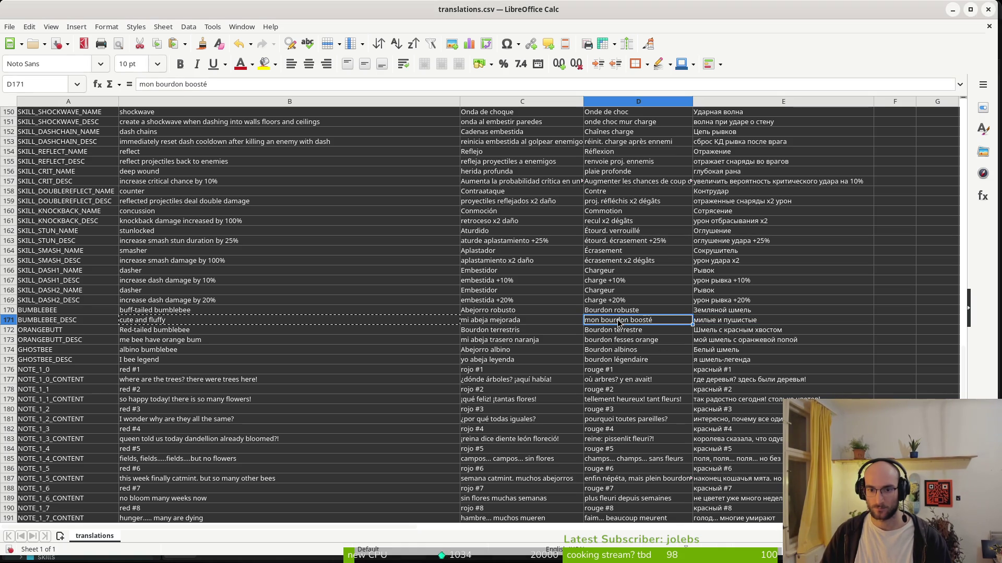
type("Linda y esponjosa")
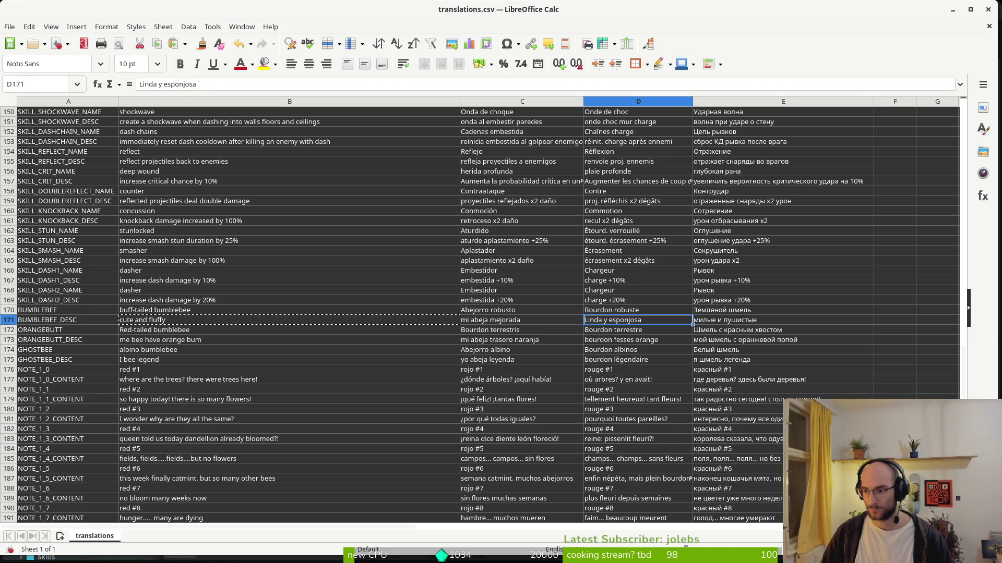
left_click(533, 322)
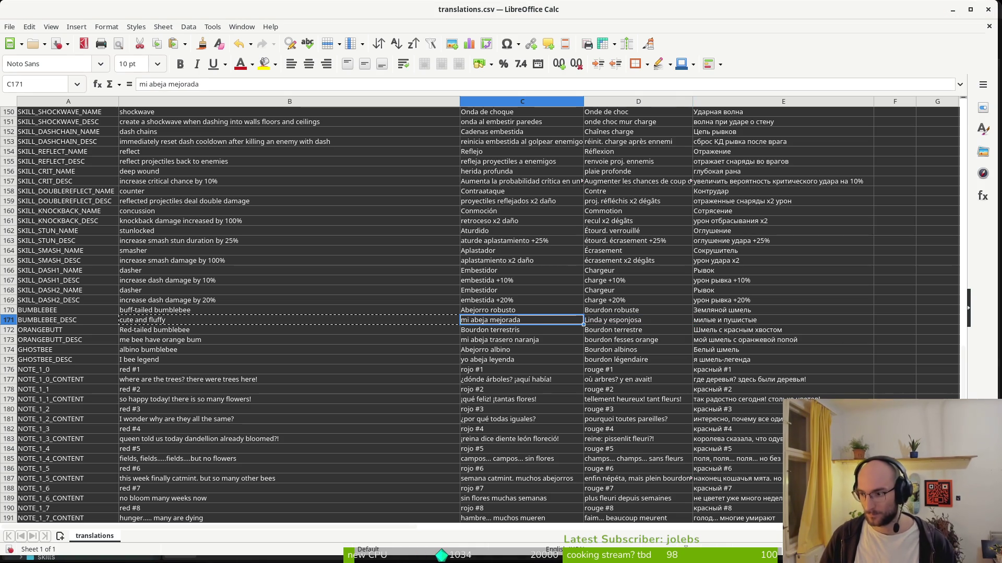
type("mignon et moelleux")
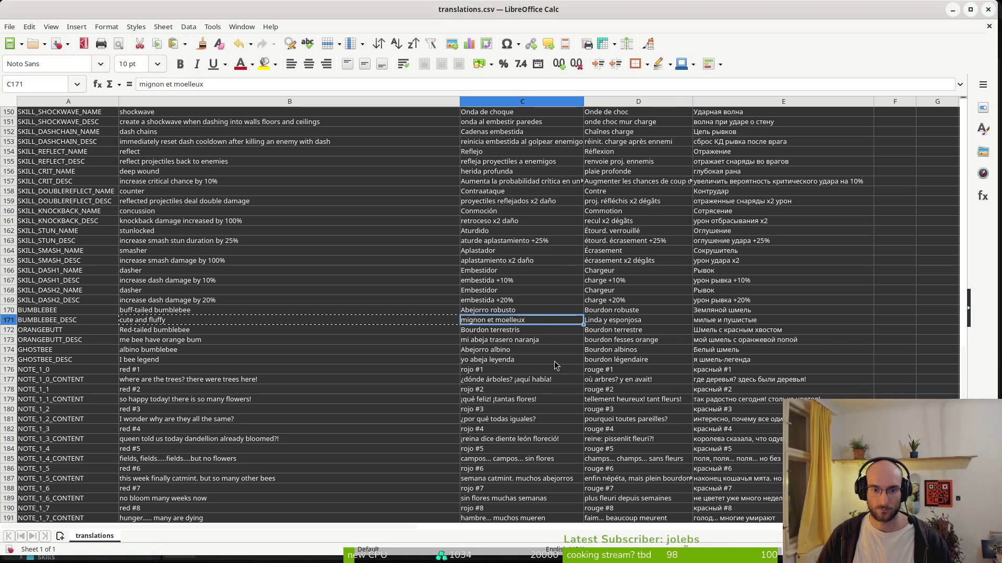
left_click(154, 331)
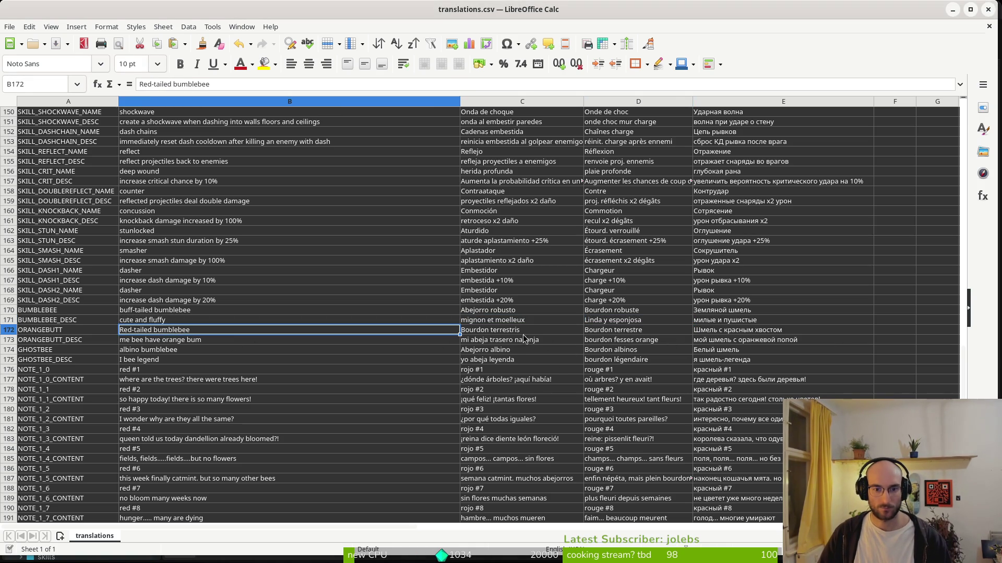
Cut the C172:E172 translations and paste them over row 170, confirming the overwrite
left_click(514, 334)
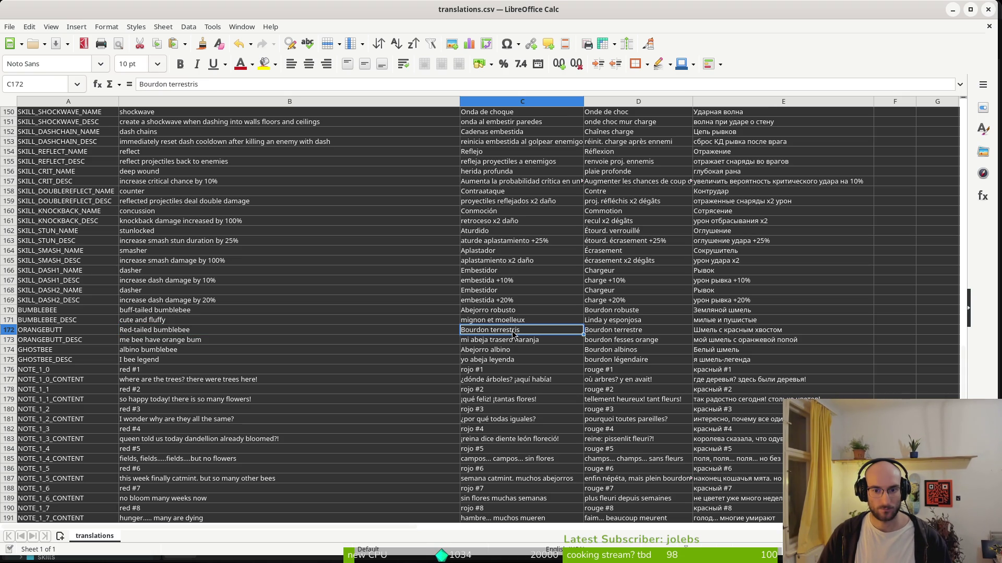
left_click(421, 335)
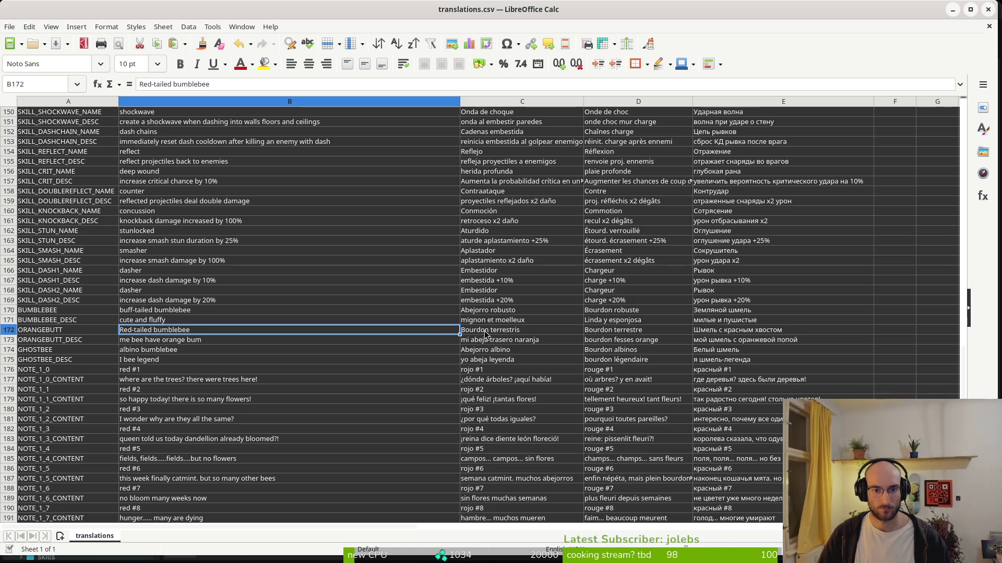
left_click_drag(490, 333, 748, 335)
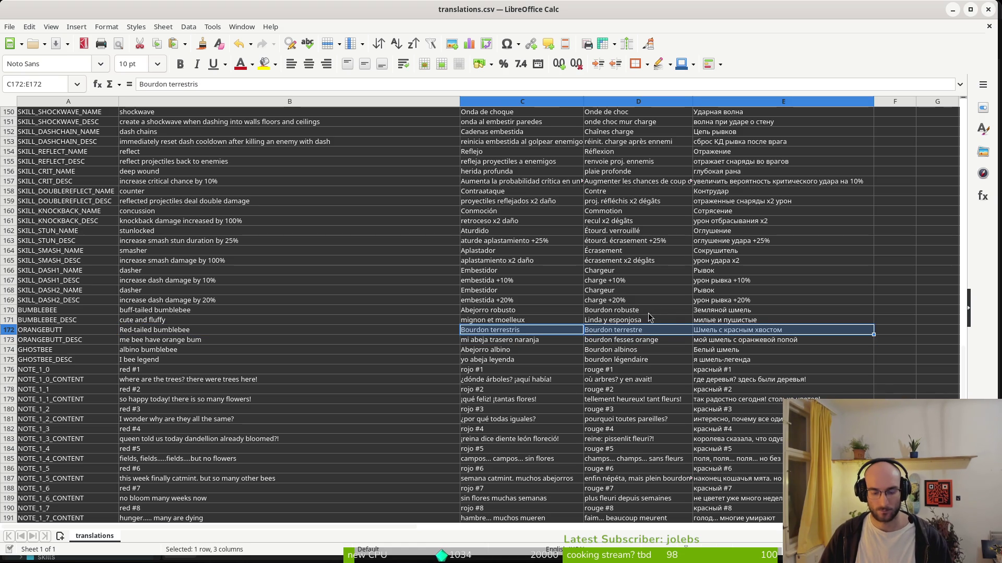
key("ctrl+x")
left_click(510, 313)
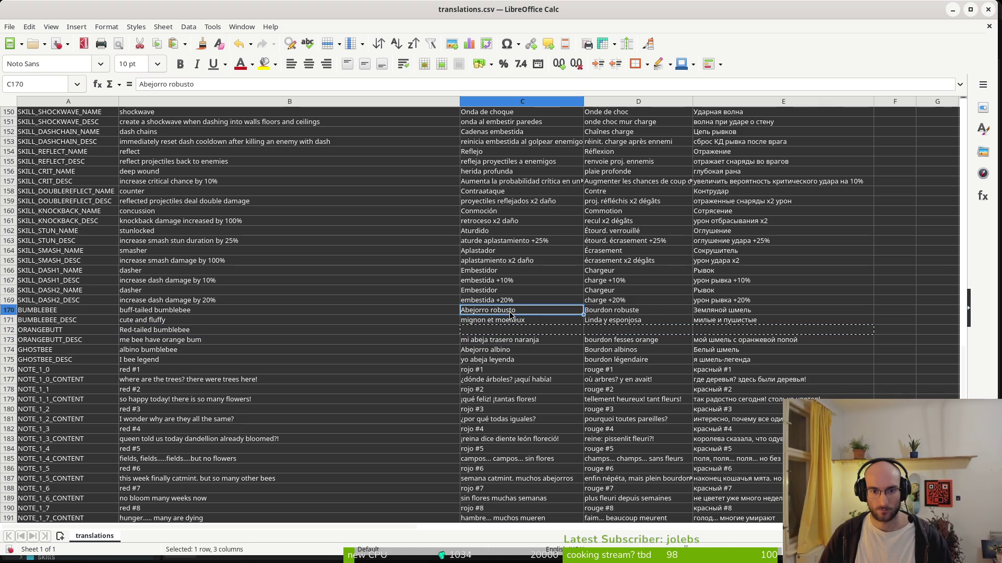
key("ctrl+v")
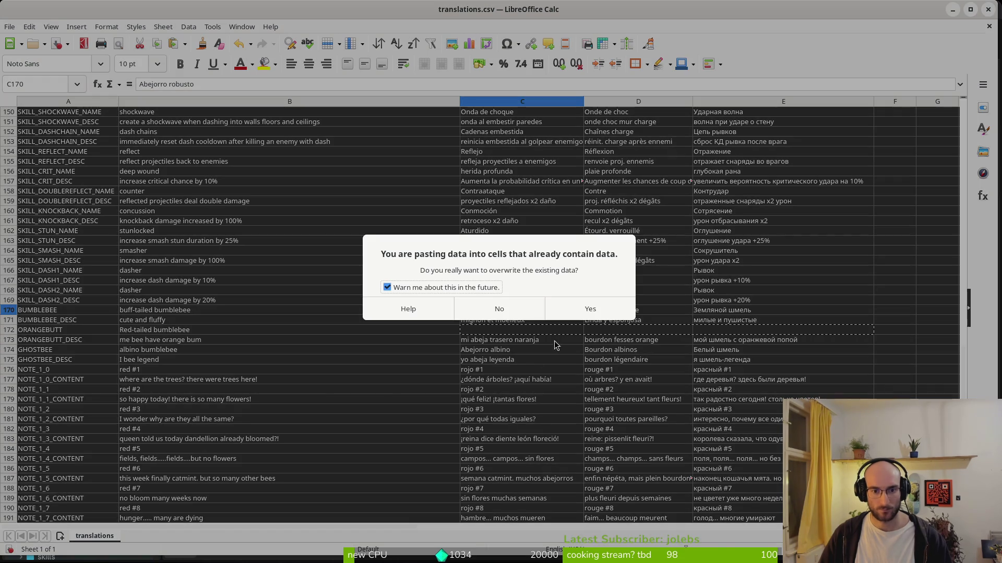
left_click(542, 309)
left_click(731, 310)
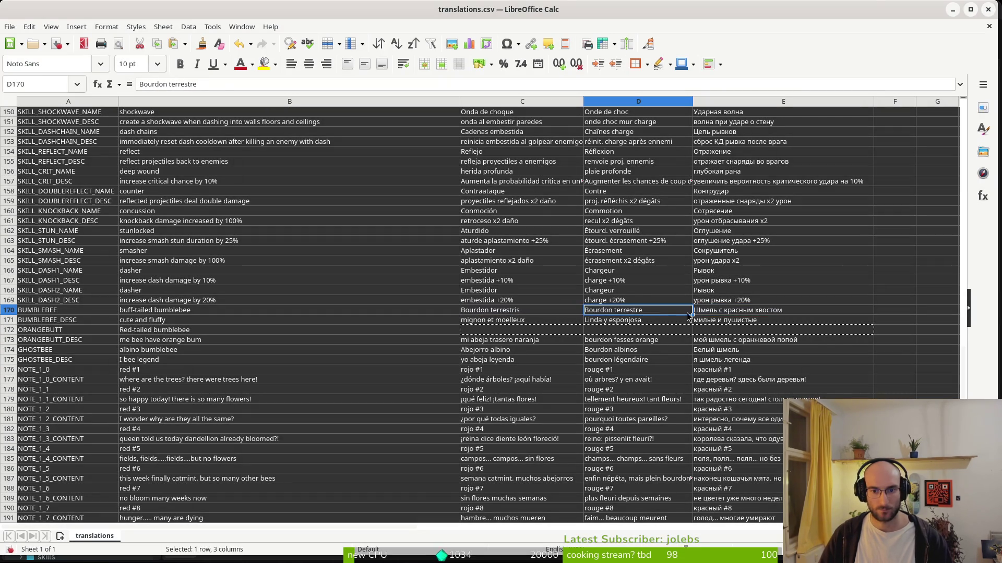
key("Escape")
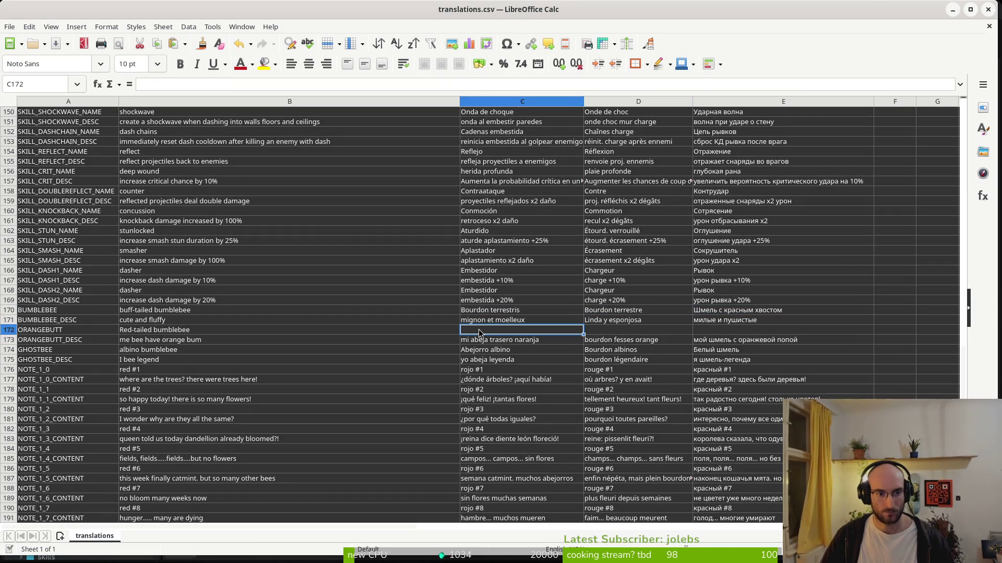
left_click(428, 334)
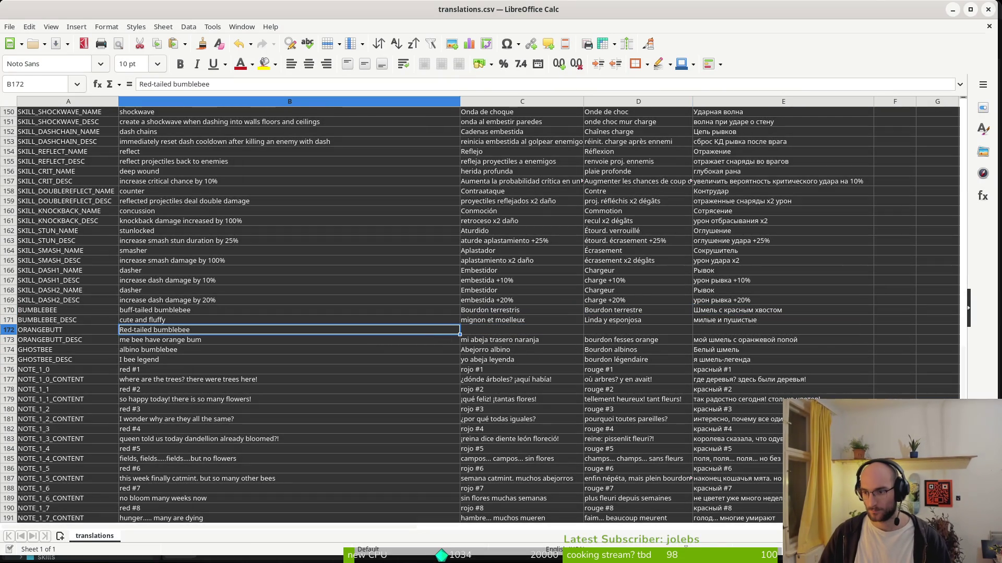
key("alt+Tab")
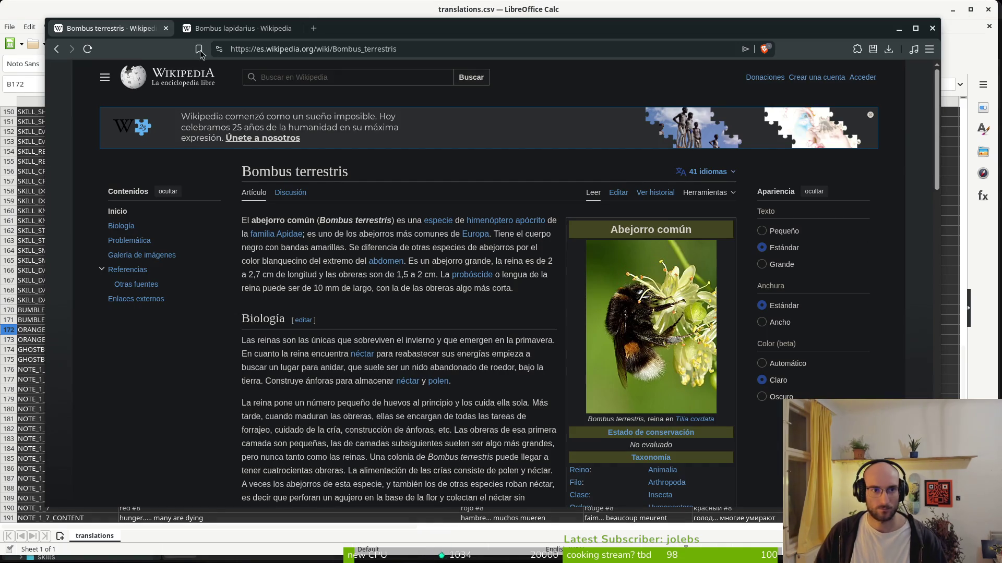
Select the Bombus lapidarius article heading and locate the empty French cell C172
left_click(217, 26)
left_click_drag(372, 177, 246, 172)
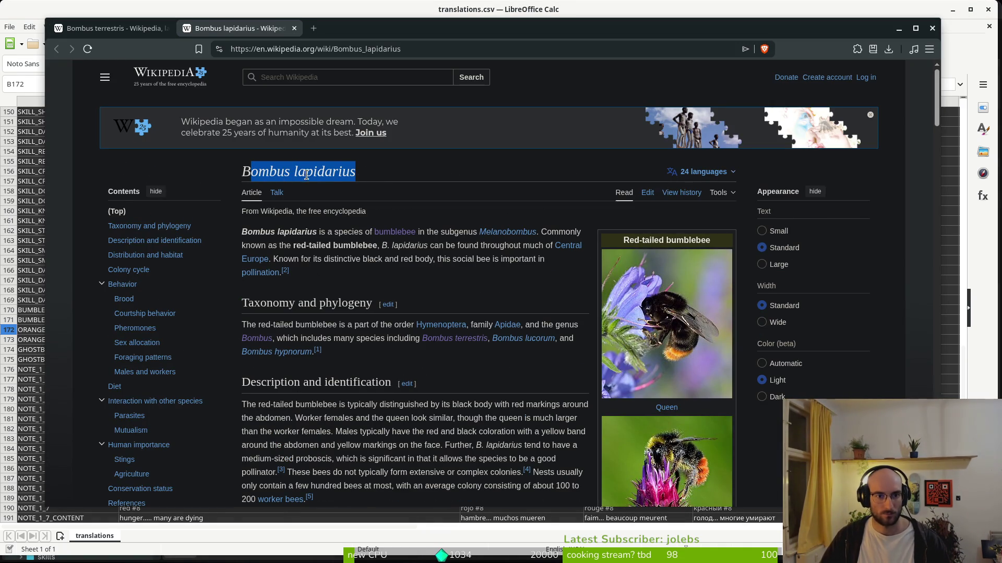
triple_click(333, 174)
key("alt+Tab")
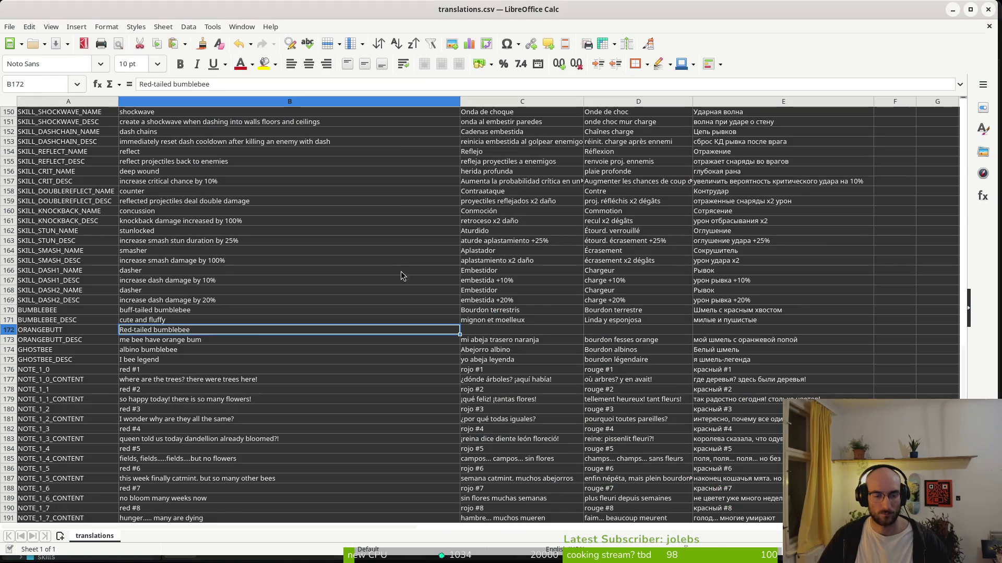
left_click(169, 312)
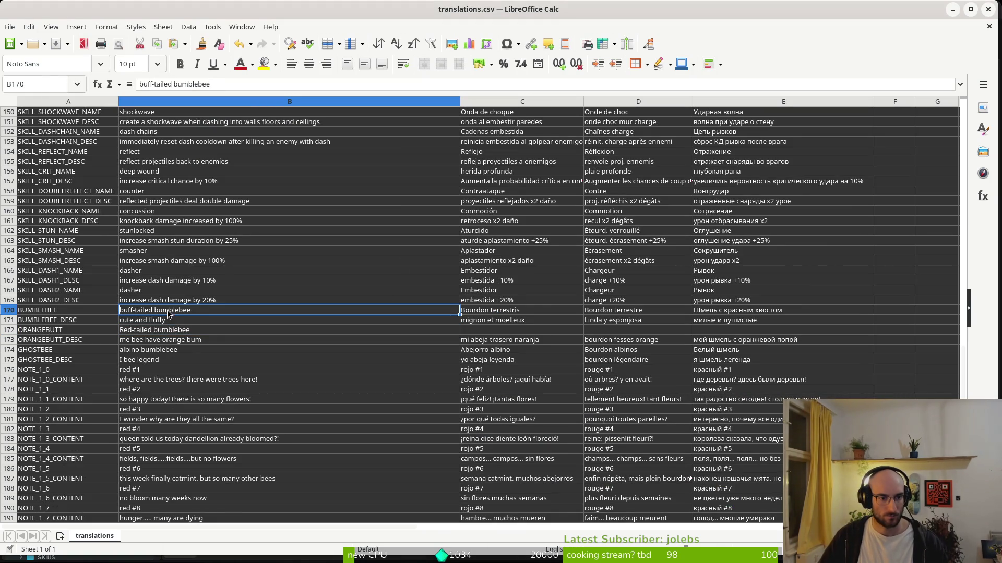
left_click(202, 333)
left_click(487, 331)
key("alt+Tab")
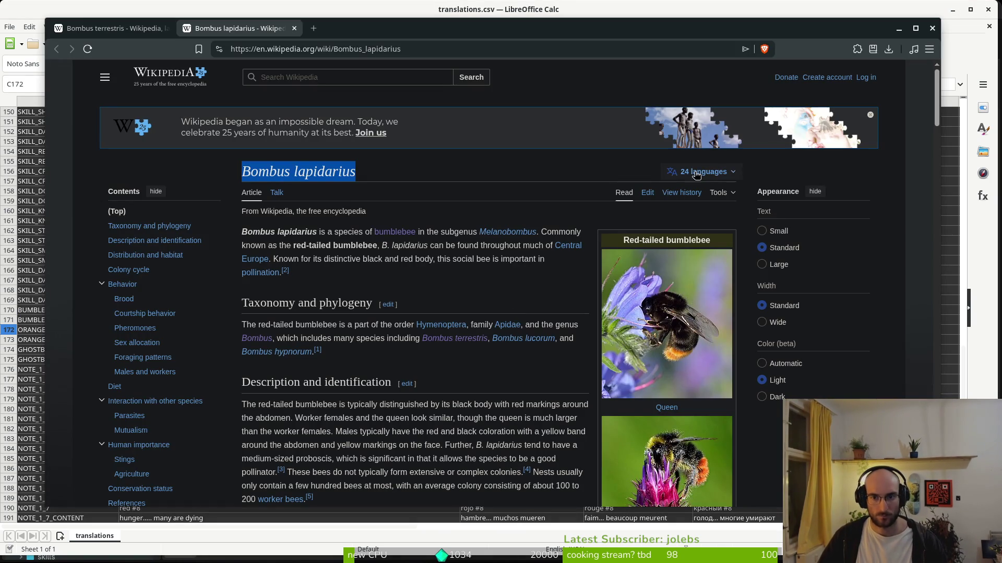
Open the French Bombus lapidarius article and copy the name 'Bourdon lapidaire'
left_click(712, 173)
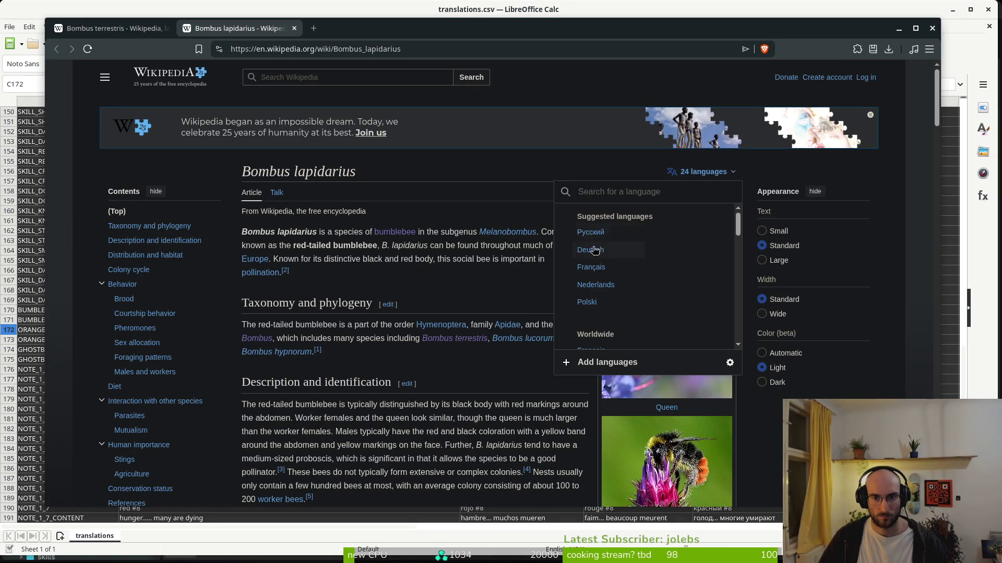
left_click(596, 272)
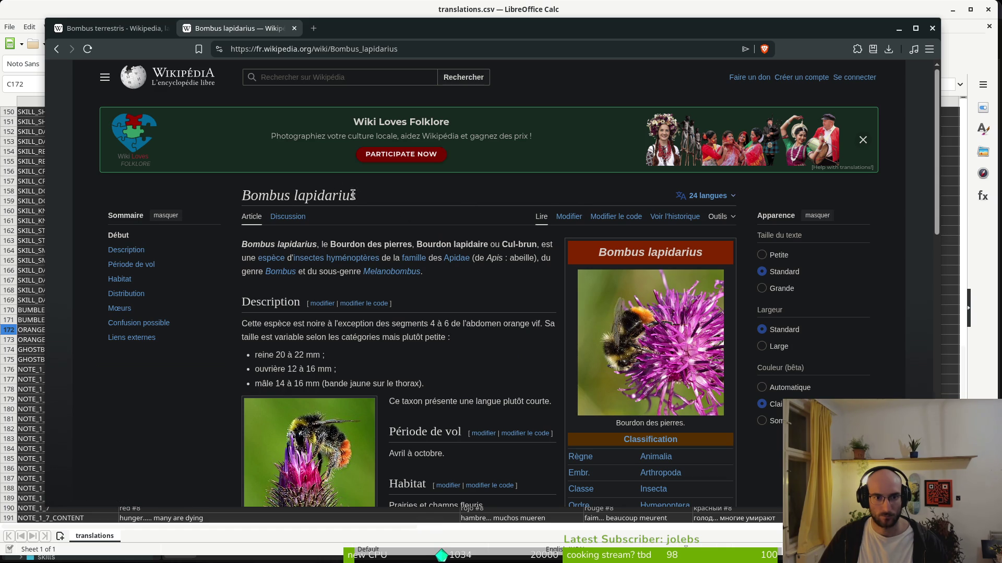
key("alt+Left")
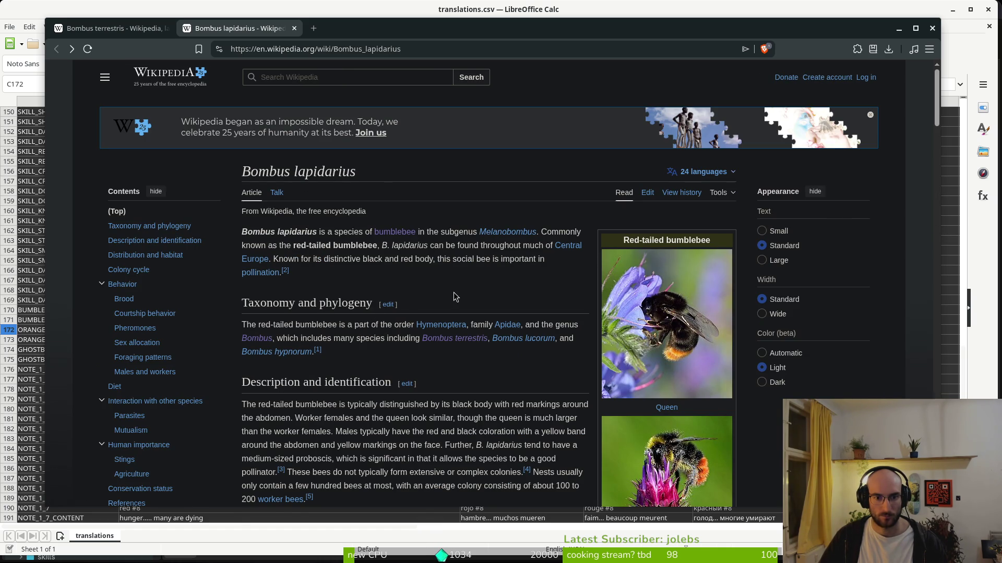
left_click(709, 171)
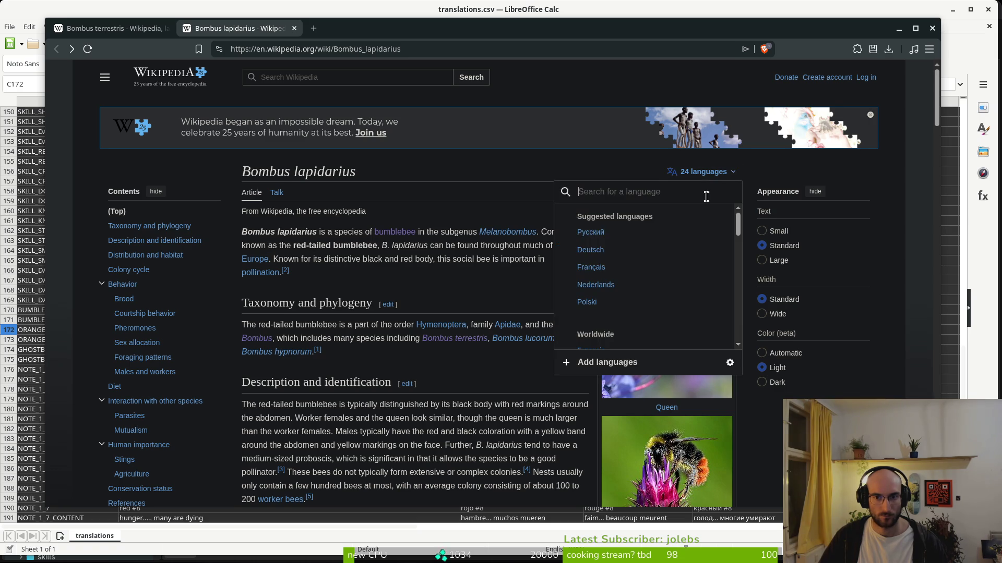
left_click(585, 270)
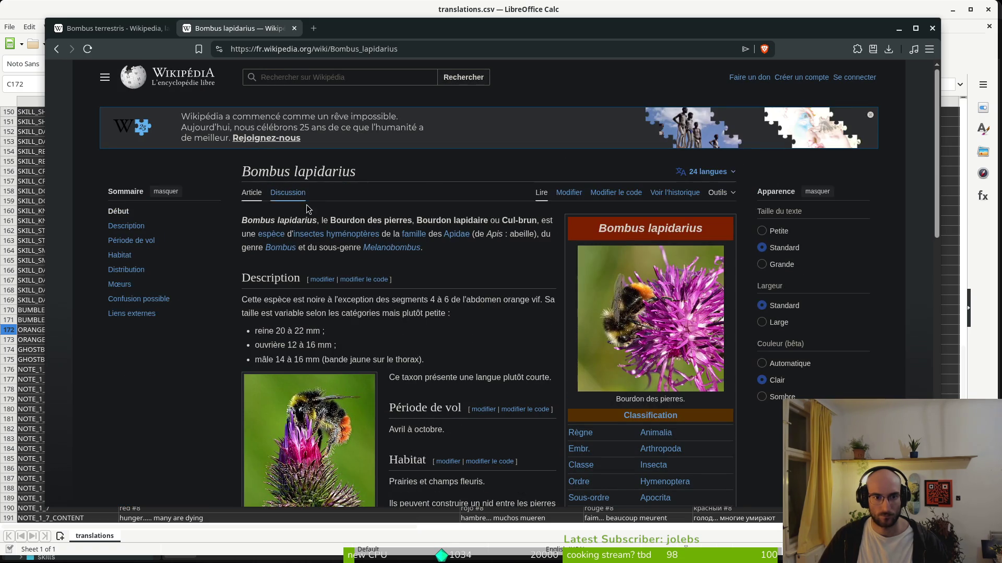
mouse_move(417, 221)
left_mouse_down()
mouse_move(438, 220)
mouse_move(330, 218)
left_mouse_up()
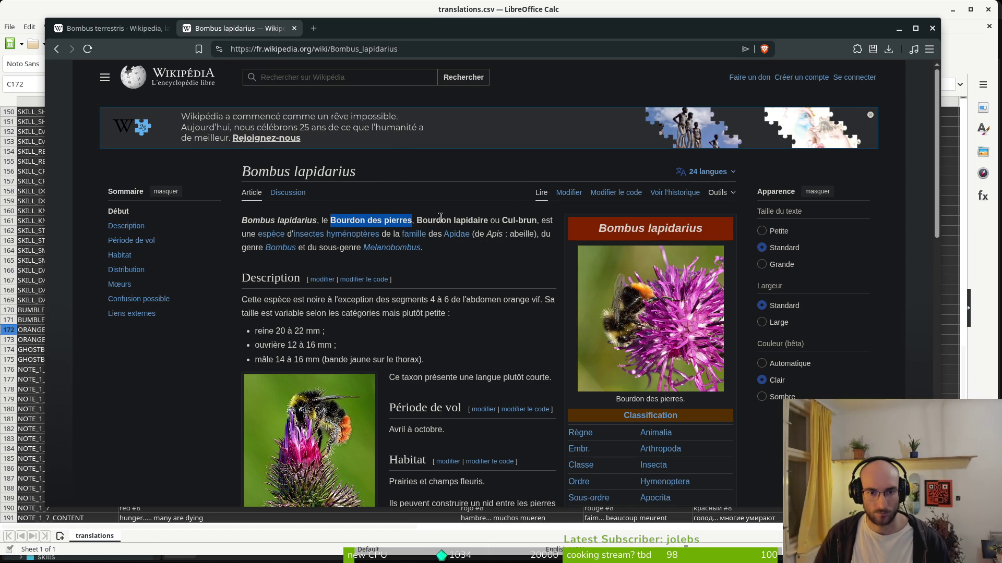
left_click_drag(415, 221, 493, 220)
key("ctrl+c")
Web-search 'Bourdon lapidaire' and check its image results
key("ctrl+t")
key("ctrl+v")
key("Return")
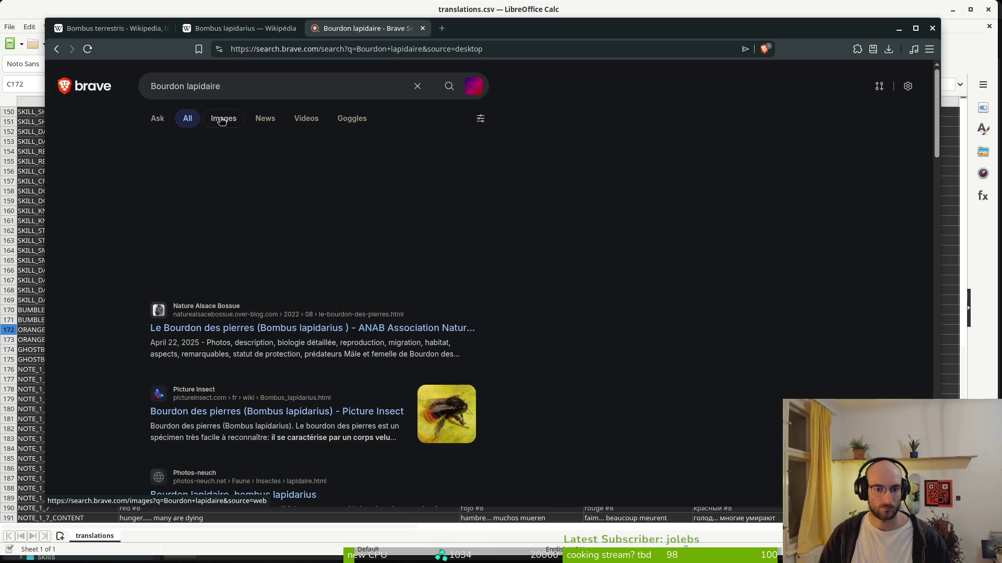
left_click(221, 120)
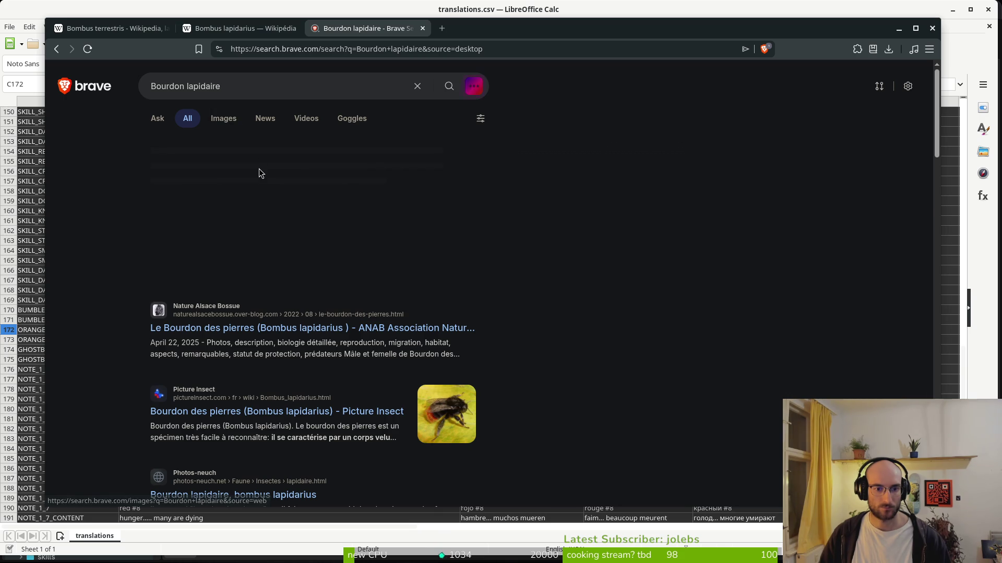
key("ctrl+w")
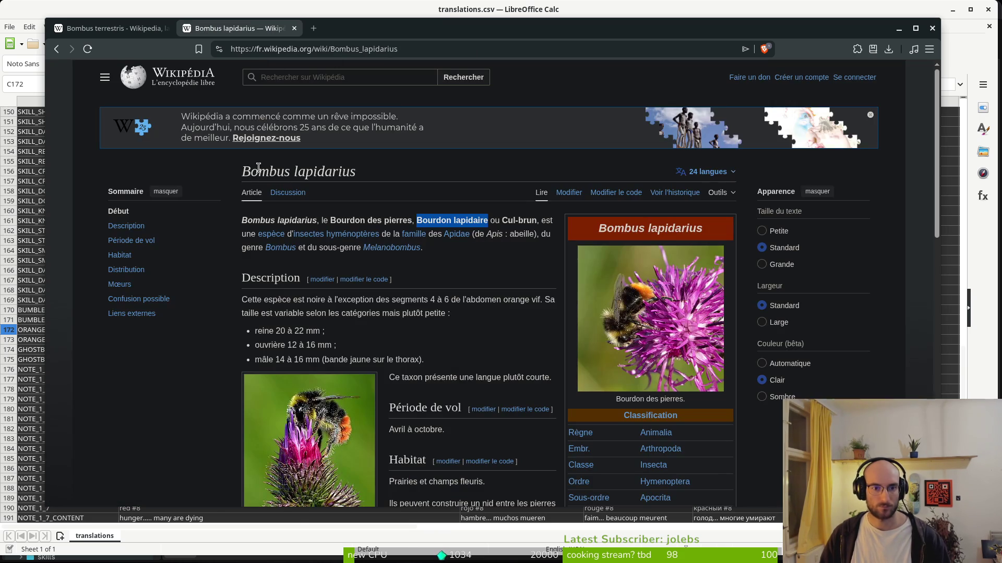
Paste 'Bourdon lapidaire' into C172 and remove its bold formatting
key("alt+Tab")
key("ctrl+v")
left_click(180, 63)
left_click(52, 64)
key("BackSpace")
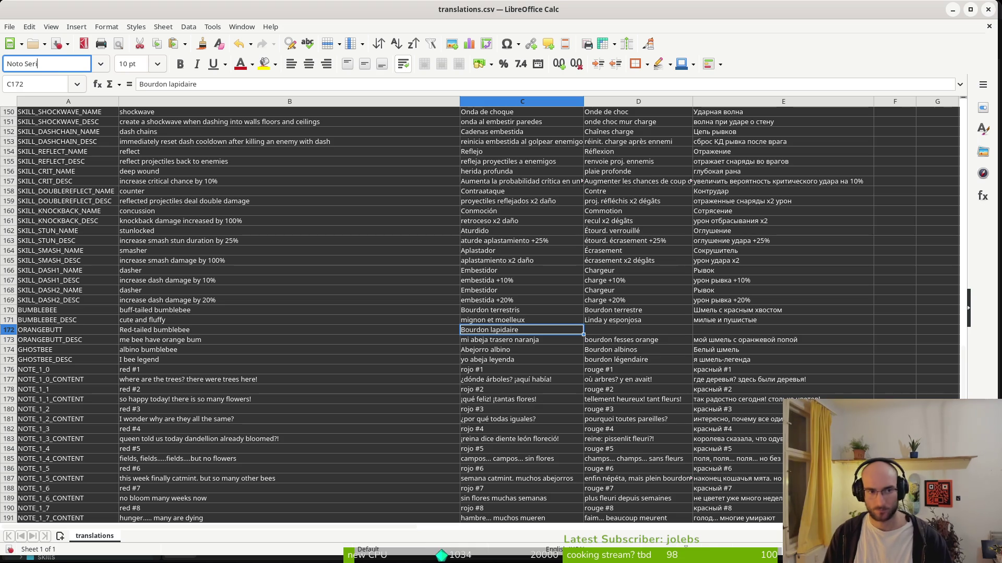
Set C172's font to Noto Sans
key("BackSpace")
type("ans Tirhuta")
key("Return")
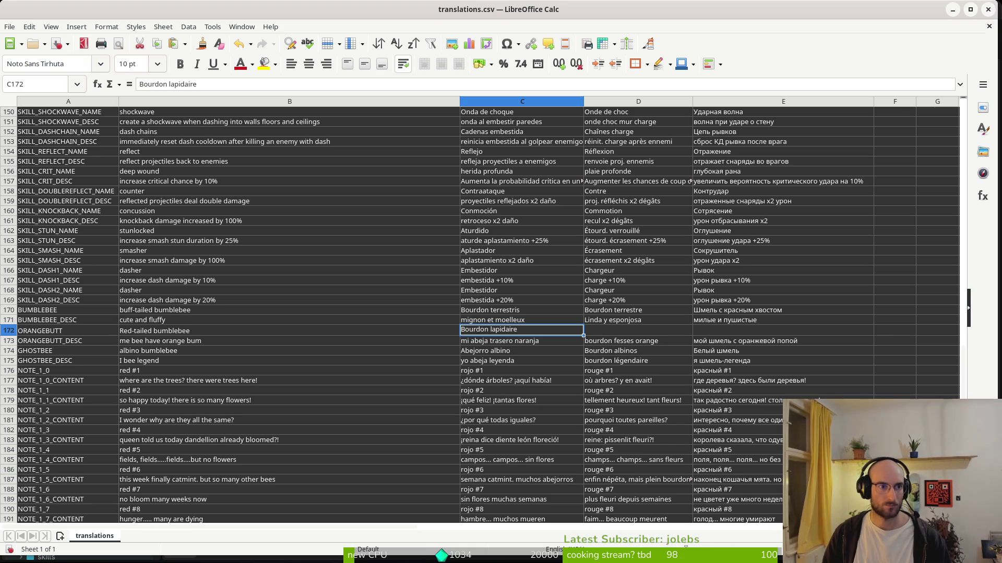
left_click(73, 64)
key("BackSpace")
key("BackSpace")
key("BackSpace")
key("Return")
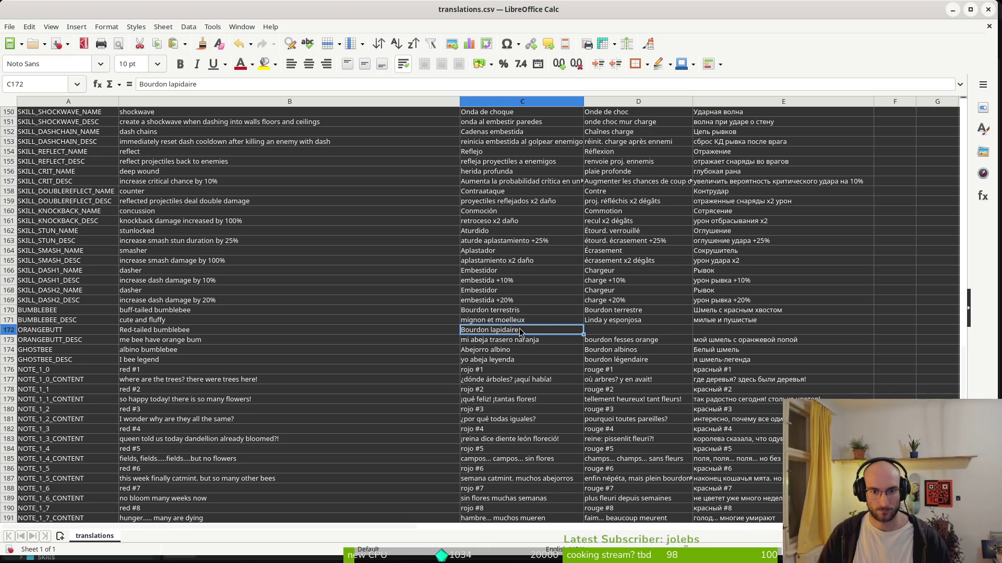
Place 'Bourdon lapidaire' in both C172 and D172
key("ctrl+x")
left_click(621, 332)
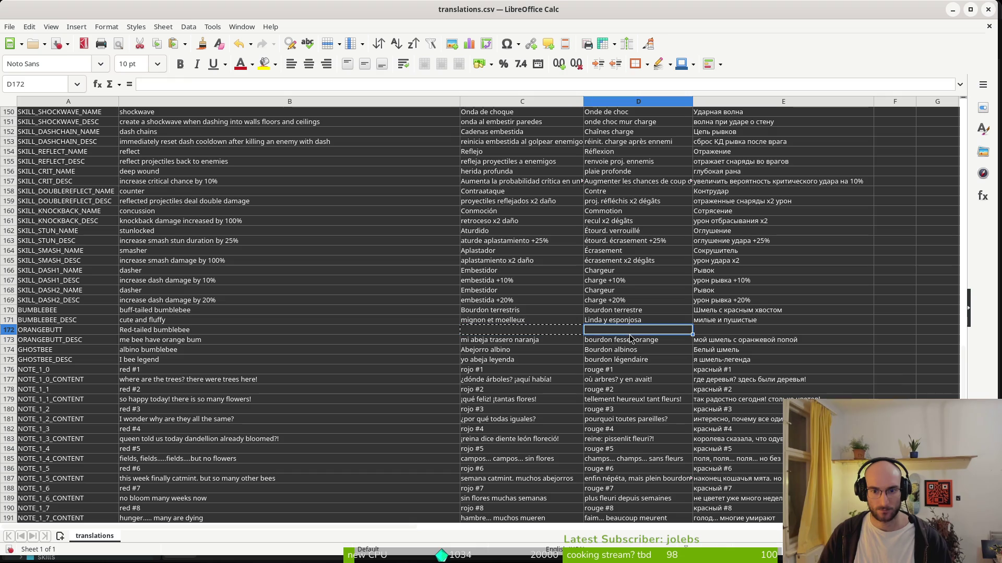
key("ctrl+c")
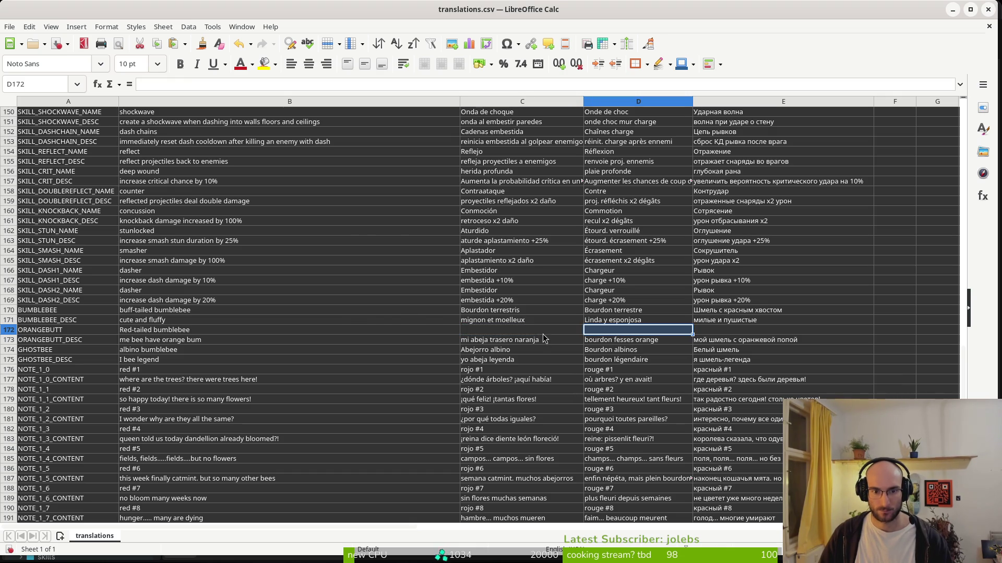
key("ctrl+shift+v")
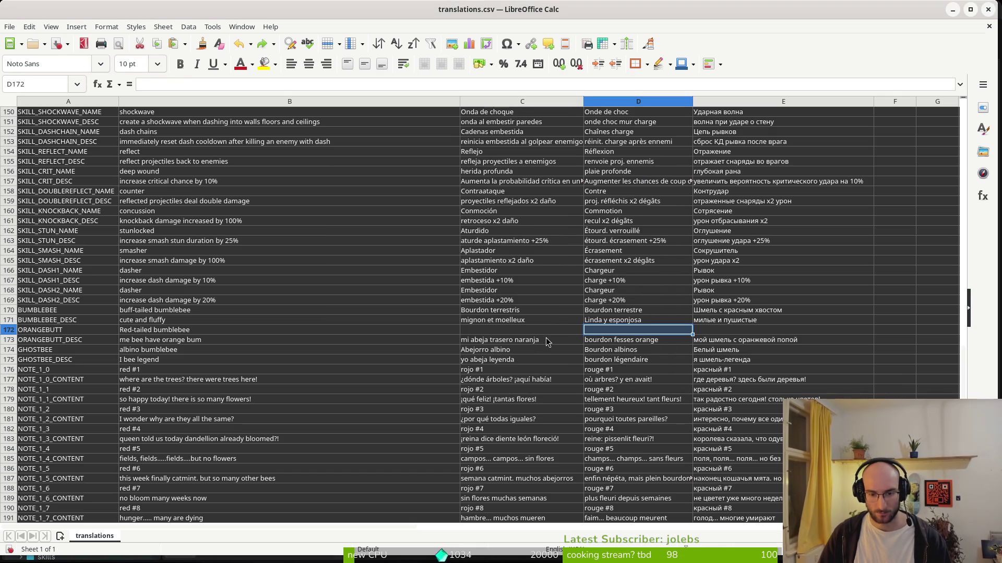
left_click(546, 331)
key("ctrl+v")
left_click(626, 333)
key("ctrl+v")
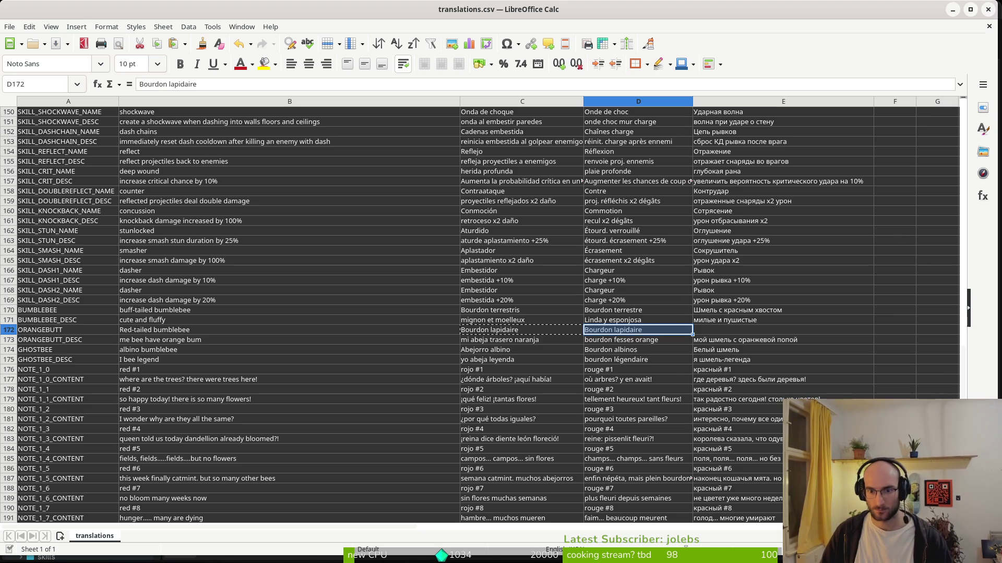
Park 'mignon et moelleux' in F171 and move 'Linda y esponjosa' into C171
left_click(520, 322)
key("ctrl+c")
left_click(905, 322)
key("ctrl+v")
left_click(605, 320)
key("ctrl+c")
key("Left")
key("ctrl+v")
left_click(589, 311)
Copy 'mignon et moelleux' from F171 into D171, overwriting it
left_click(896, 321)
key("ctrl+c")
left_click(625, 324)
key("ctrl+v")
left_click(555, 309)
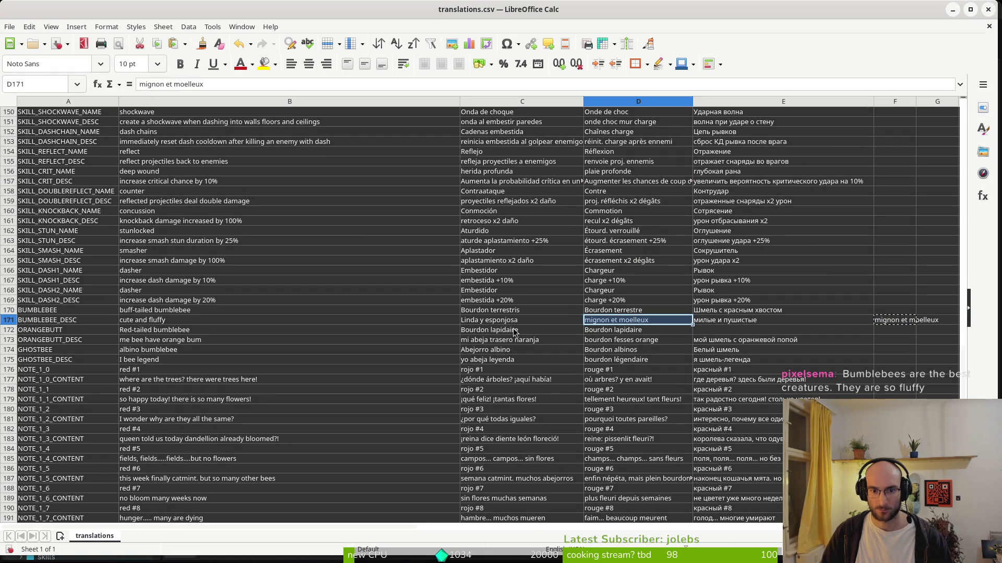
key("alt+Tab")
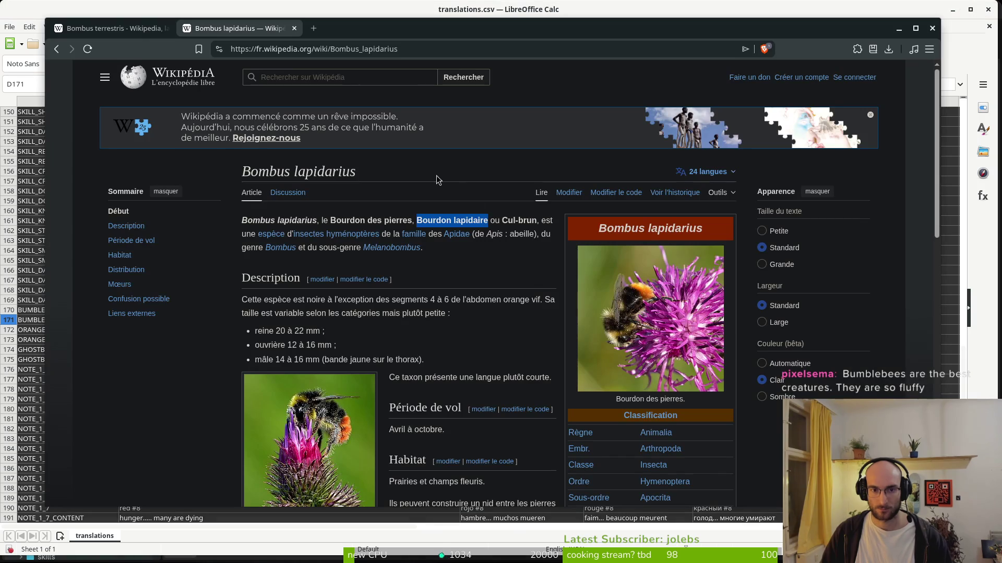
Switch the Bombus lapidarius article to its English version
left_click(708, 173)
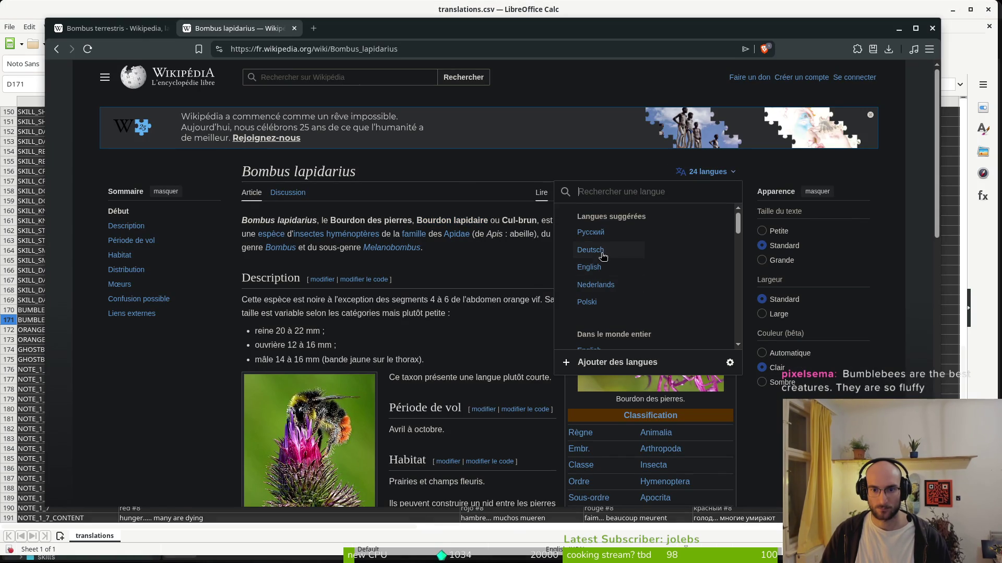
scroll(637, 280, "down", 3)
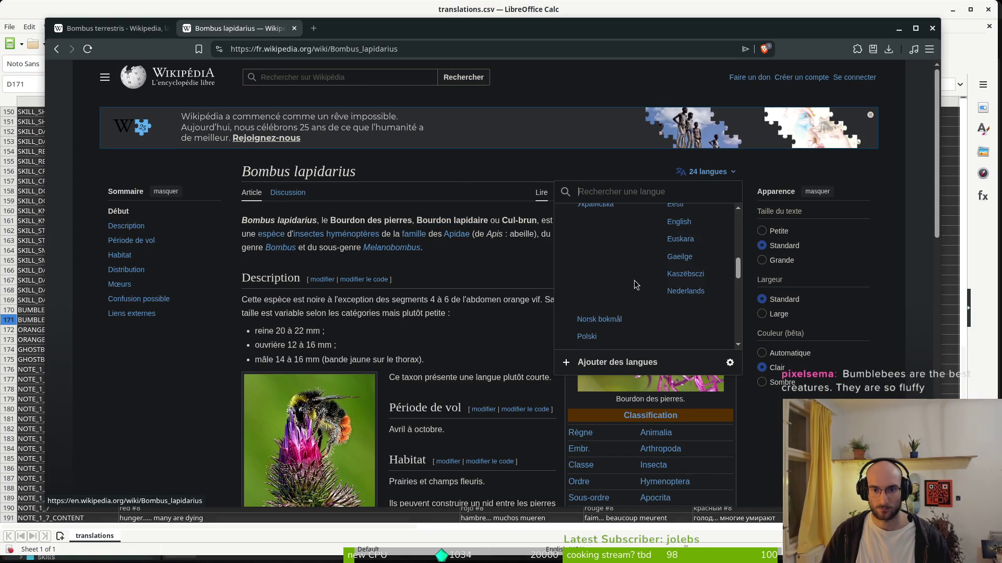
scroll(638, 278, "up", 2)
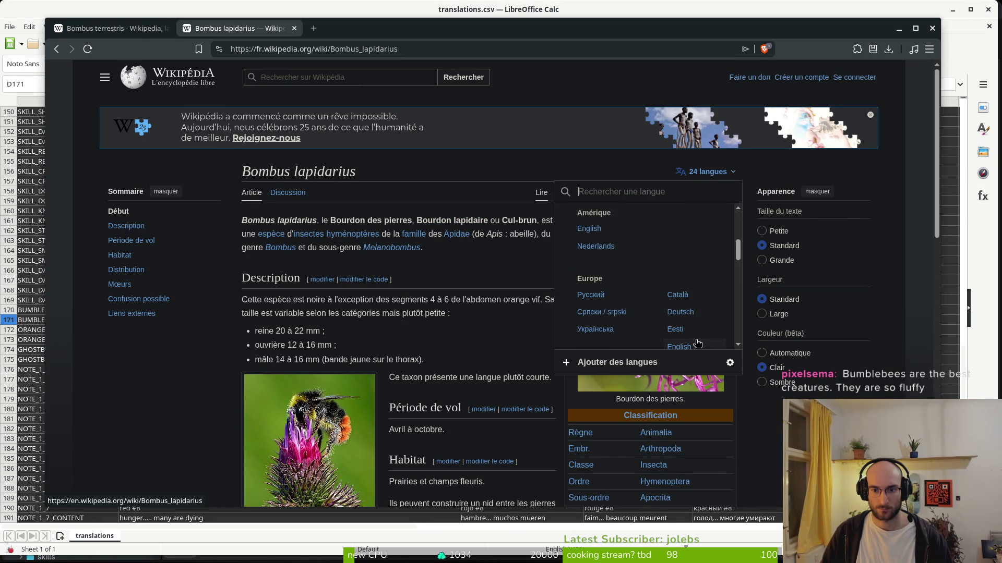
scroll(699, 321, "down", 2)
scroll(595, 250, "up", 5)
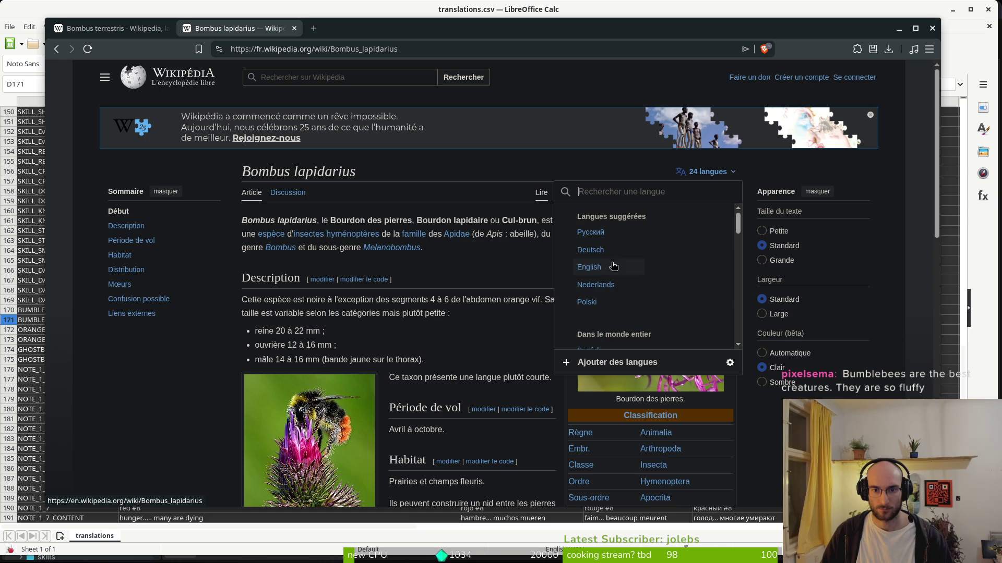
left_click(590, 267)
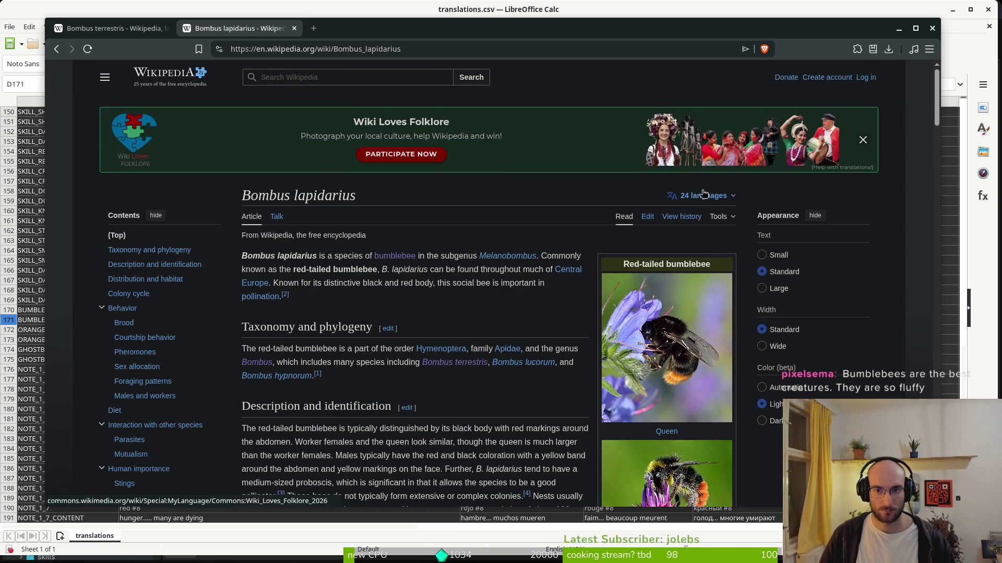
Search the article's language list for 'spanish', finding no Spanish version
left_click(717, 194)
scroll(635, 274, "down", 3)
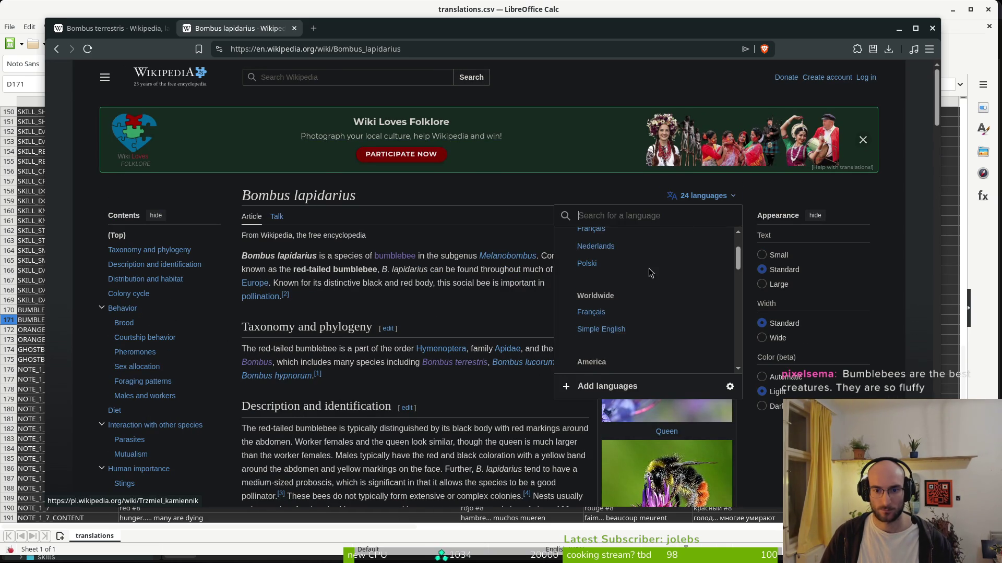
scroll(651, 274, "down", 3)
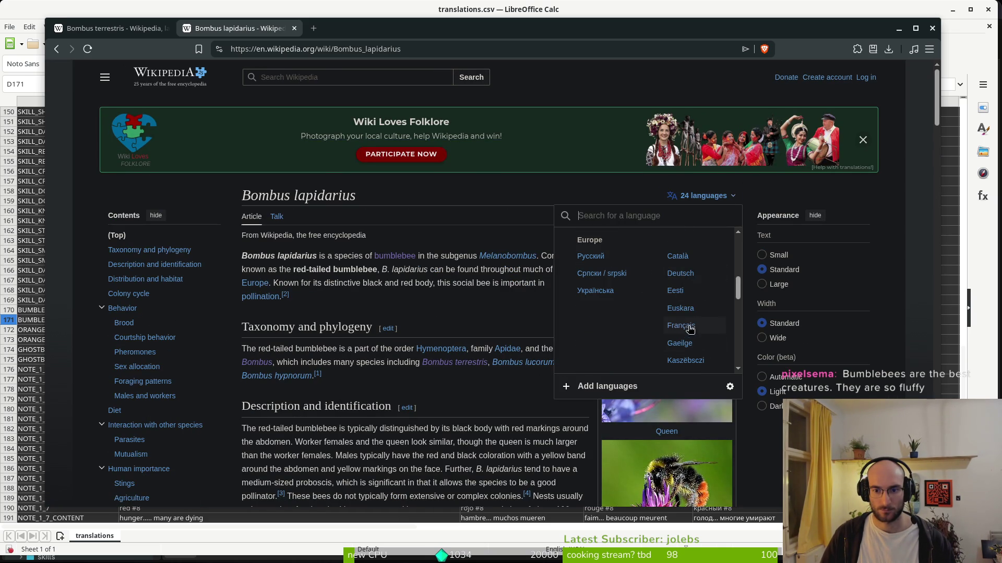
scroll(659, 317, "down", 3)
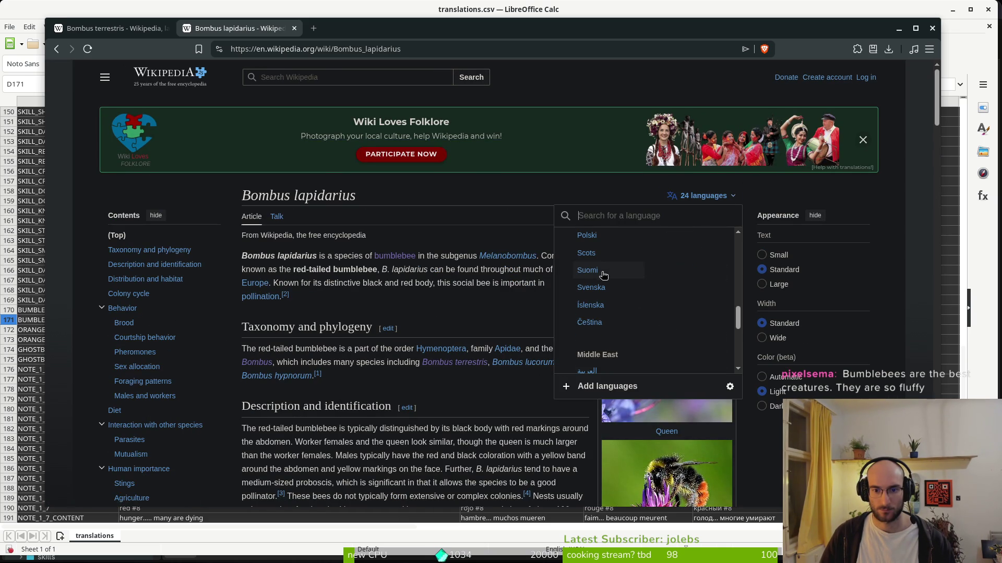
type("spanish")
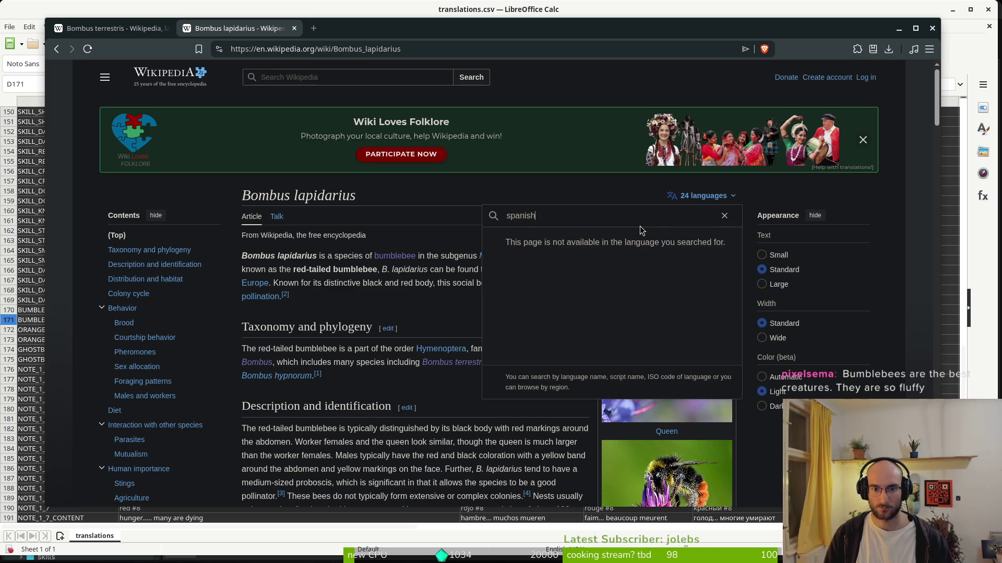
key("Escape")
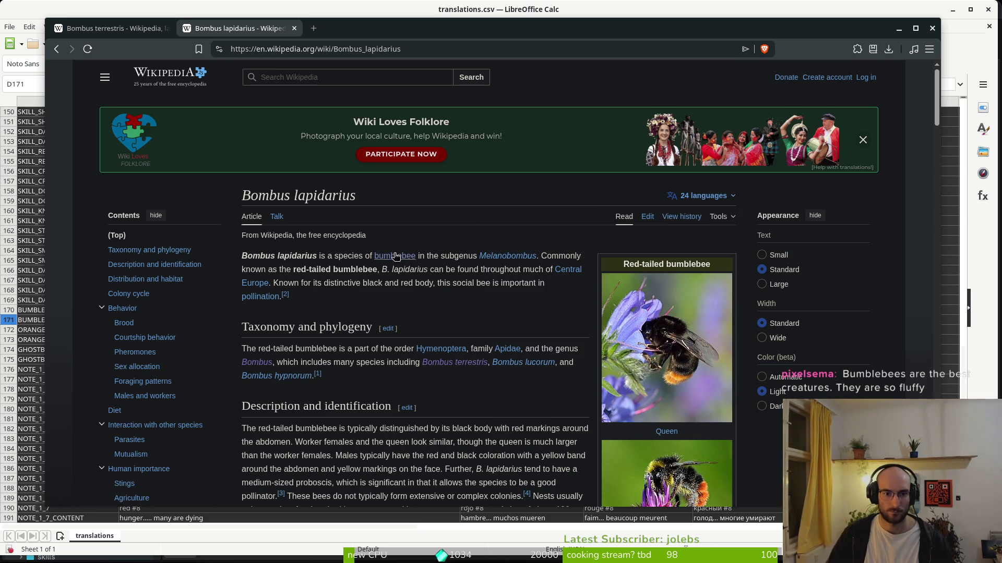
Select the Bombus lapidarius title, then web-search 'Abejorro de vientre de piedra'
left_click_drag(368, 198, 237, 199)
left_click_drag(360, 198, 242, 199)
key("alt+Tab")
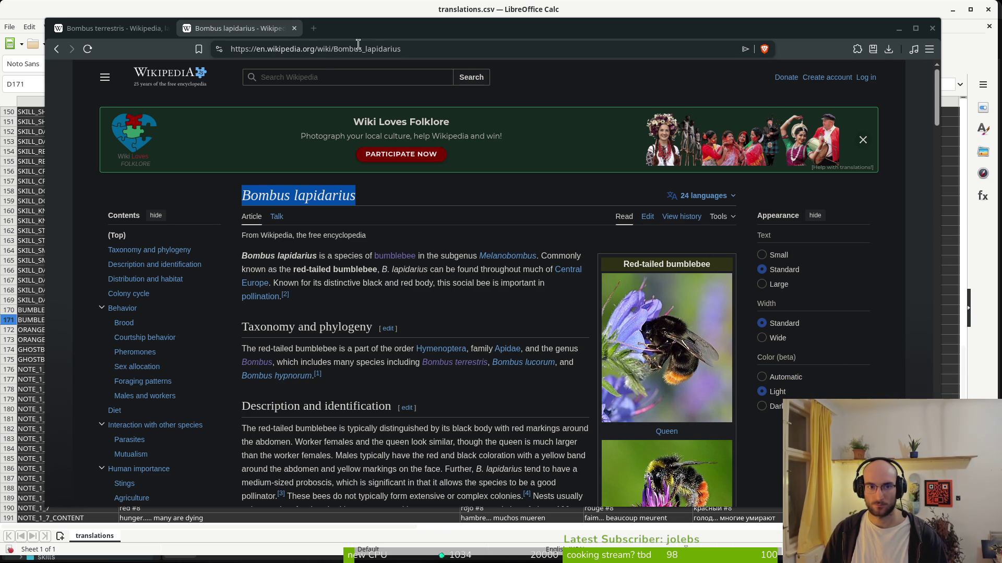
key("ctrl+t")
key("ctrl+v")
key("Return")
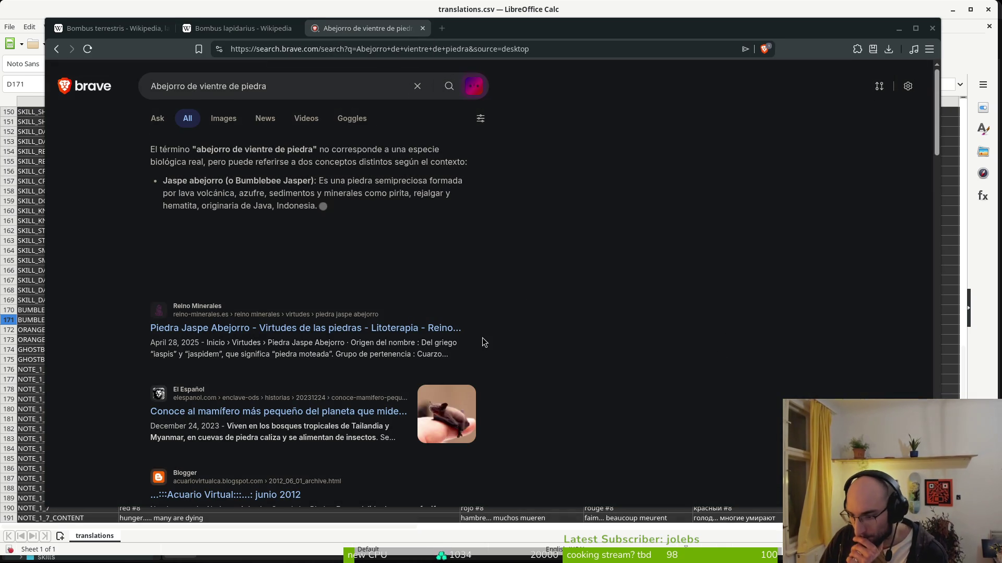
View image results, then select the heading 'Каменный шмель' on Russian Wikipedia
left_click(221, 120)
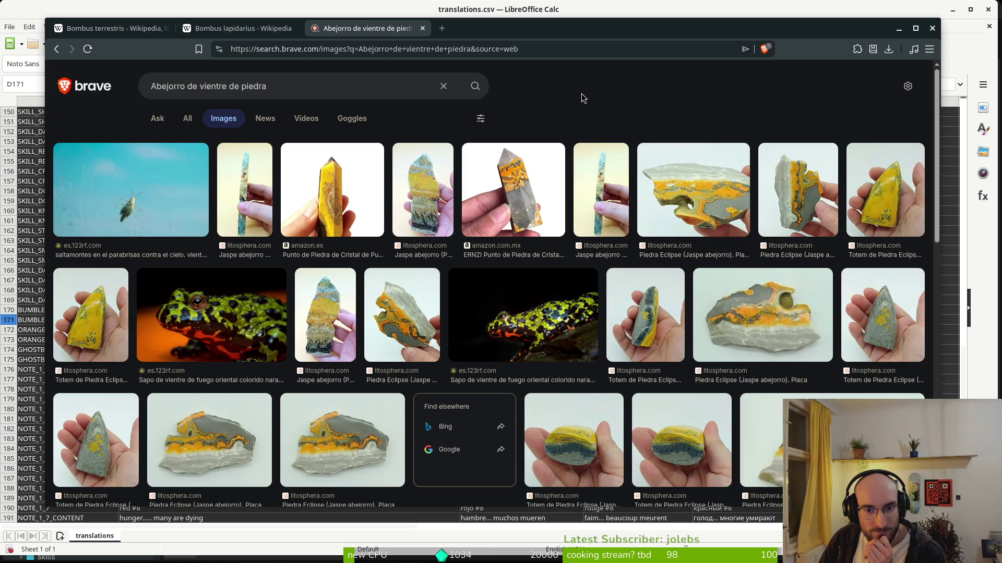
left_click(248, 32)
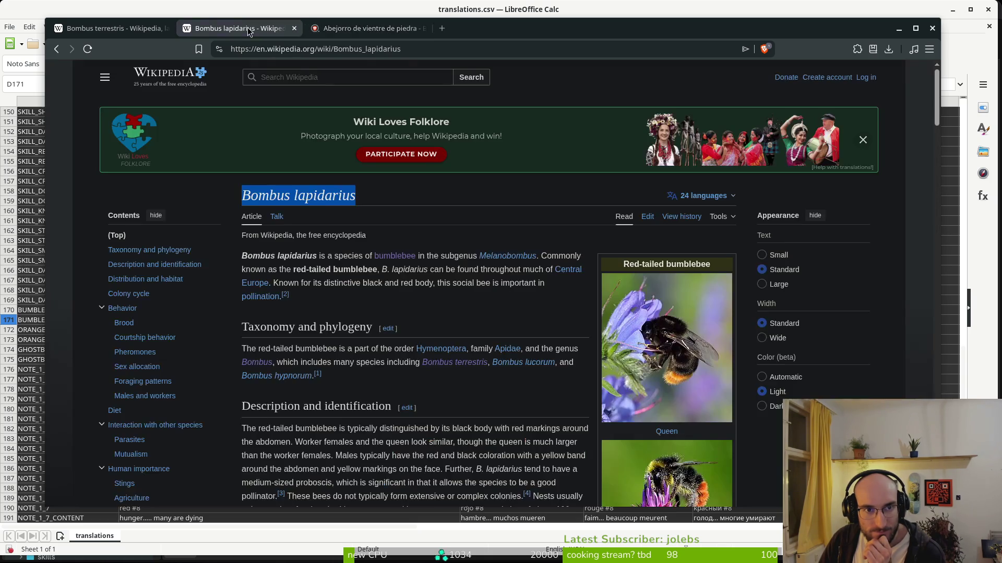
left_click(699, 197)
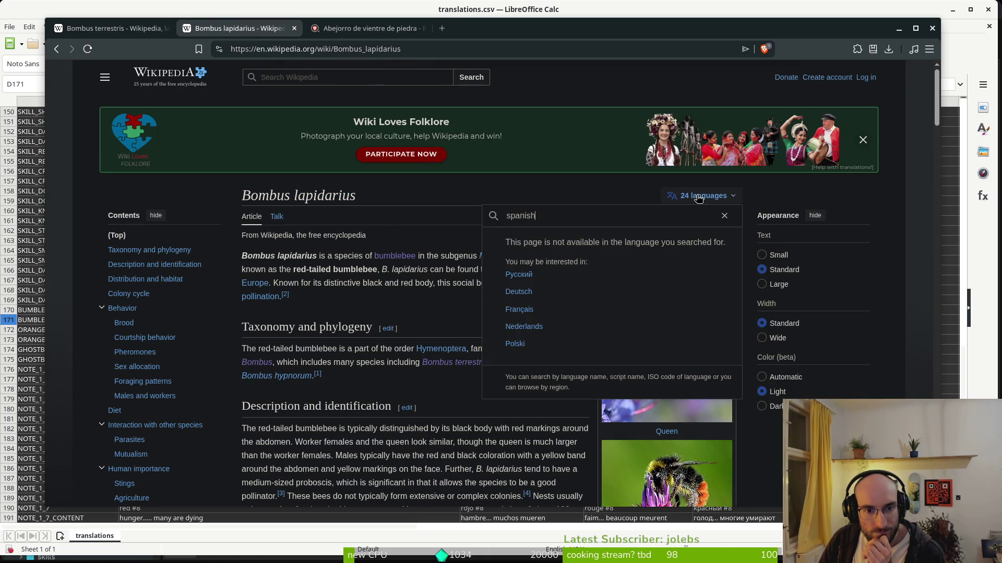
left_click(519, 275)
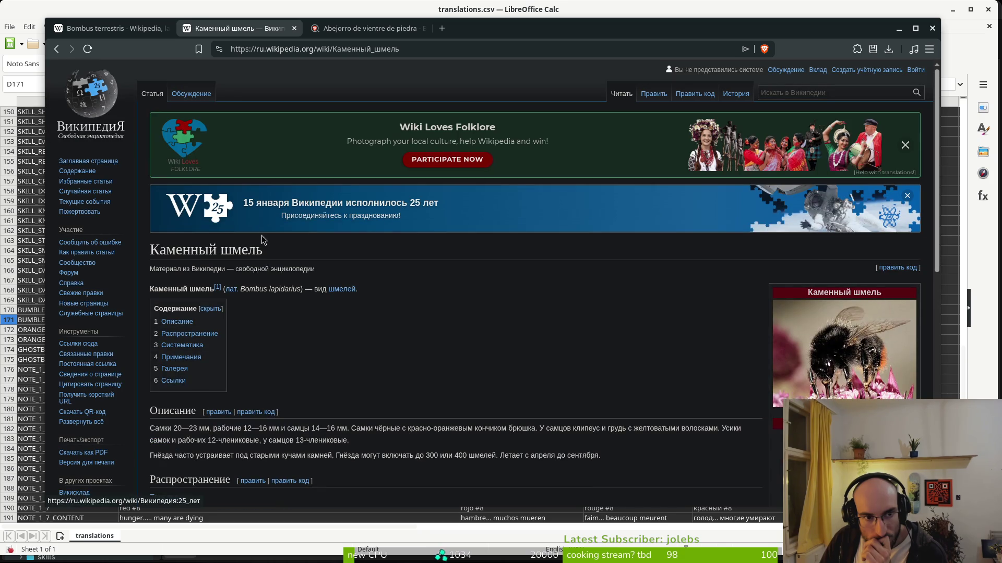
mouse_move(262, 252)
left_mouse_down()
mouse_move(154, 251)
mouse_move(148, 261)
left_mouse_up()
key("ctrl+c")
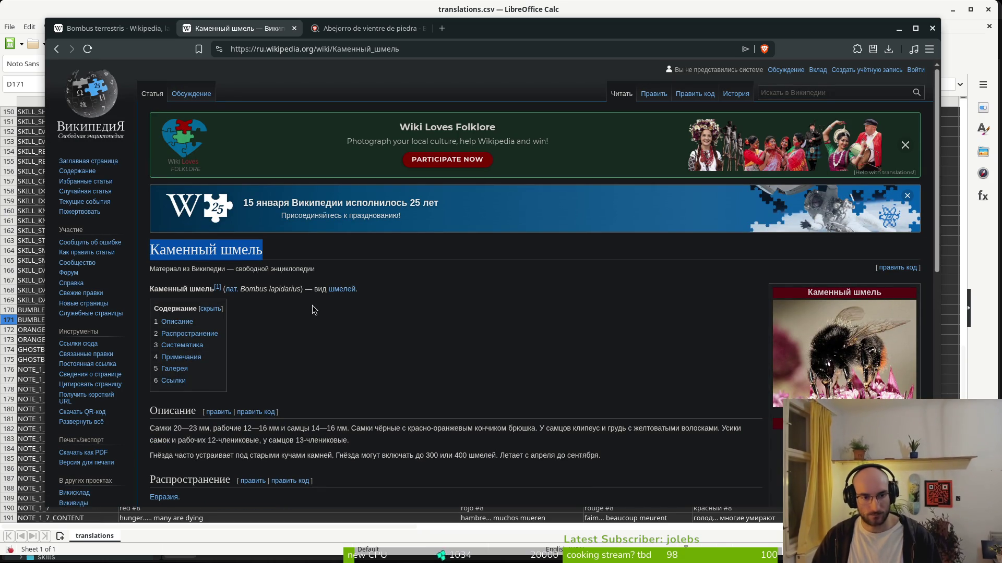
Return to the translations sheet and go to the ORANGEBUTT row
left_click(21, 264)
left_click(61, 320)
left_click(67, 312)
left_click(126, 330)
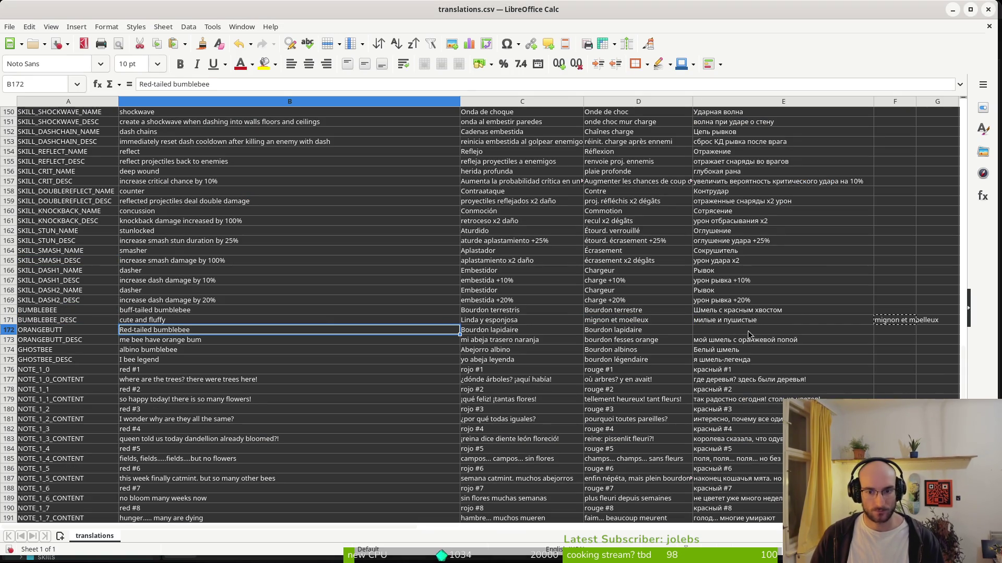
Paste 'Каменный шмель' into E172 and format it Noto Sans 10 pt without bold
left_click(772, 335)
key("ctrl+v")
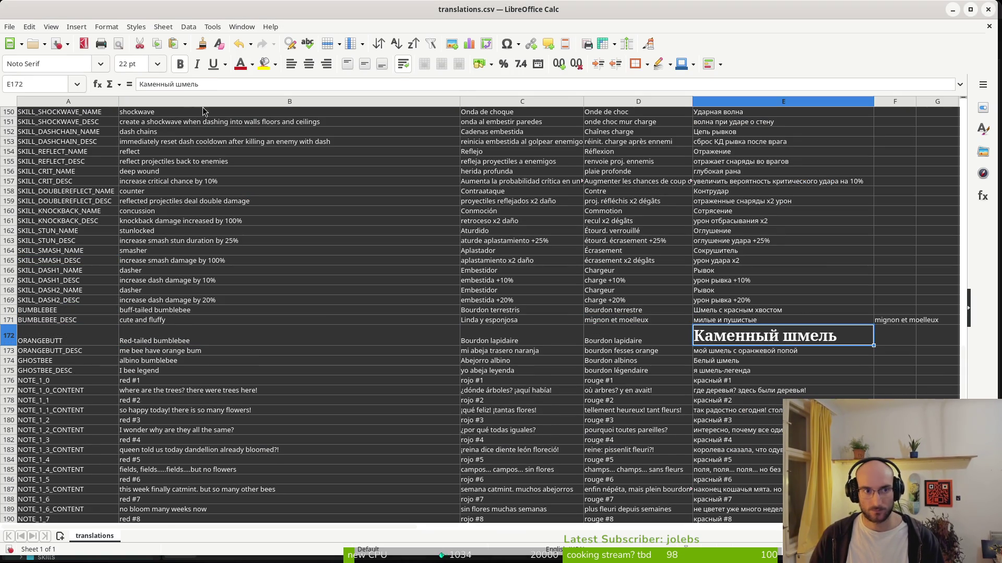
left_click(130, 64)
type("10")
key("Return")
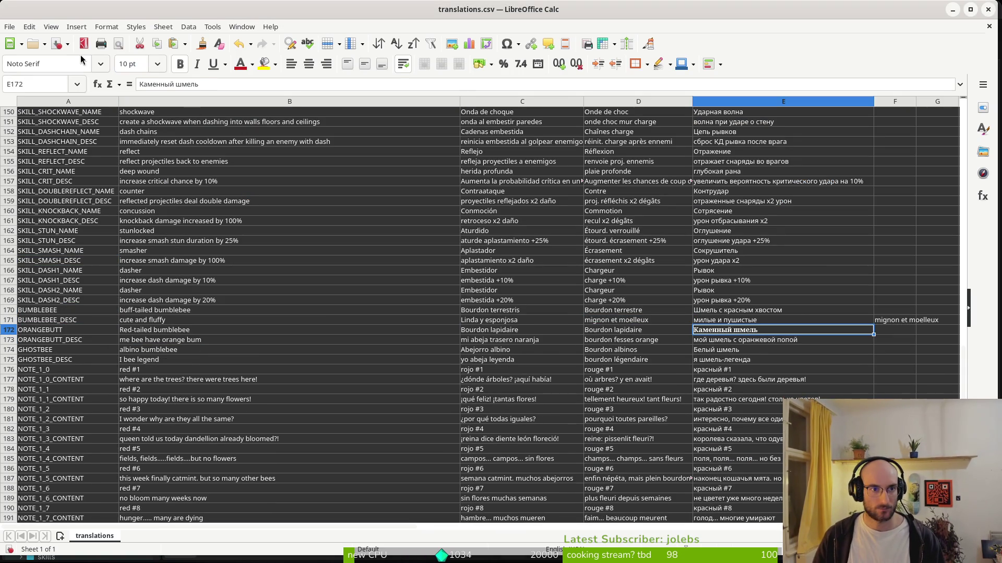
left_click(180, 63)
left_click(44, 63)
type("Noto Sans")
key("BackSpace")
key("Return")
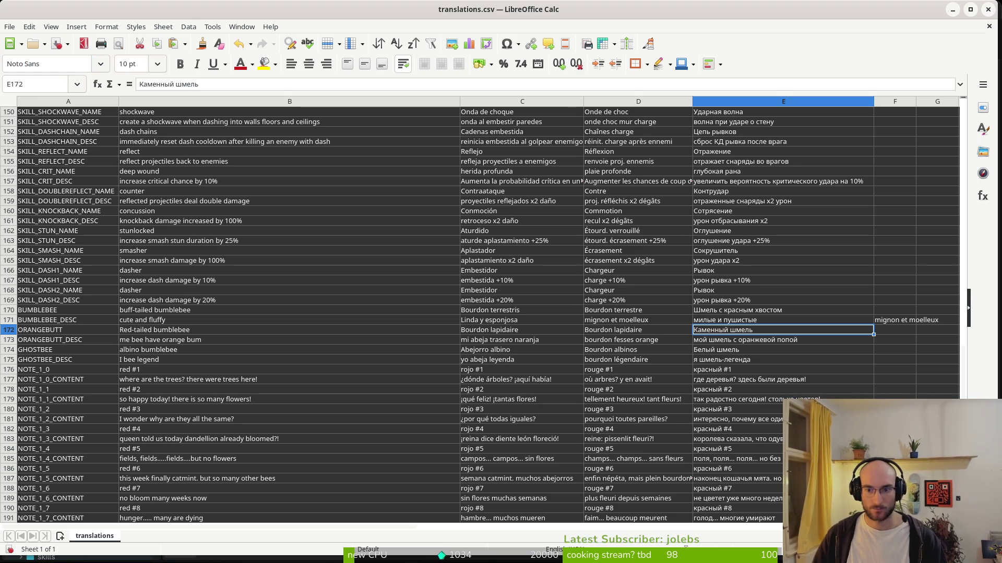
Select the Russian Bombus terrestris title 'Земляной шмель' on Wikipedia
left_click(753, 313)
key("alt+Tab")
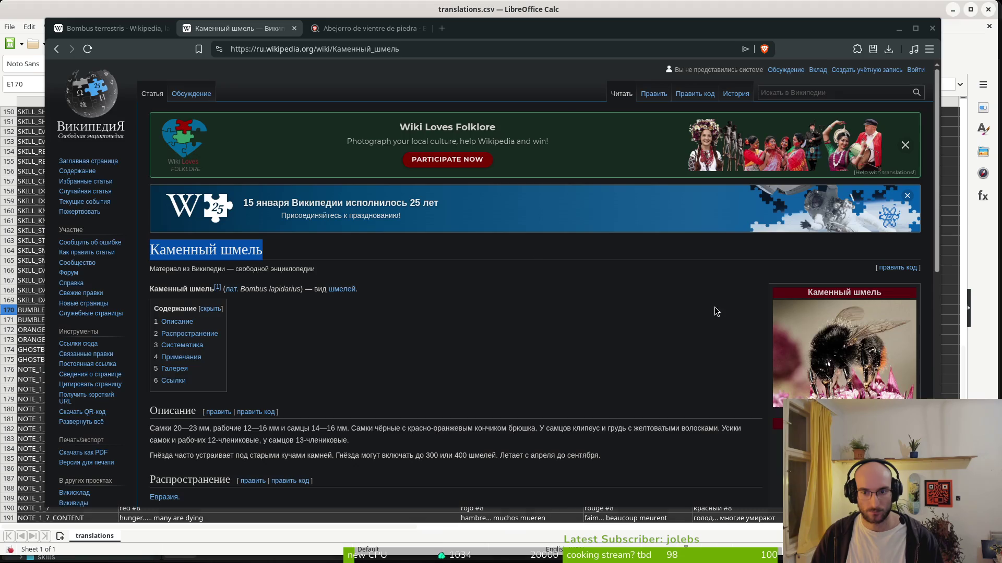
left_click(110, 27)
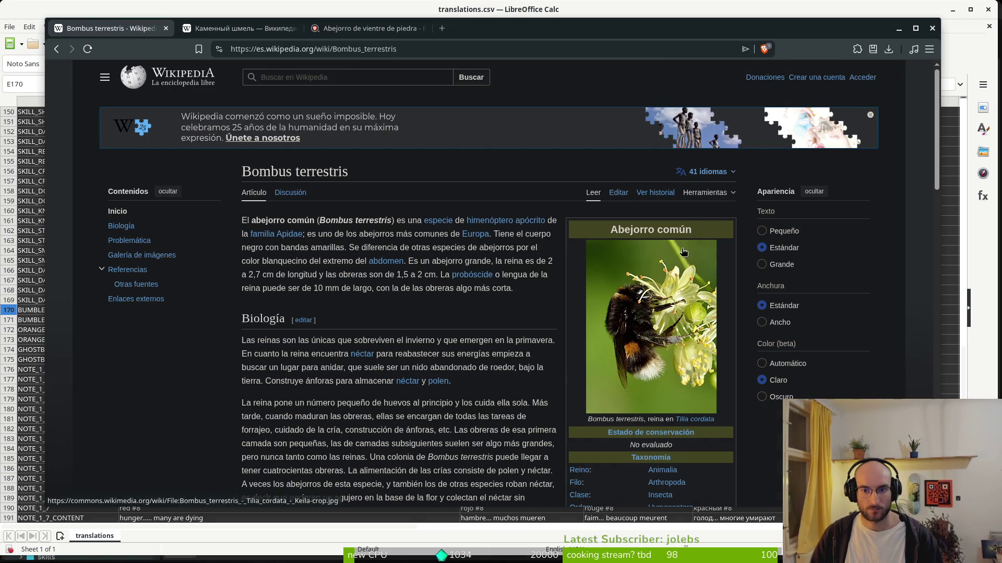
left_click(704, 172)
left_click(595, 232)
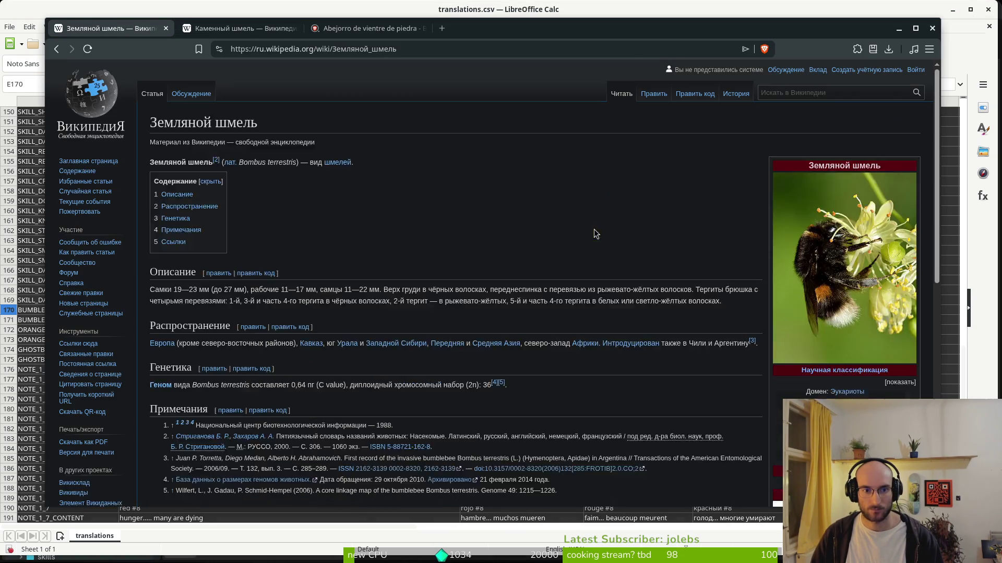
key("alt+Tab")
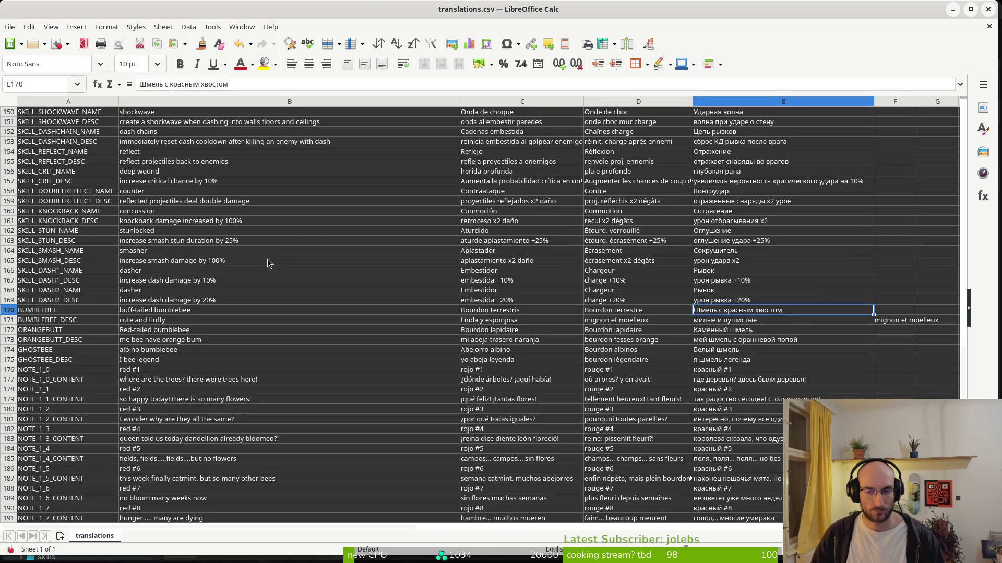
key("alt+Tab")
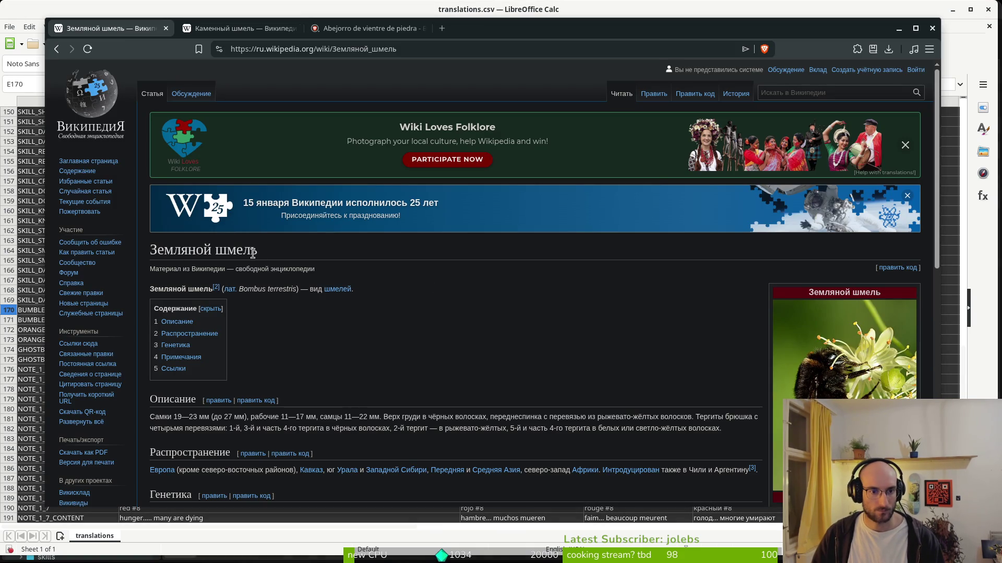
left_click_drag(255, 252, 150, 251)
key("ctrl+c")
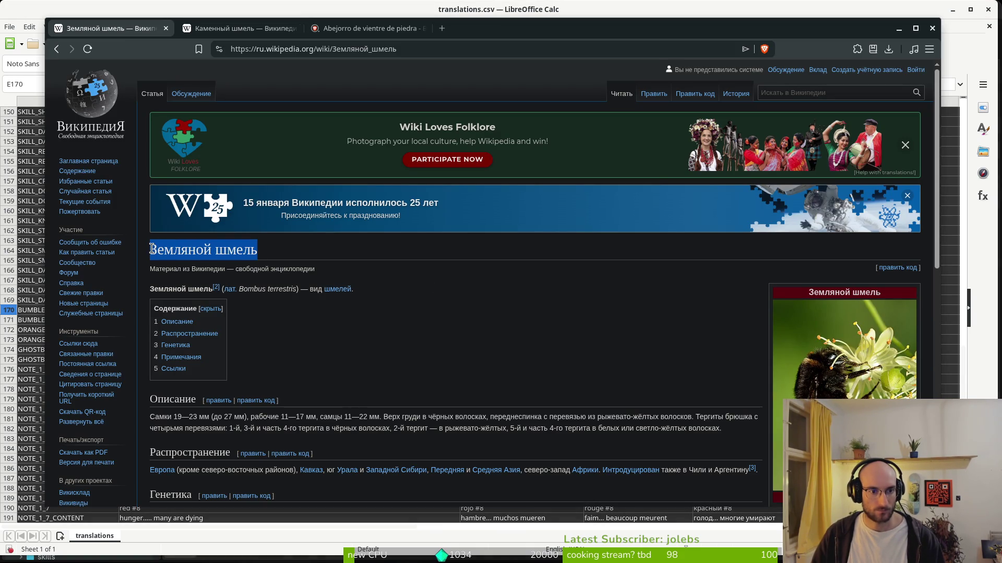
key("alt+Tab")
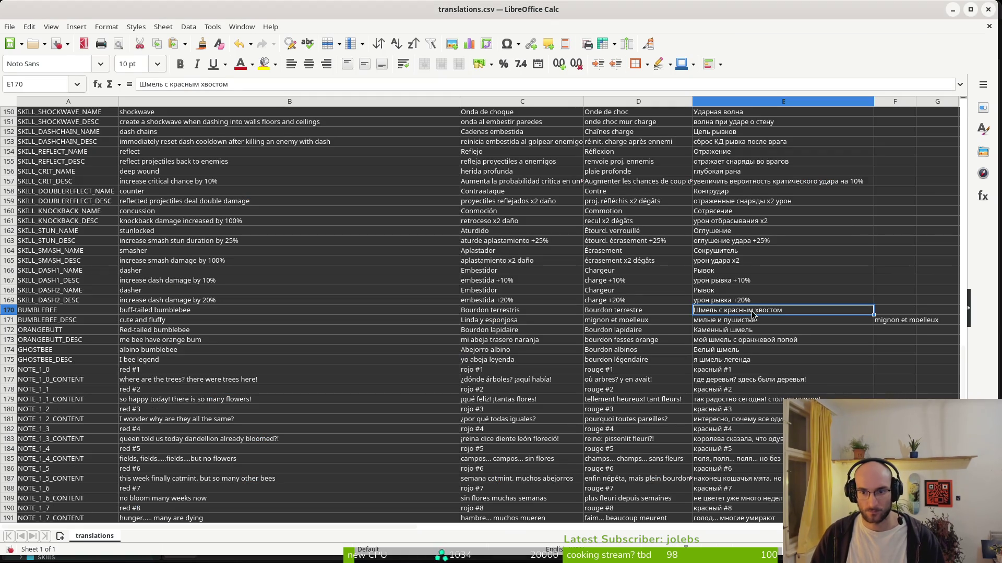
Paste 'Земляной шмель' into E170 and delete the stray text in F171
left_click_drag(233, 311, 738, 311)
left_click(738, 313)
key("ctrl+v")
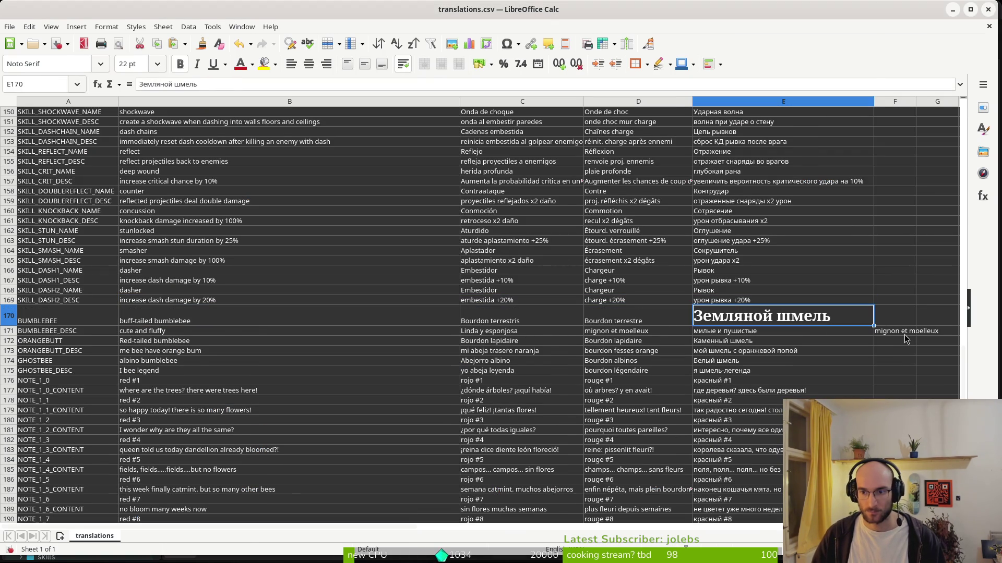
left_click(905, 335)
key("Delete")
Format E170 as Noto Sans 10 pt with bold off
left_click(783, 316)
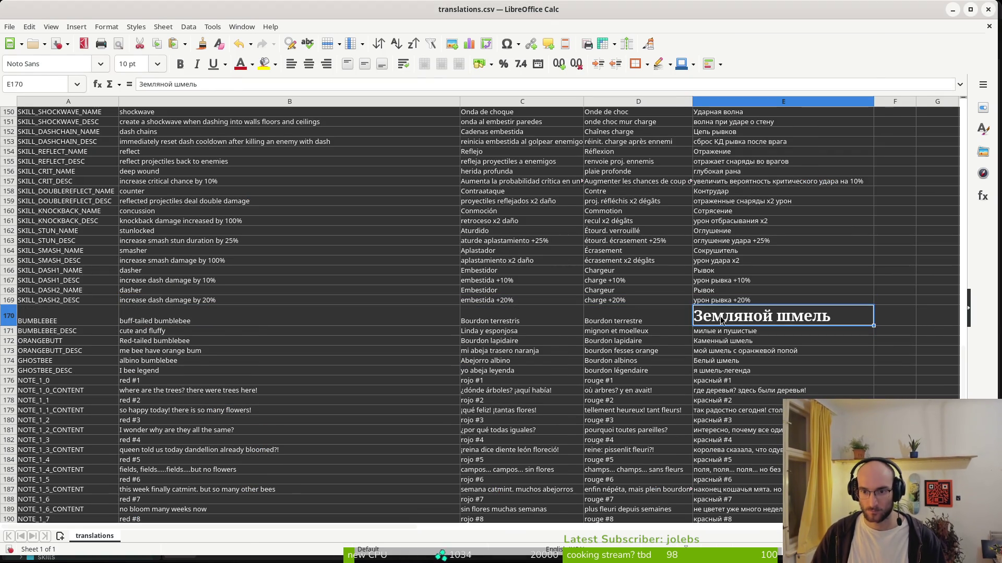
left_click(130, 64)
type("10")
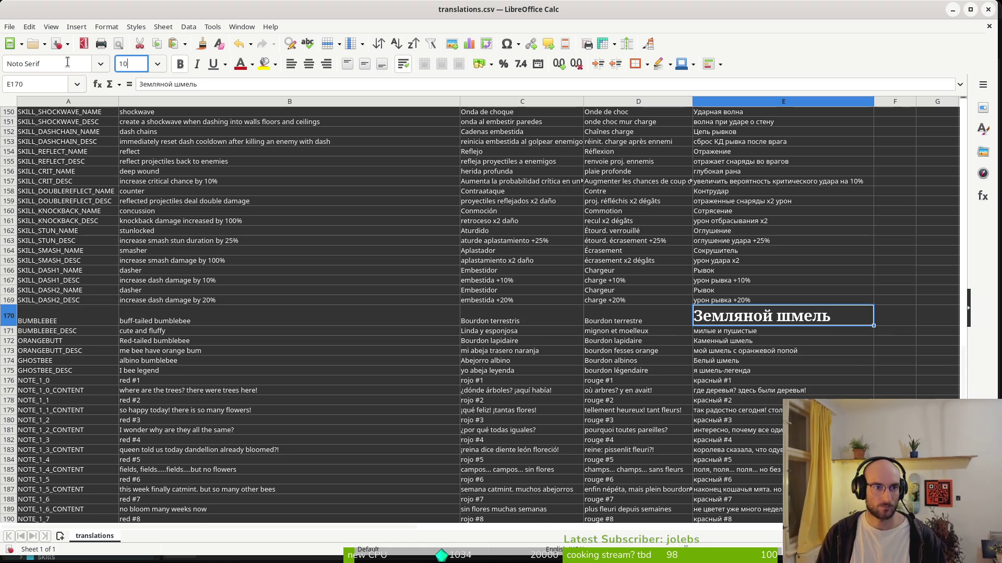
key("Return")
left_click(179, 64)
left_click(52, 63)
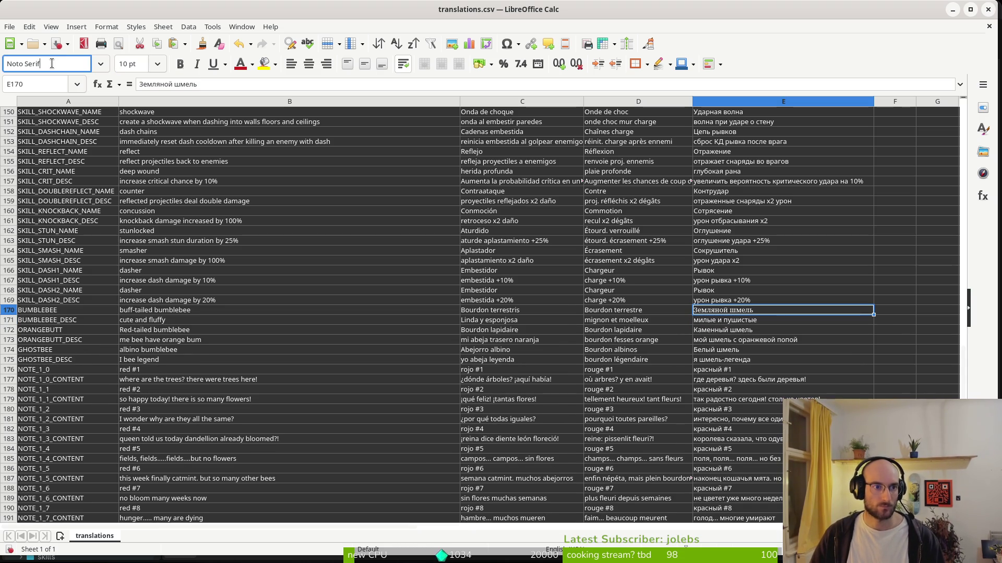
key("BackSpace")
key("BackSpace")
type("ans Tifinagh Rhissa")
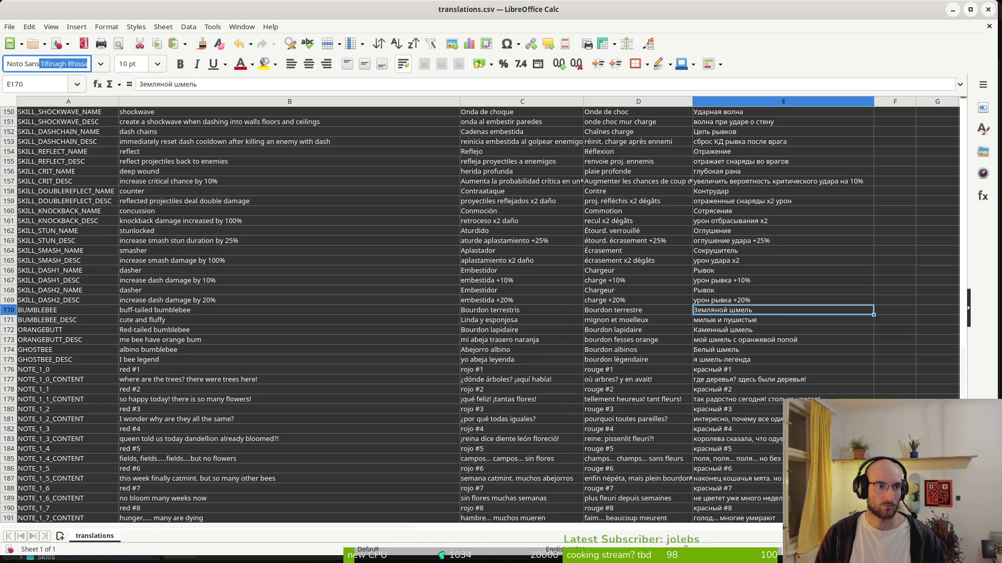
key("BackSpace")
key("Return")
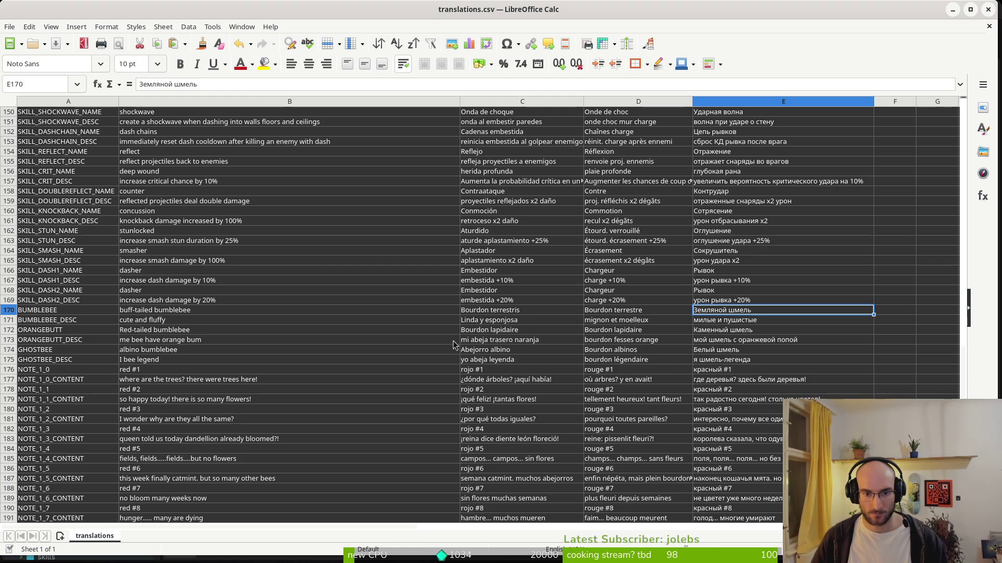
left_click(199, 340)
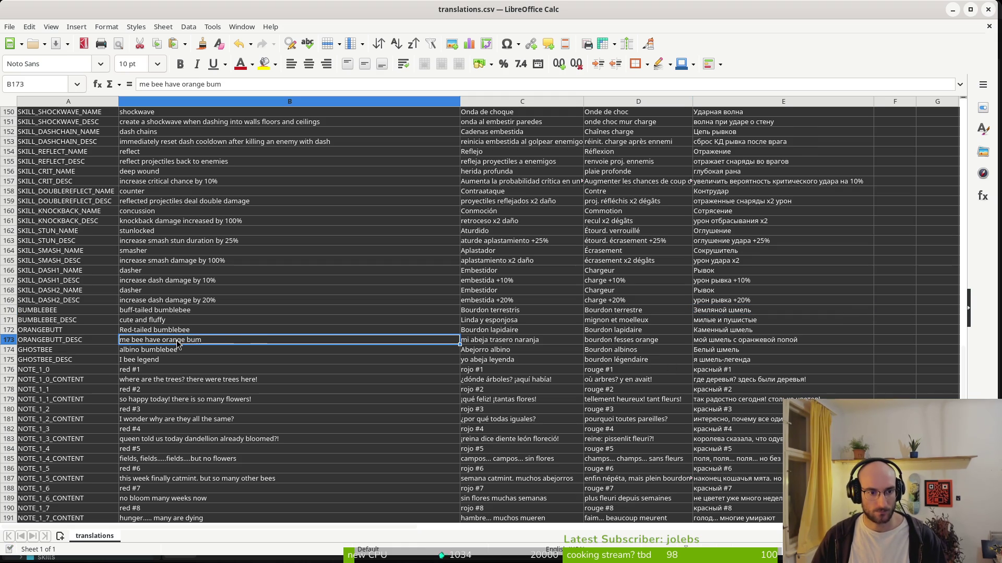
Change B173's English description to 'I have an orange bum'
left_click_drag(223, 84, 113, 86)
type("I have")
key("BackSpace")
key("BackSpace")
key("BackSpace")
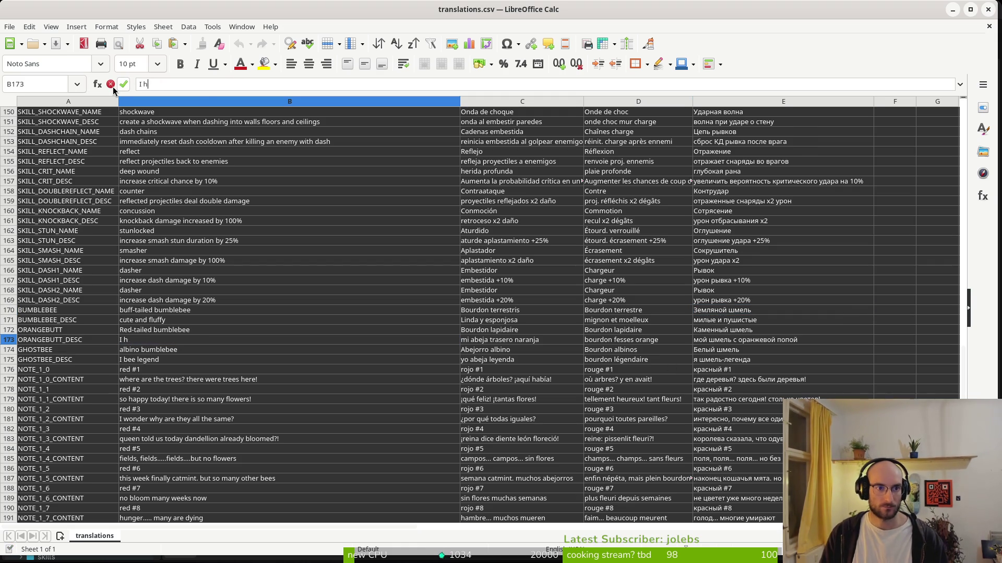
type("I have an orange bum")
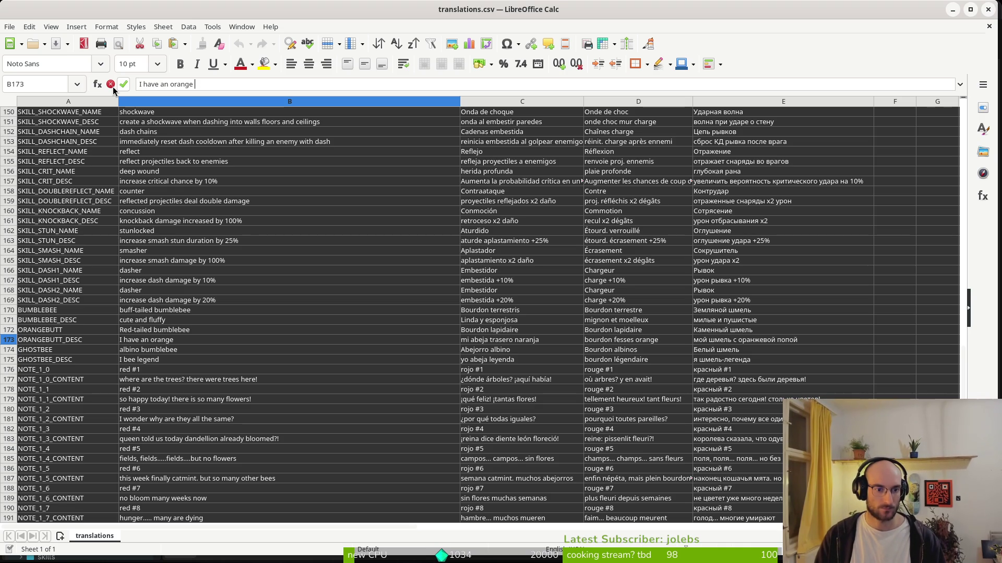
key("BackSpace")
type("tt")
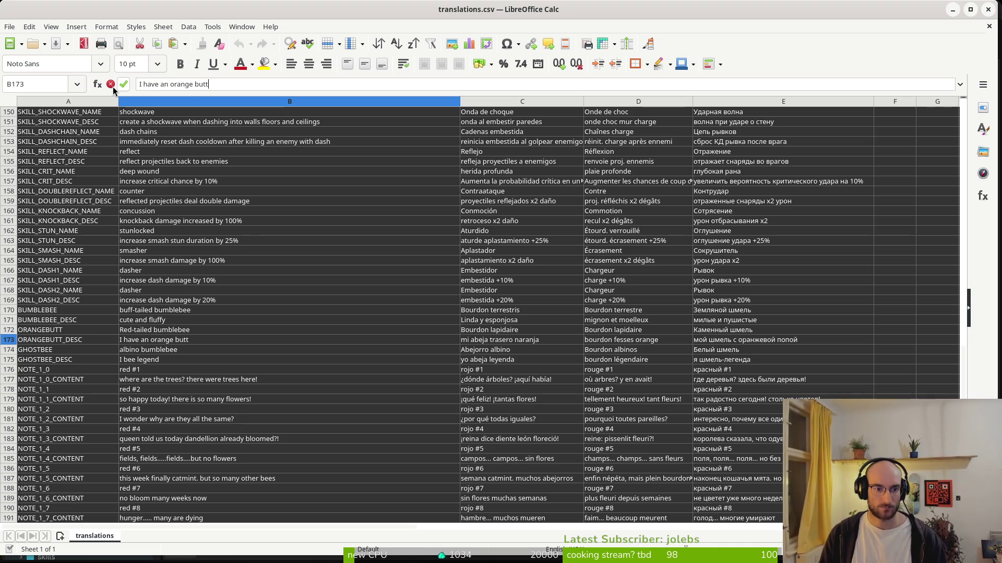
key("BackSpace")
key("BackSpace")
type("m")
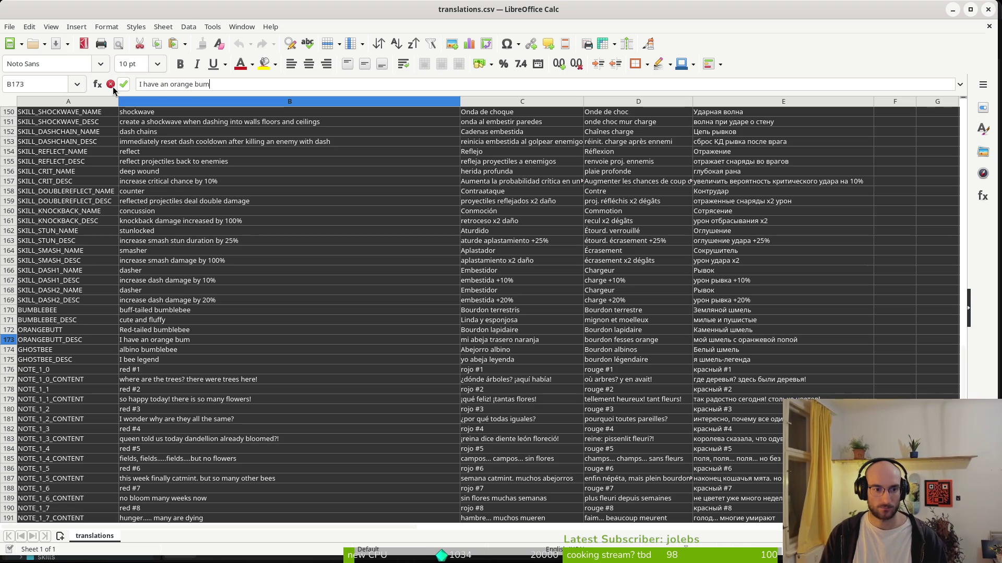
key("Return")
Replace C173 and D173 with 'Tengo un trasero naranja' and 'J'ai un derrière orange'
left_click(201, 339)
key("ctrl+c")
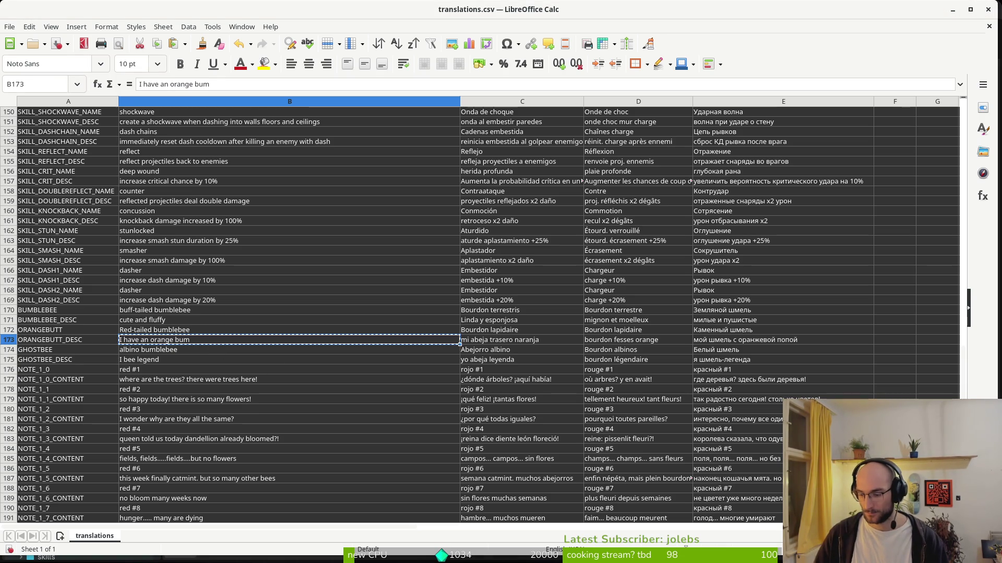
left_click(487, 342)
key("ctrl+v")
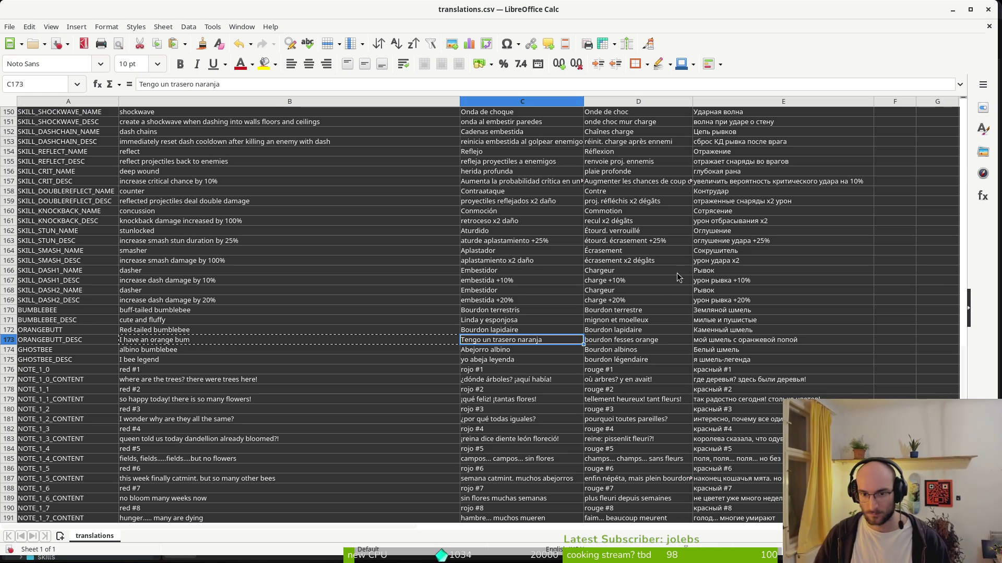
key("Right")
key("ctrl+v")
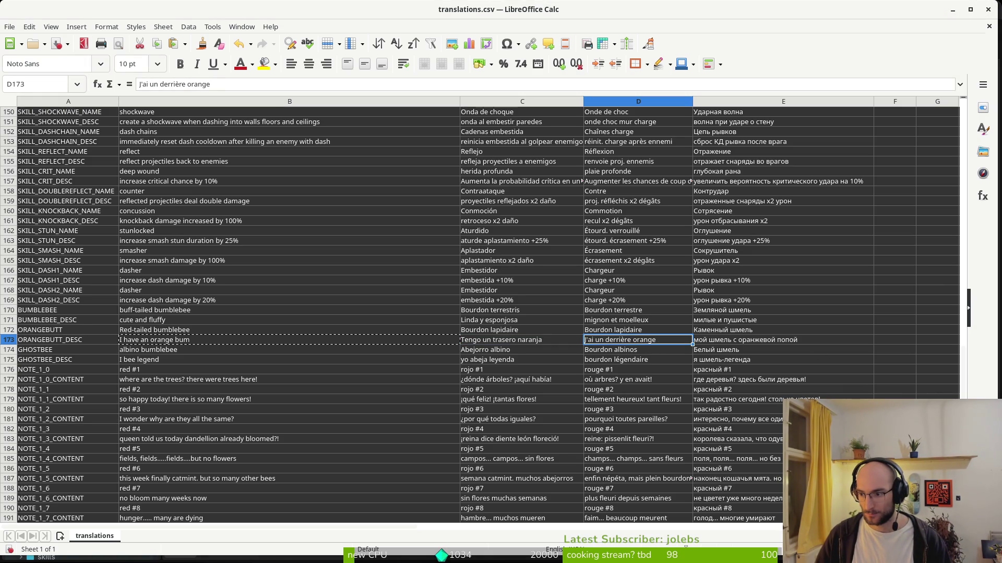
Replace the Russian description in E173 with 'У меня оранжевая задница'
left_click(730, 339)
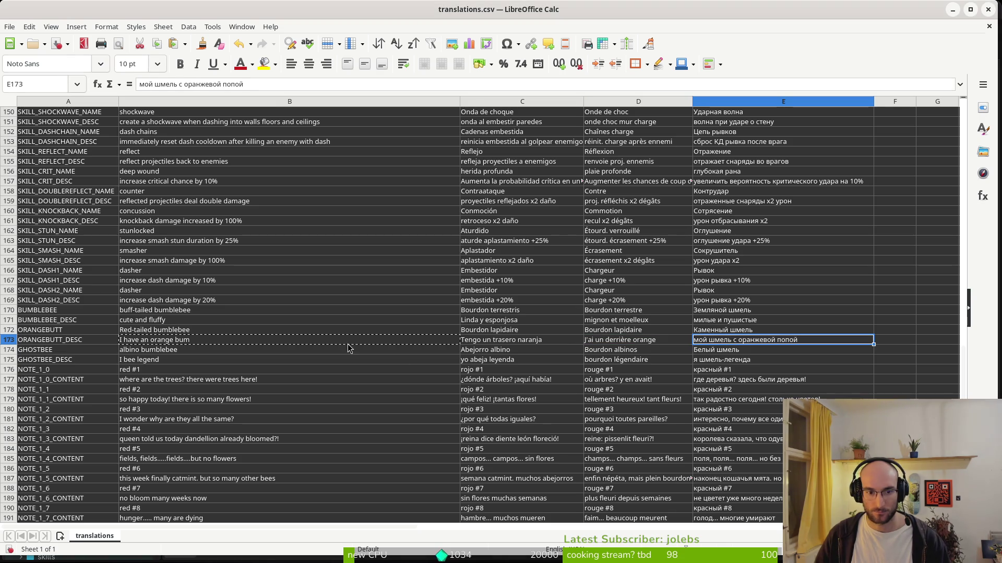
left_click(196, 340)
key("ctrl+c")
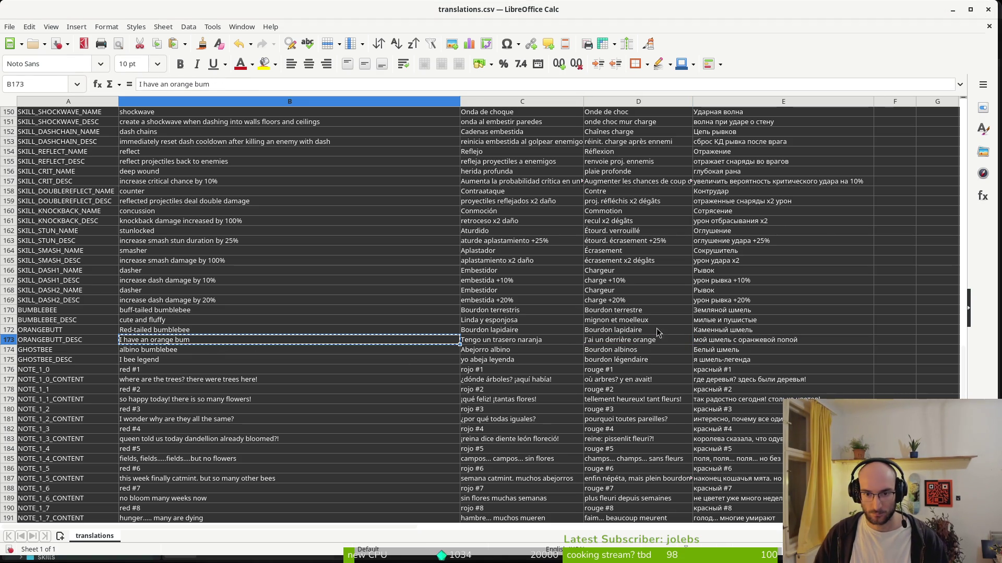
left_click(727, 337)
key("ctrl+v")
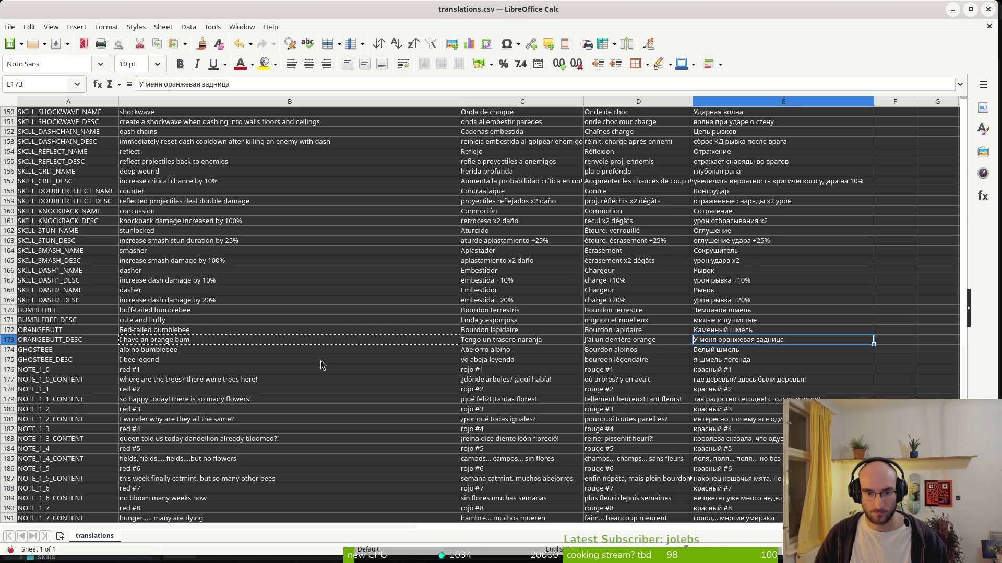
left_click(173, 351)
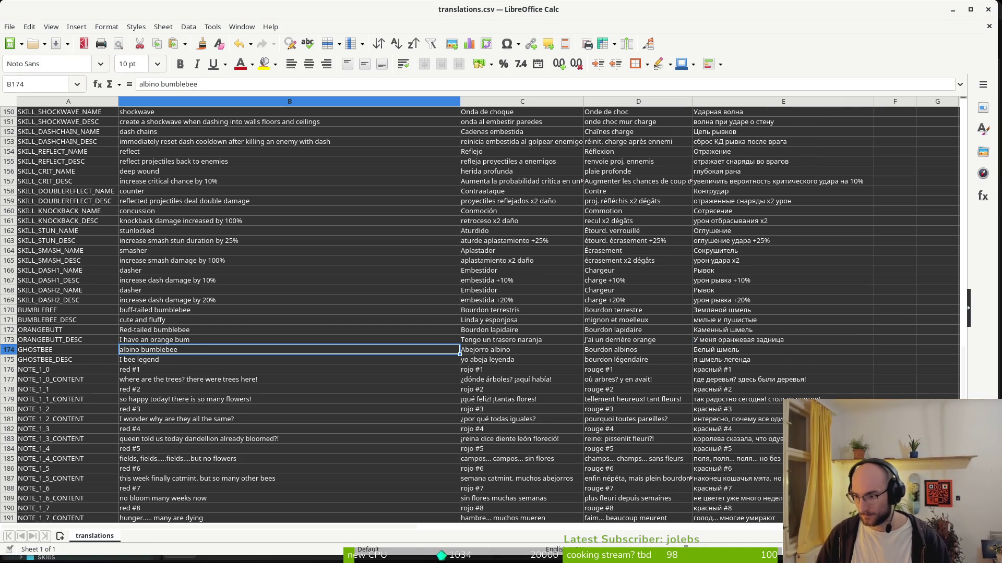
Set GHOSTBEE's Russian name to альбинос in E174 and French name to albinos in D174
left_click(771, 350)
key("ctrl+v")
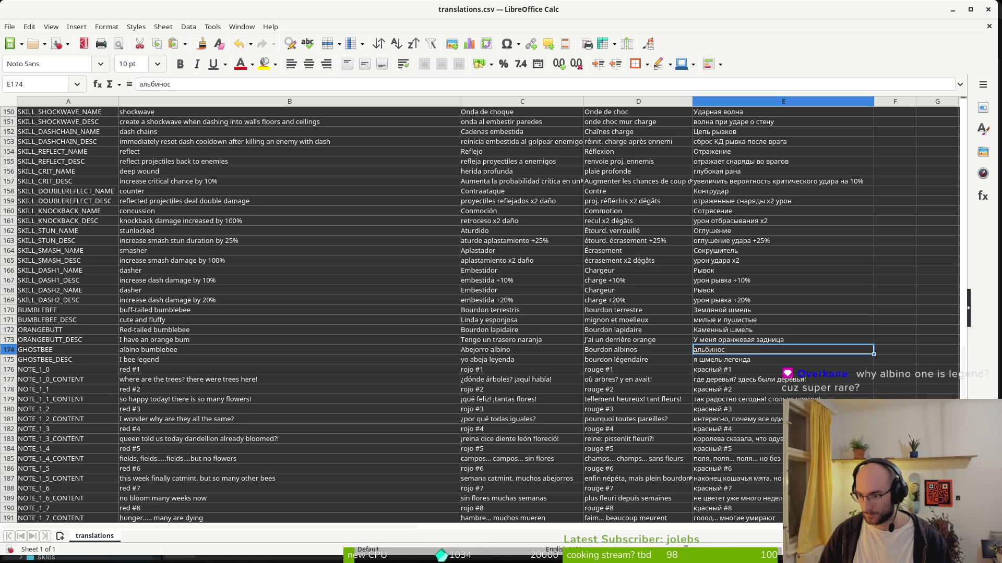
key("Left")
type("albinos")
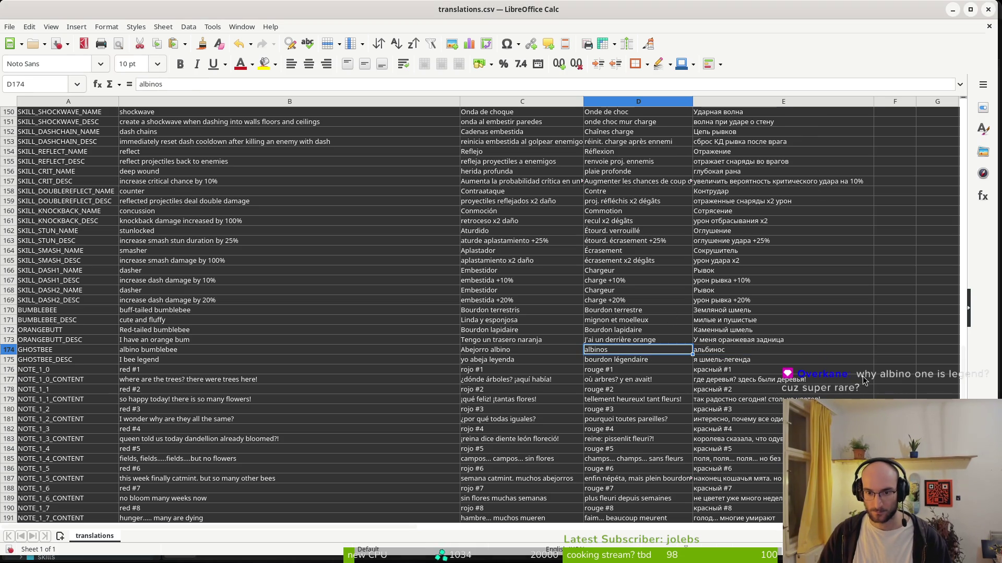
key("ctrl+w")
key("Escape")
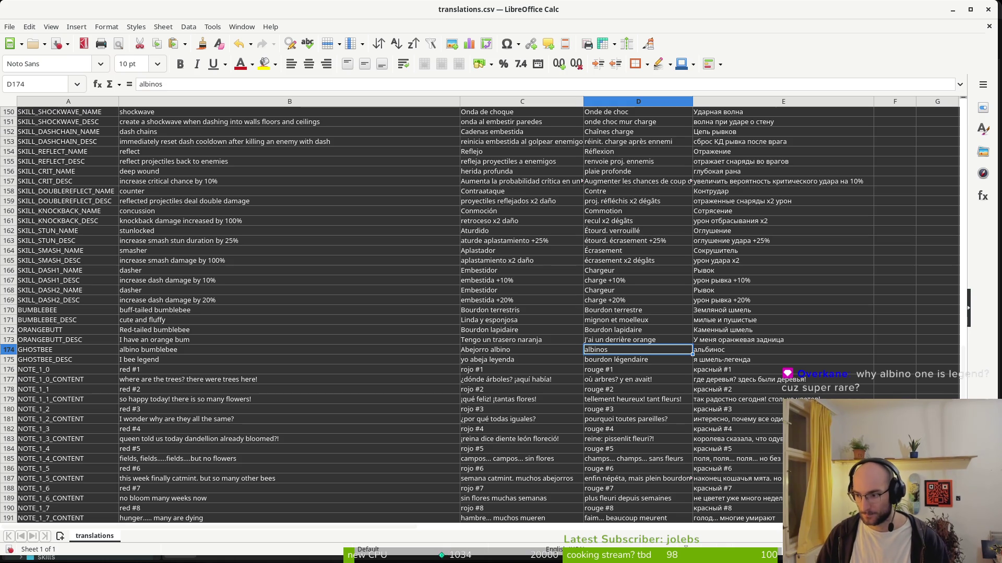
Copy the Spanish name Abejorro albino and web-search it in a new browser tab
left_click(470, 352)
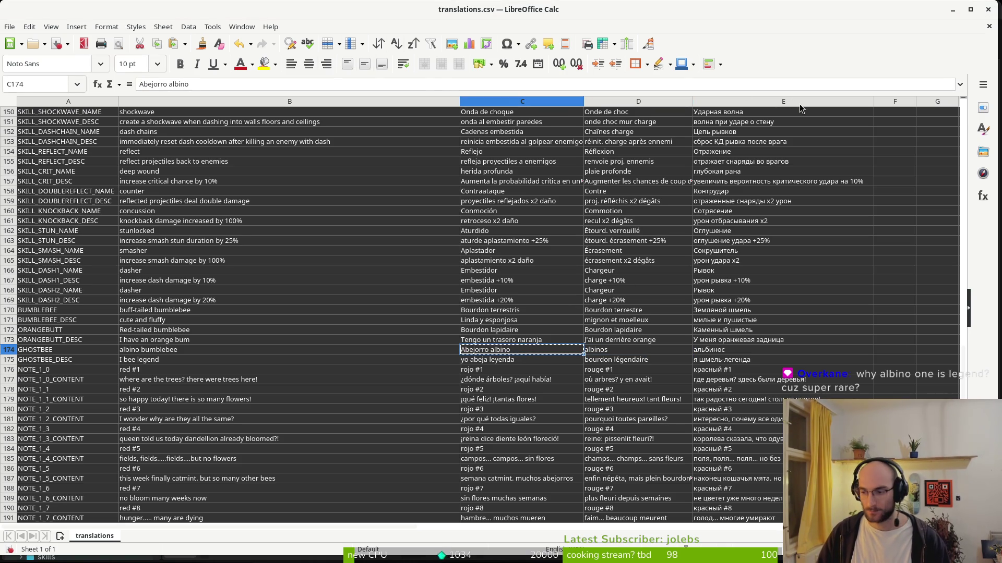
key("alt+Tab")
key("ctrl+t")
key("ctrl+v")
key("Return")
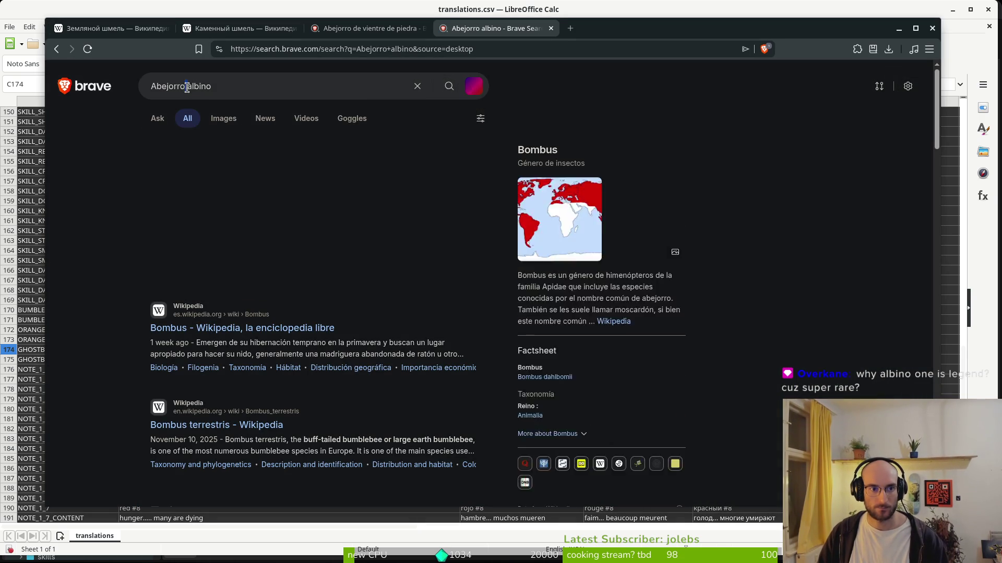
View image results for plain 'Abejorro', then close the tab and return to Calc
double_click(187, 86)
key("BackSpace")
key("BackSpace")
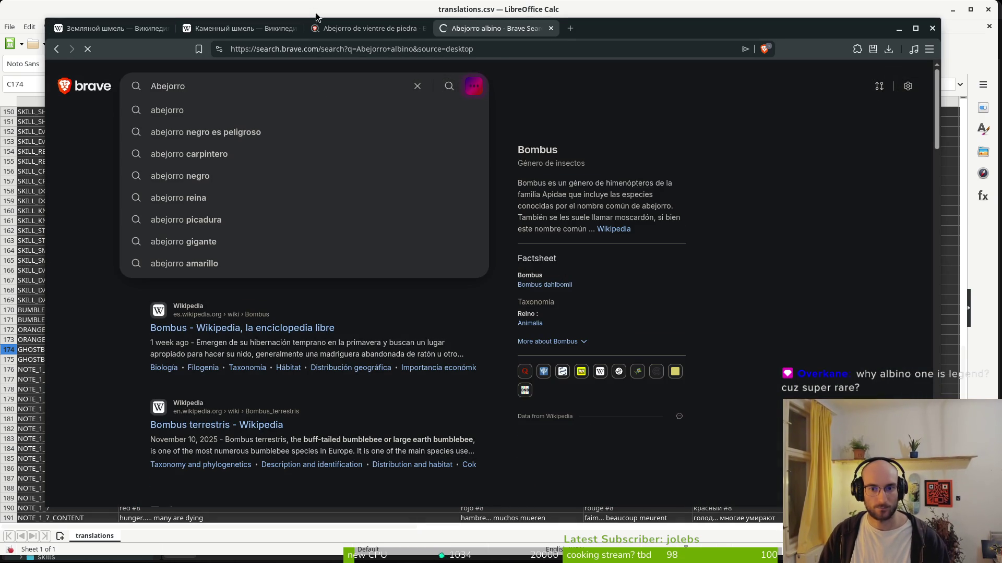
key("Return")
left_click(221, 121)
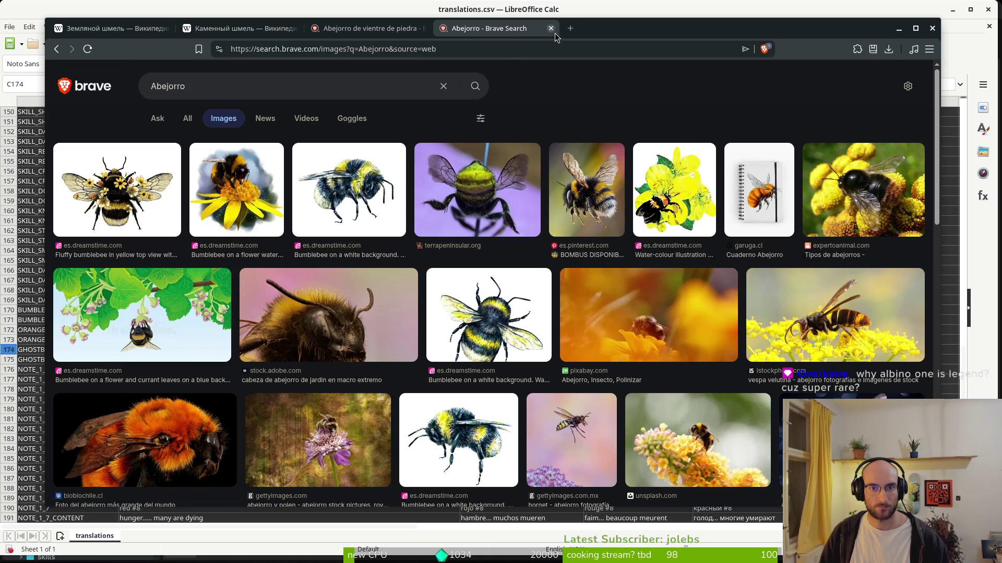
left_click(551, 29)
key("alt+Tab")
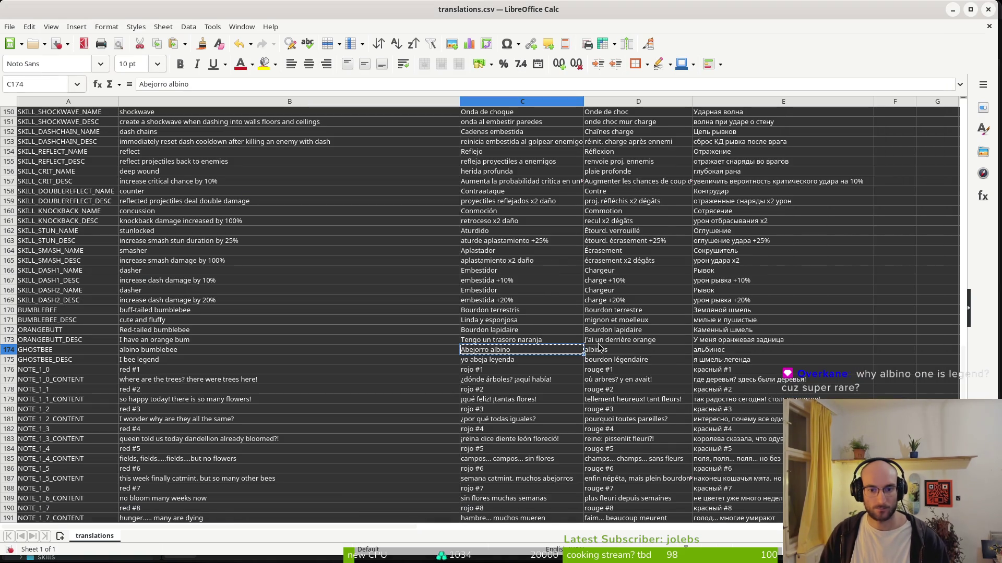
Confirm Bourdon albinos in D174 and enter Белый шмель in E174
key("Tab")
left_click(738, 352)
type("Белый шмель")
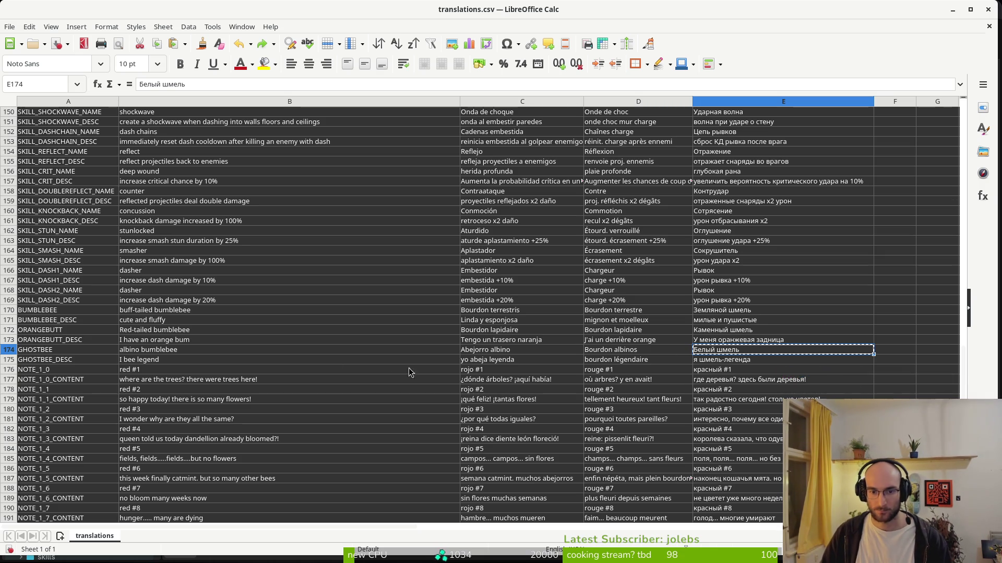
Review the GHOSTBEE_DESC row and first note, then scroll back up the sheet
left_click(165, 364)
key("Right")
key("Right")
key("Right")
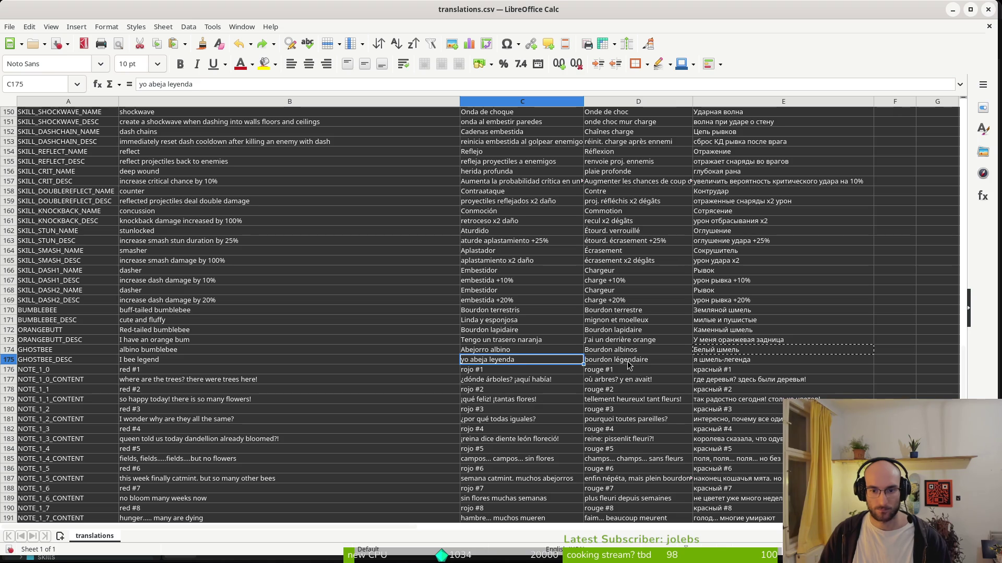
left_click(277, 382)
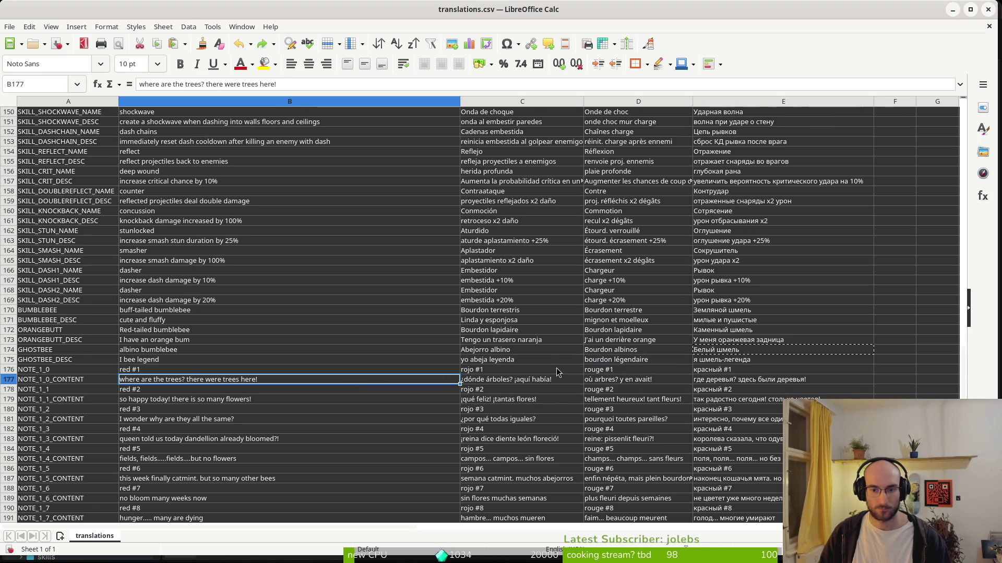
scroll(699, 363, "down", 11)
scroll(699, 363, "up", 20)
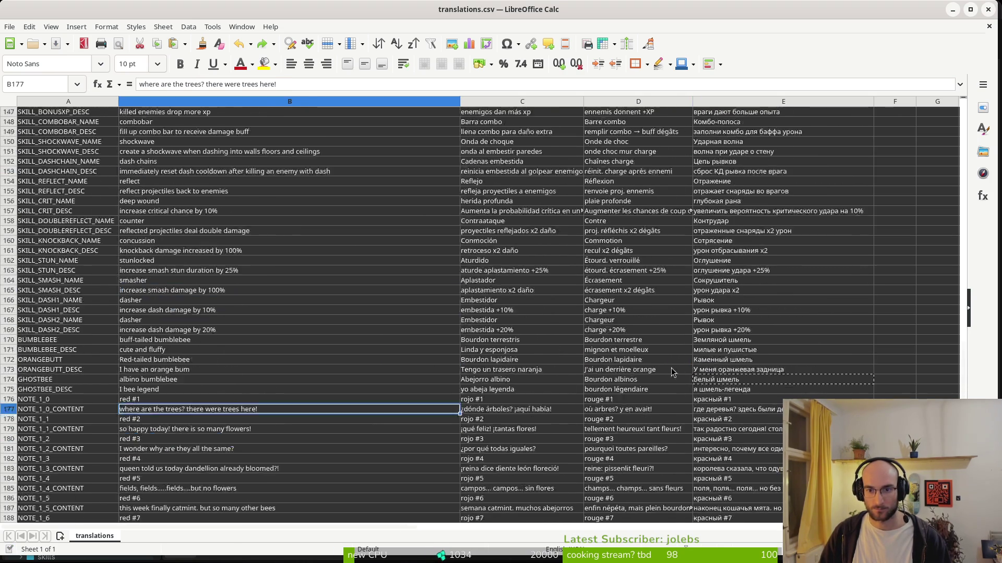
scroll(638, 344, "up", 20)
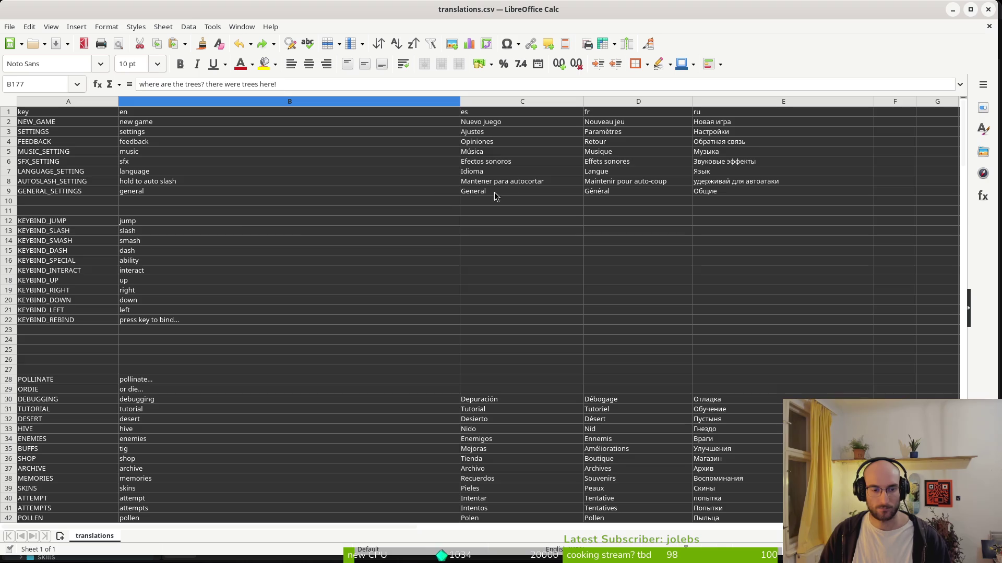
Select the KEYBIND_JUMP English text and scroll through the sheet
left_click(266, 224)
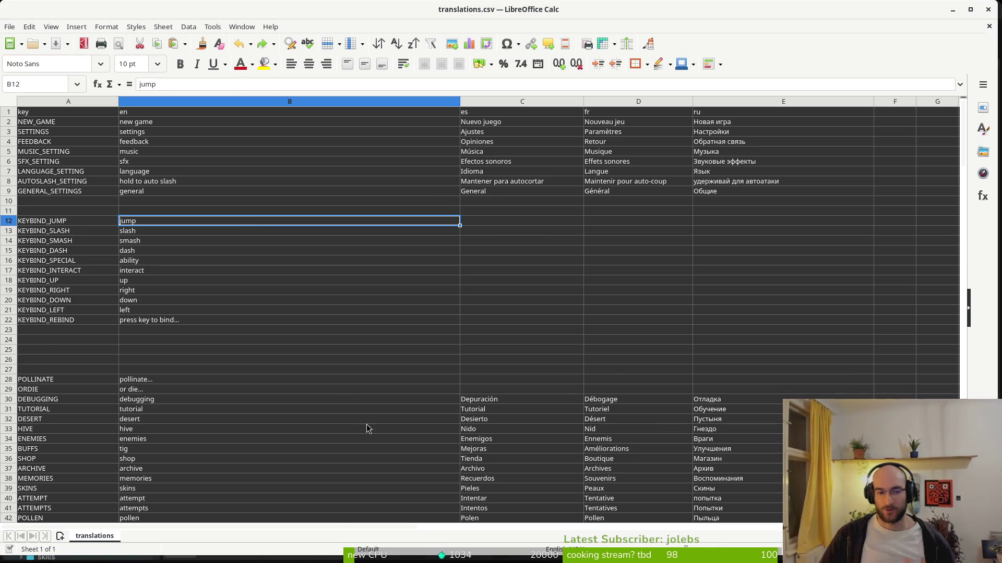
scroll(412, 445, "down", 20)
scroll(246, 394, "down", 20)
scroll(249, 418, "down", 4)
scroll(238, 351, "down", 8)
scroll(228, 289, "up", 8)
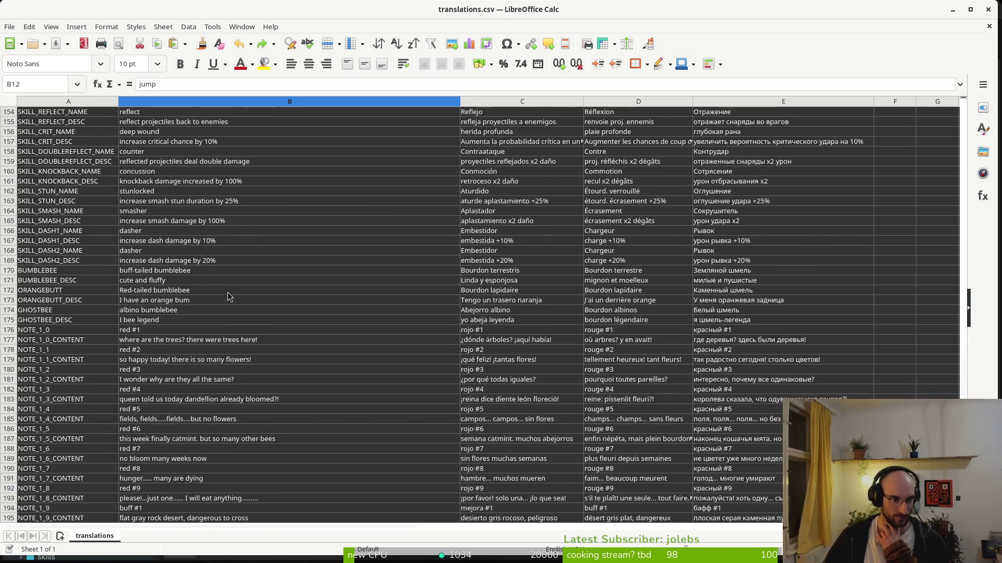
scroll(229, 289, "up", 6)
Retype the 'I bee legend' description in B175 and close the spreadsheet
left_click(155, 499)
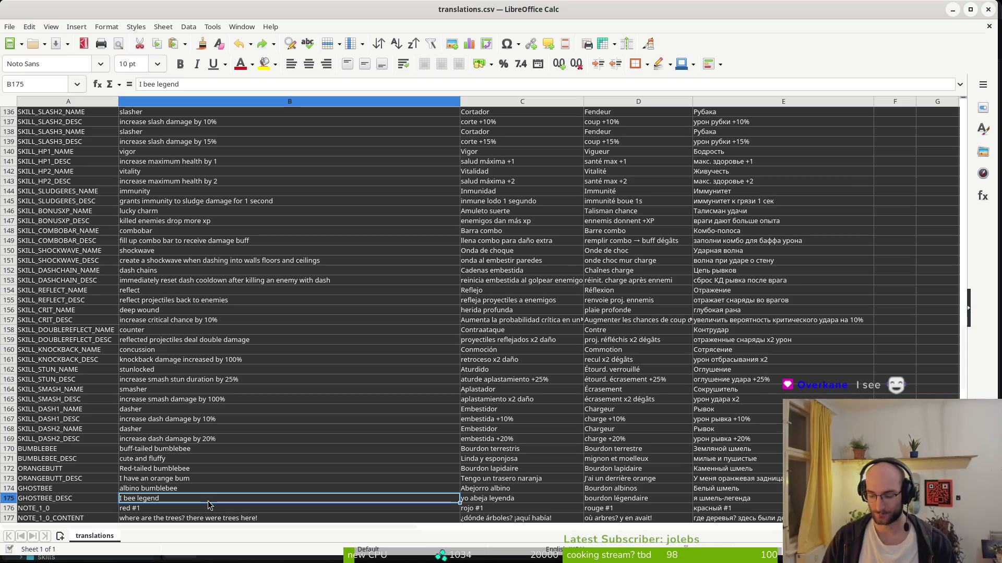
key("BackSpace")
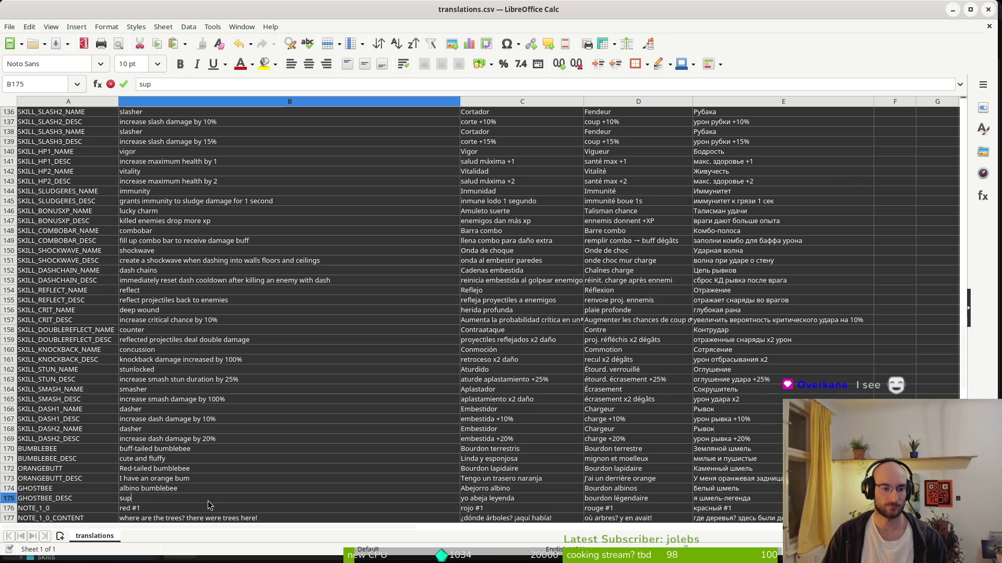
type("I bee lege")
key("Escape")
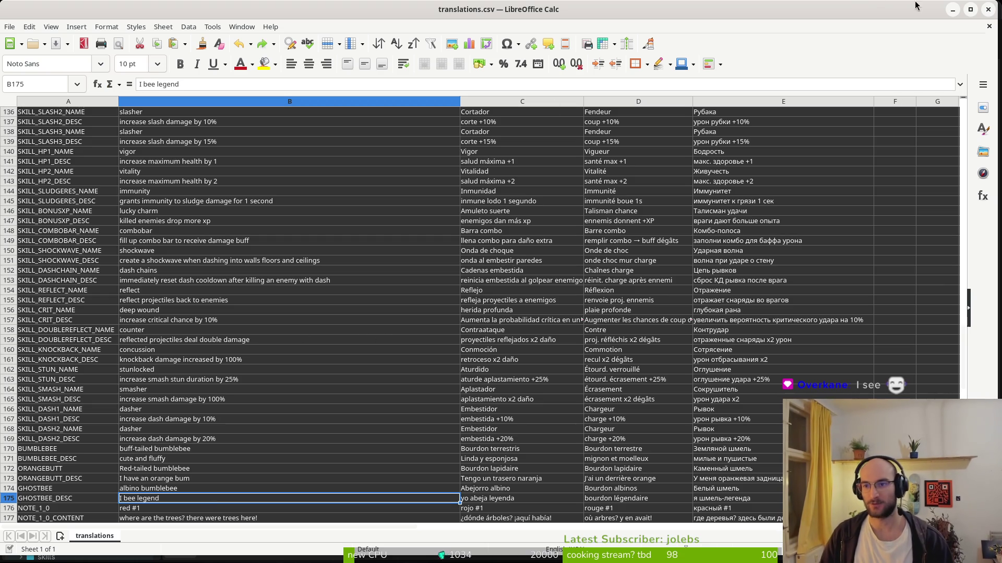
left_click(986, 10)
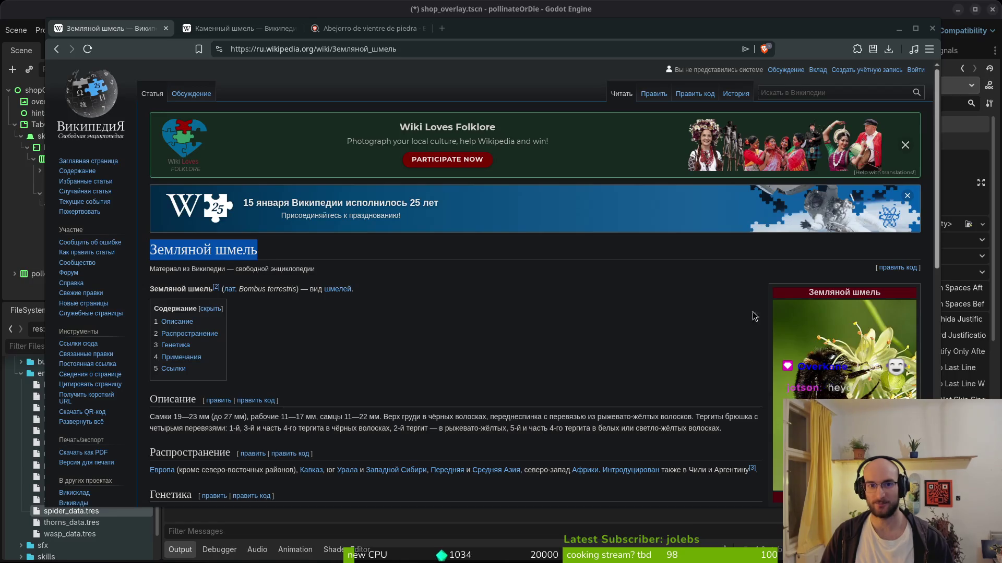
Close all browser tabs, run pollinateOrDie, stop it with F8, and restart it with F5
left_click(933, 28)
left_click(543, 150)
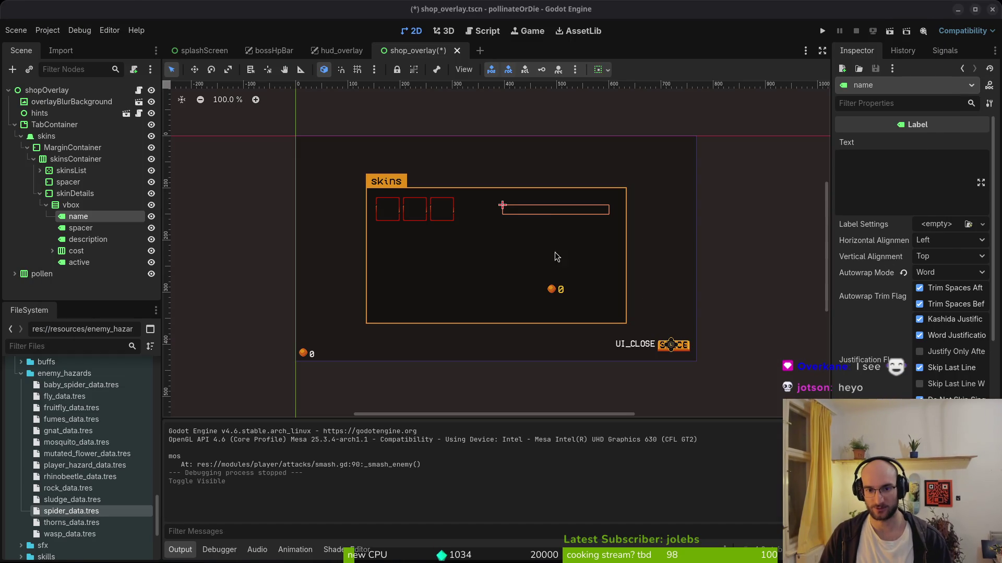
left_click(822, 31)
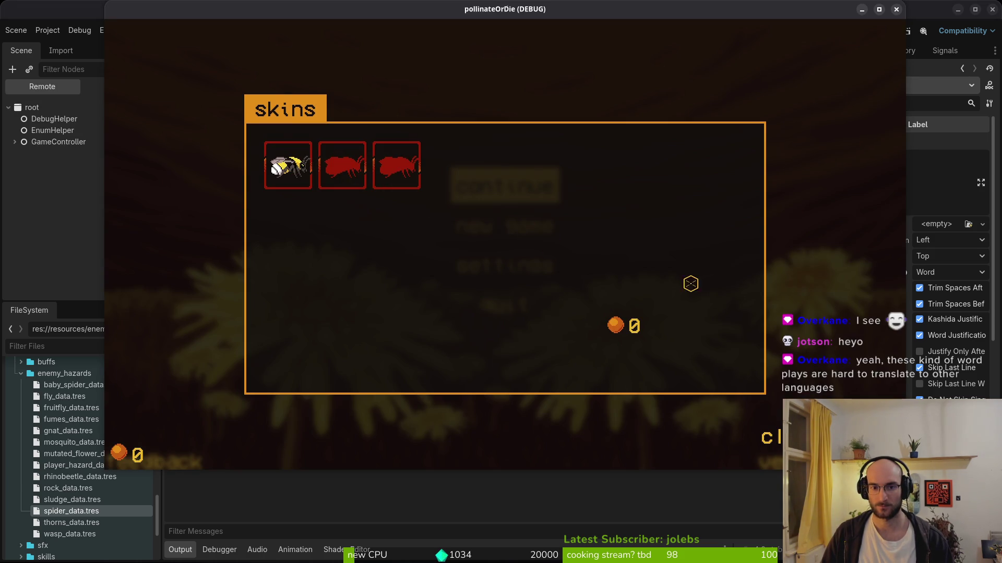
key("F8")
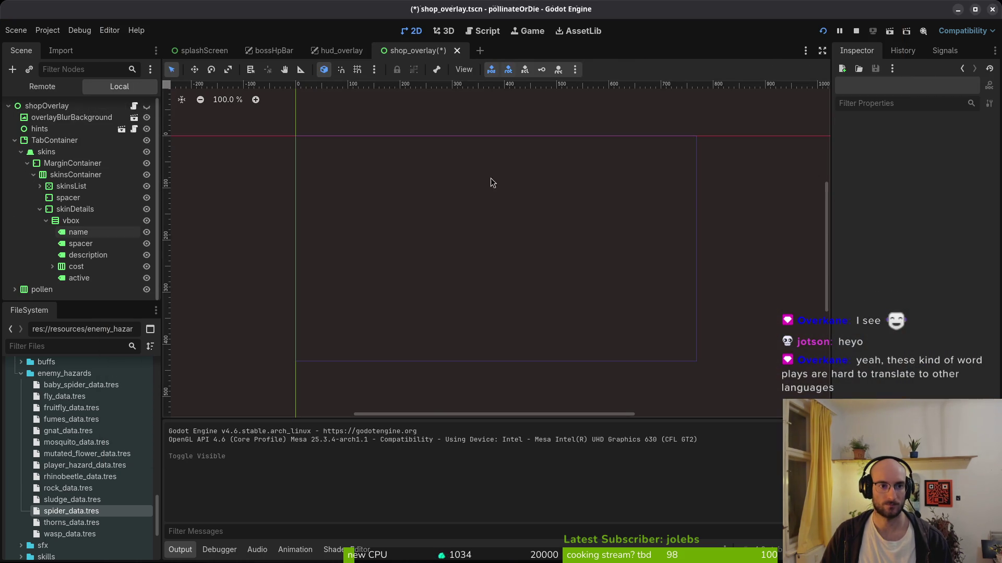
key("F5")
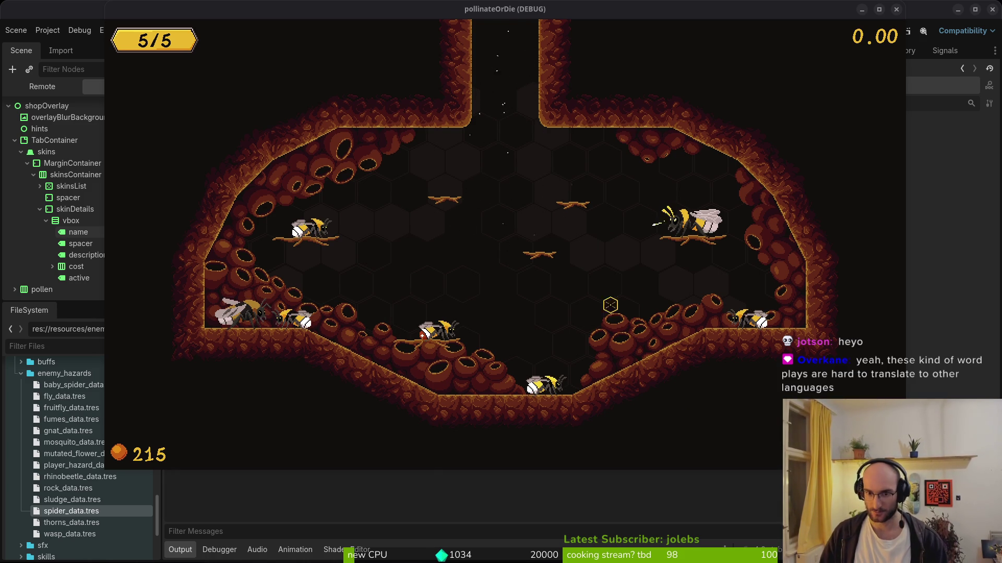
Open and close the skins shop at the shop bee twice
left_click(651, 284)
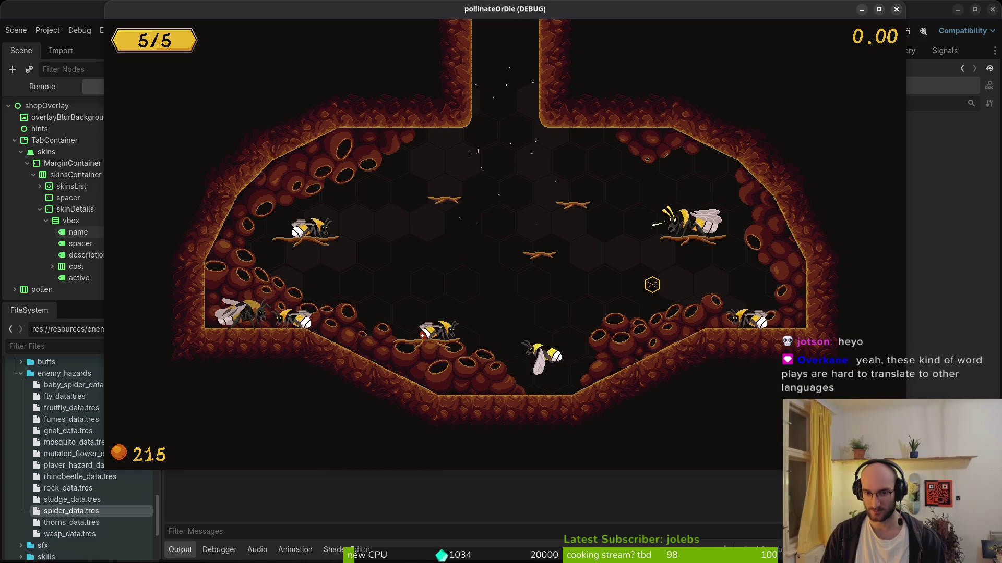
key("e")
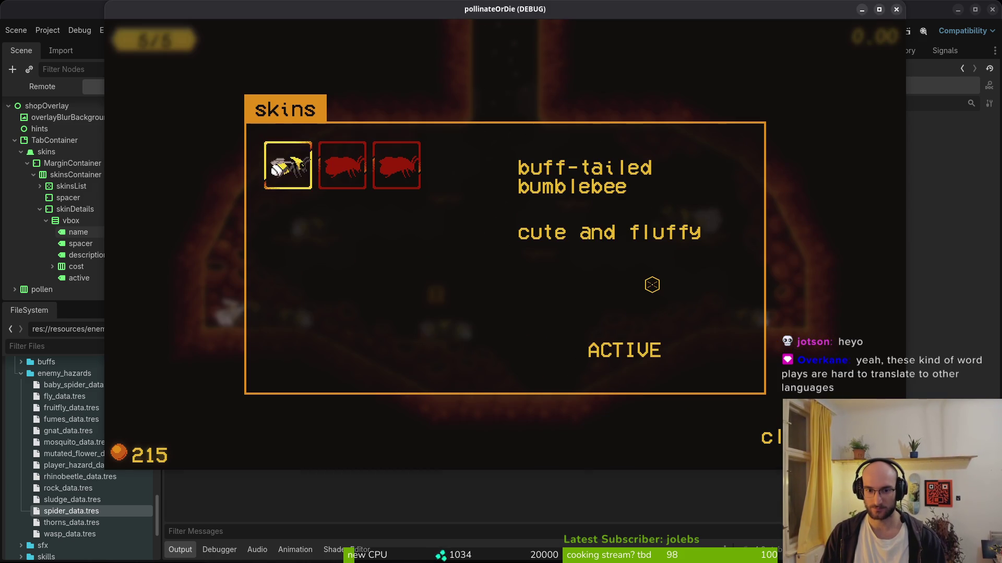
key("Escape")
key("Escape")
key("Escape")
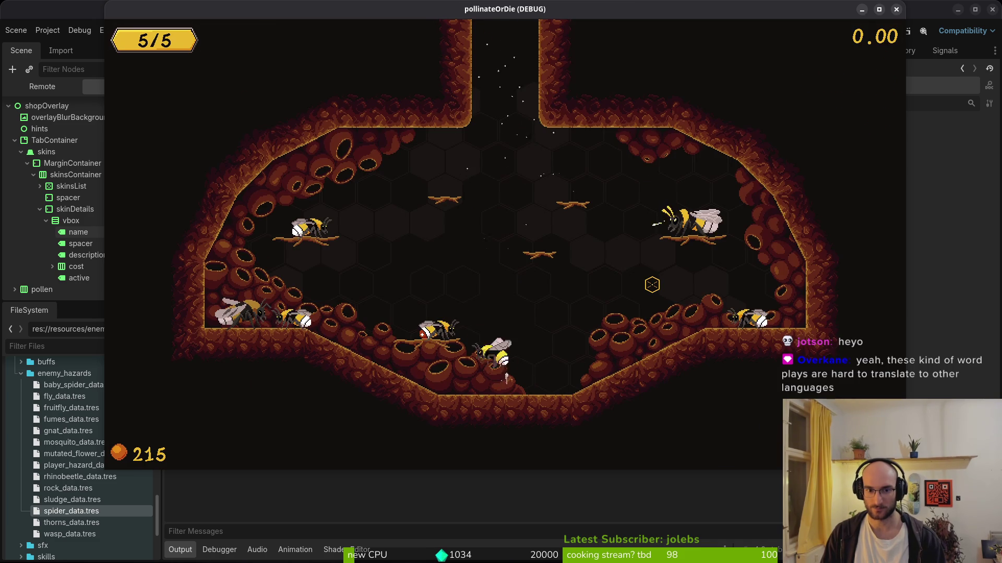
key("e")
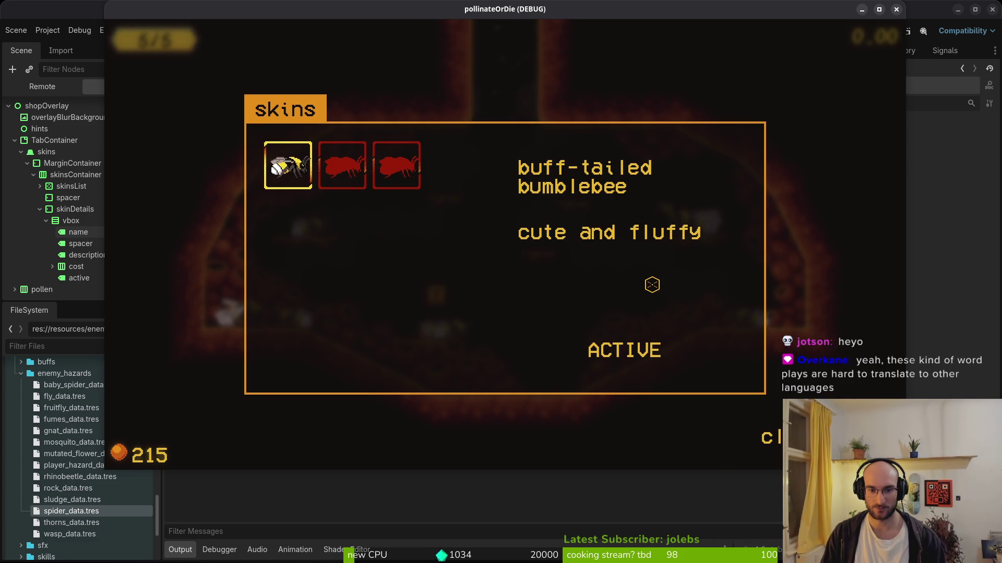
key("Escape")
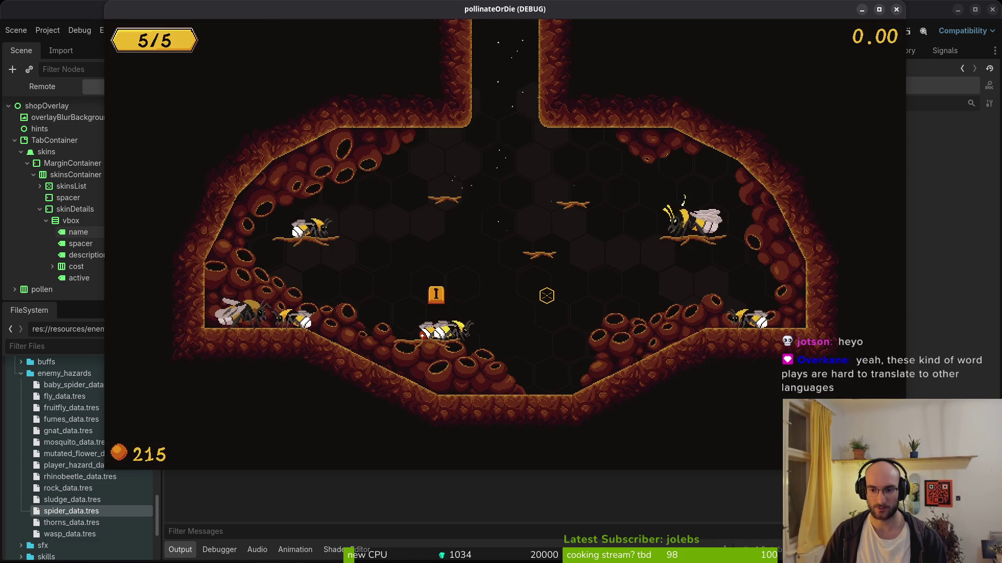
Use the pause menu's debugging GIVE HONEY option to raise pollen from 215 to 6215
key("Escape")
key("Down")
key("Return")
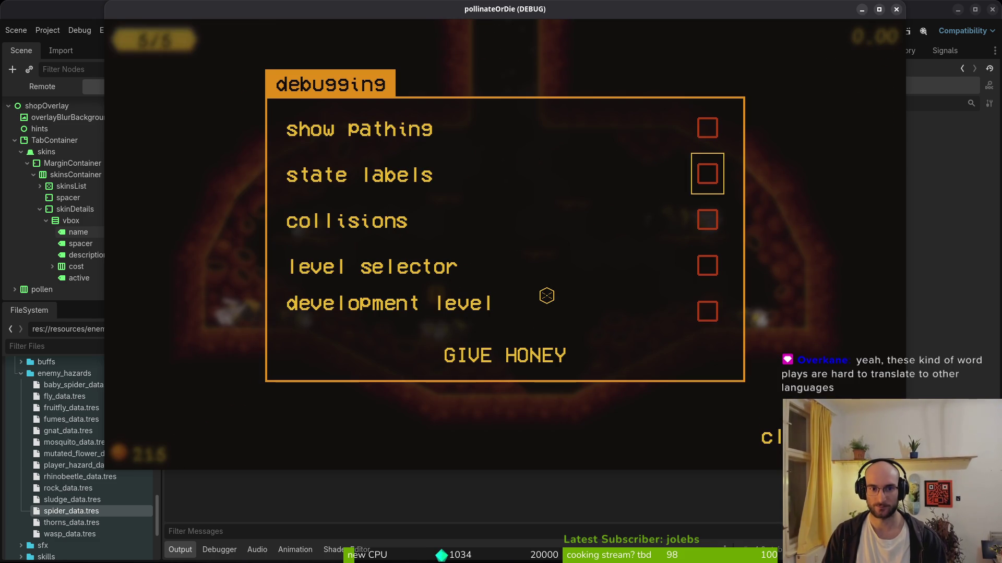
key("Up")
key("Up")
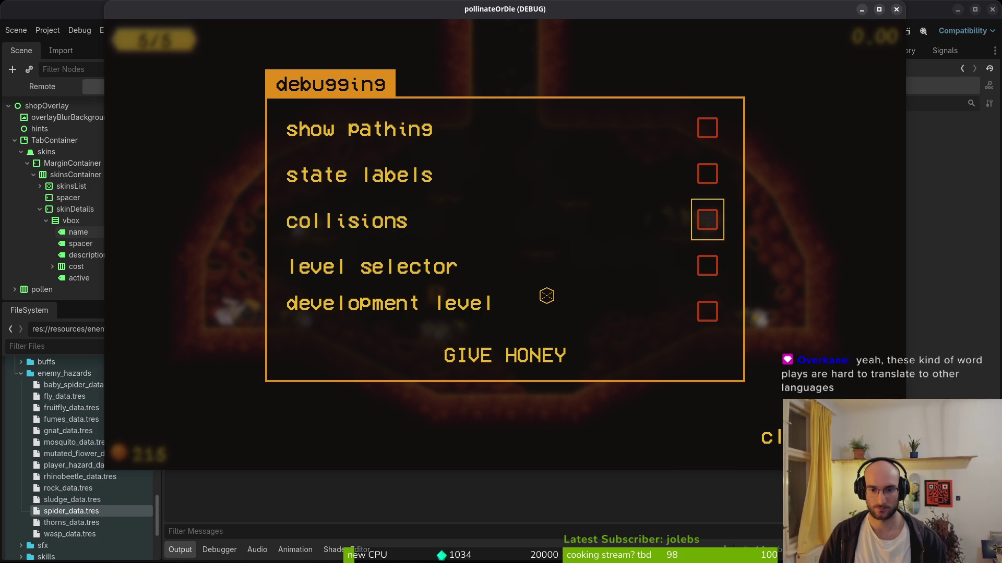
left_click(513, 368)
key("Escape")
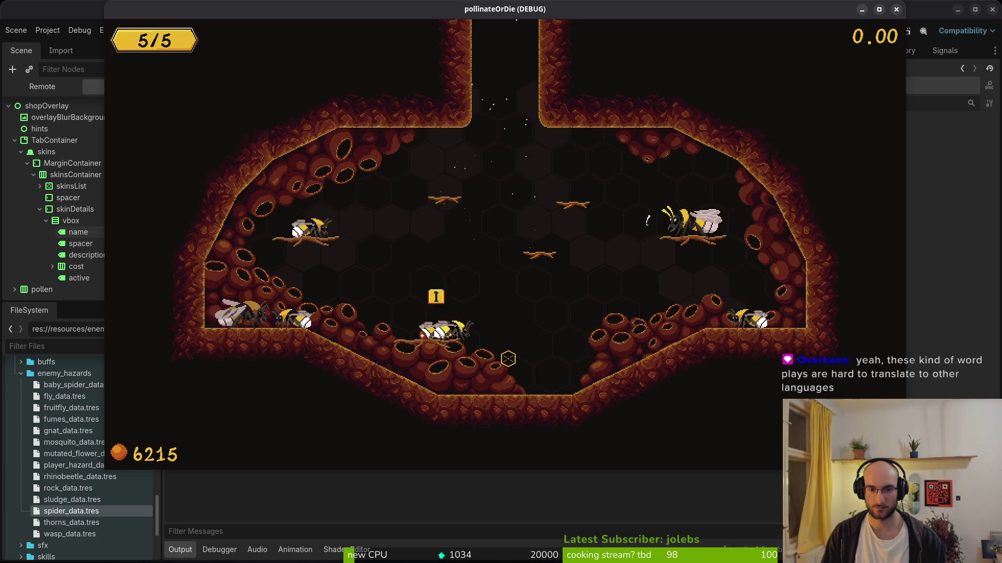
Buy the albino and red-tailed bumblebee skins in the skins shop
key("Tab")
key("Right")
key("Right")
key("Return")
key("Left")
key("Return")
key("Left")
key("Left")
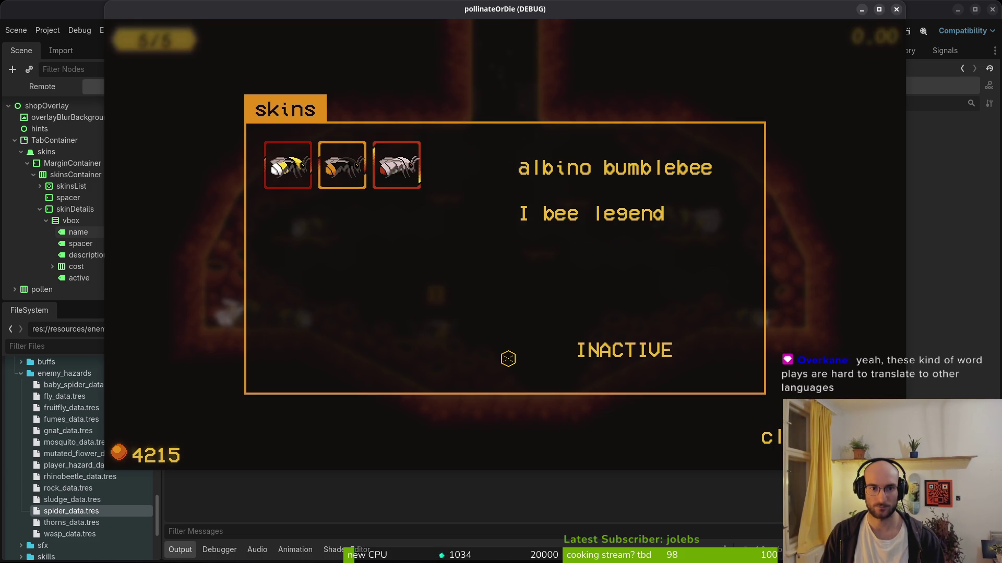
key("Return")
Browse the skin details, activate red-tailed then albino bumblebee, and leave the shop
key("Left")
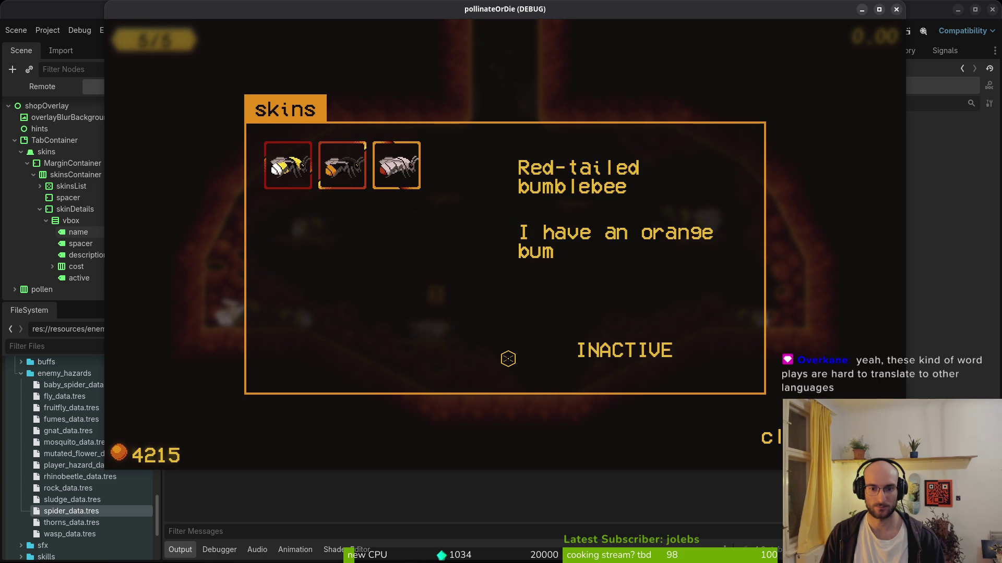
key("Right")
key("Left")
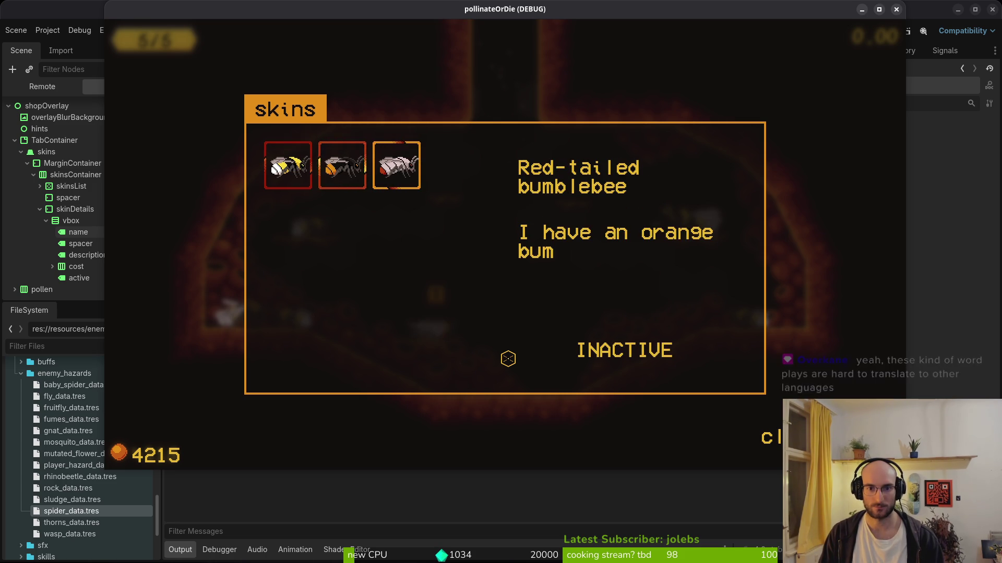
key("Right")
key("Right")
key("Right")
key("Right")
key("Right")
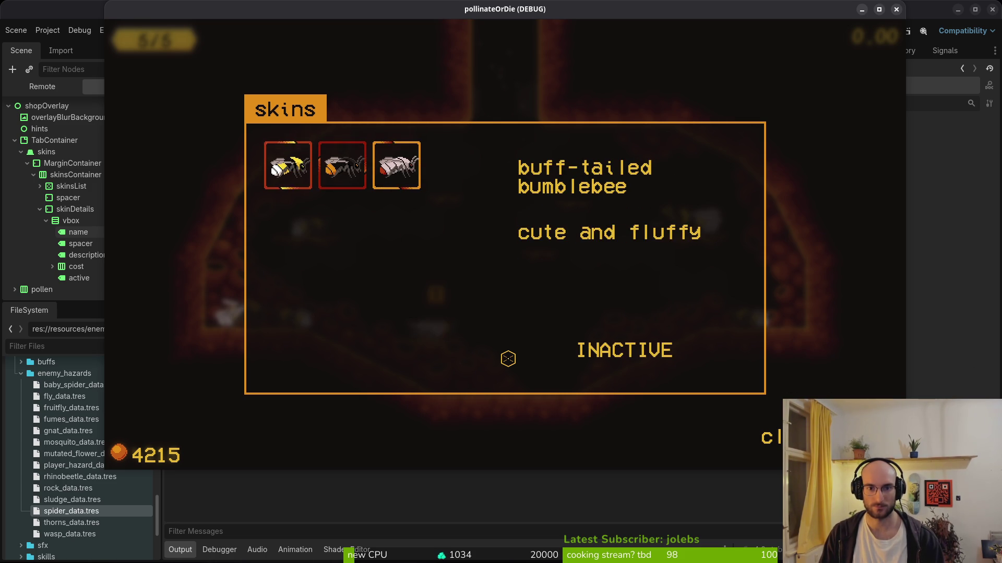
key("Right")
key("Left")
key("Right")
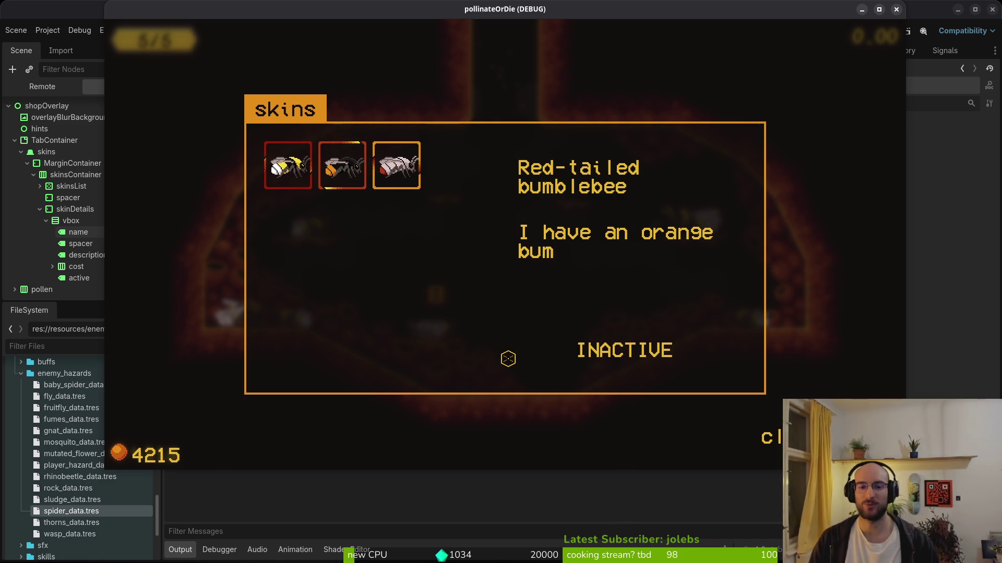
key("Right")
key("Left")
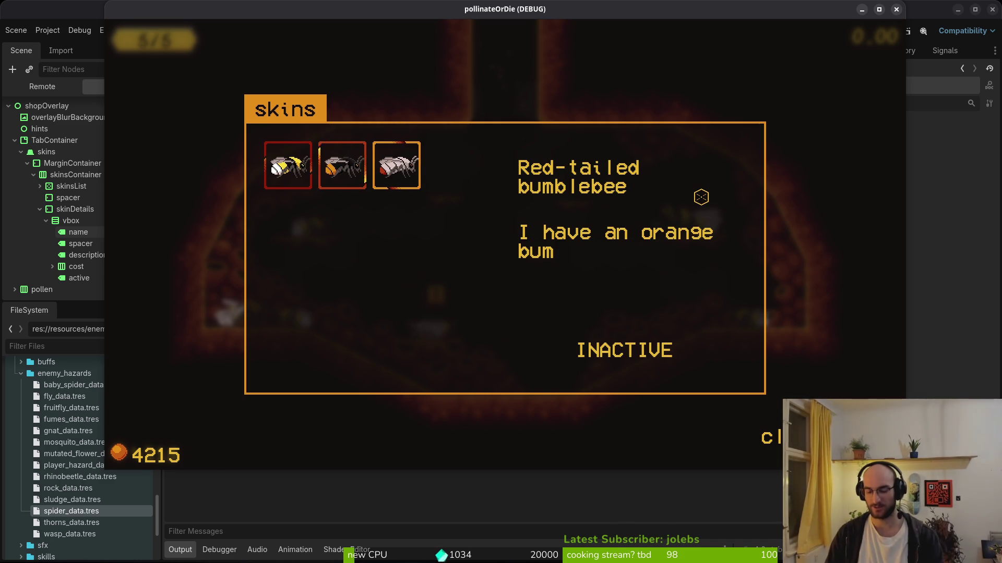
key("Return")
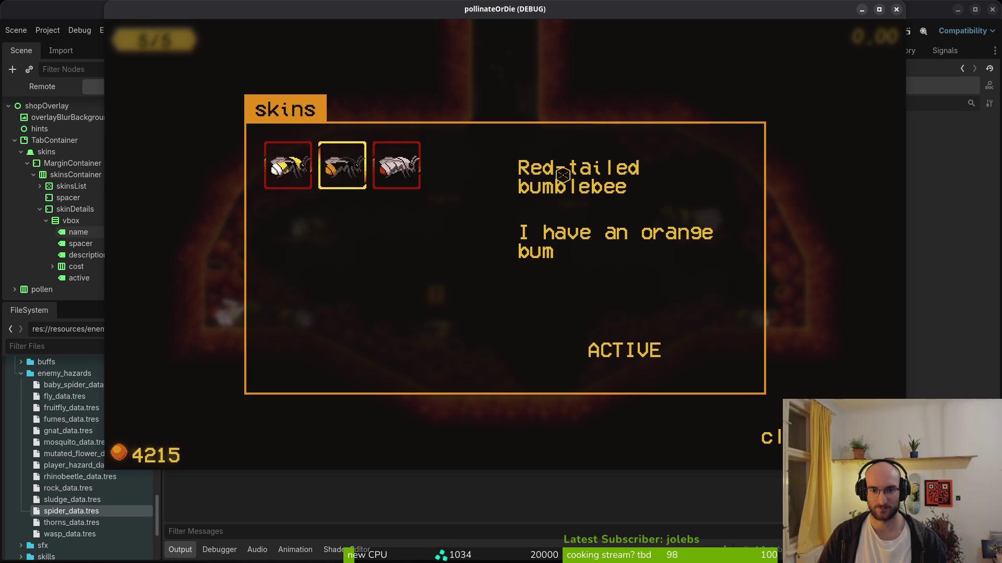
left_click(396, 167)
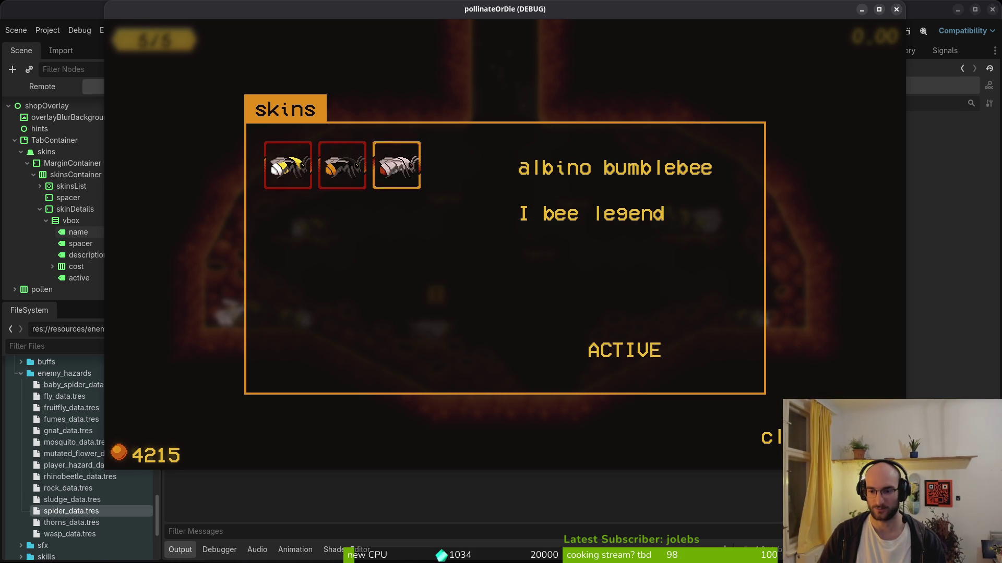
key("Escape")
Fly the white bee around the hive, then switch to the Aseprite window
key("space")
key("Right")
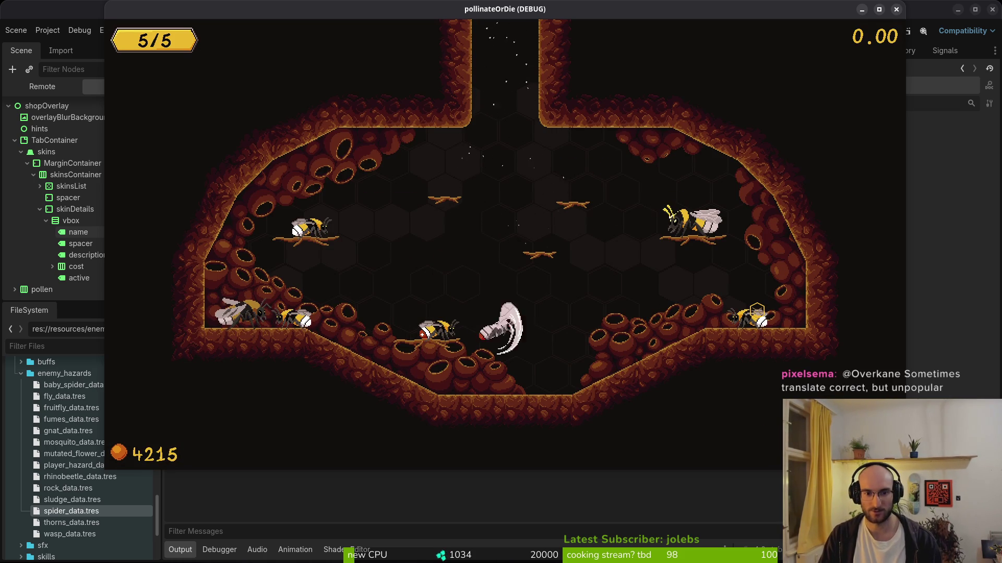
key("Left")
key("Right")
key("Left")
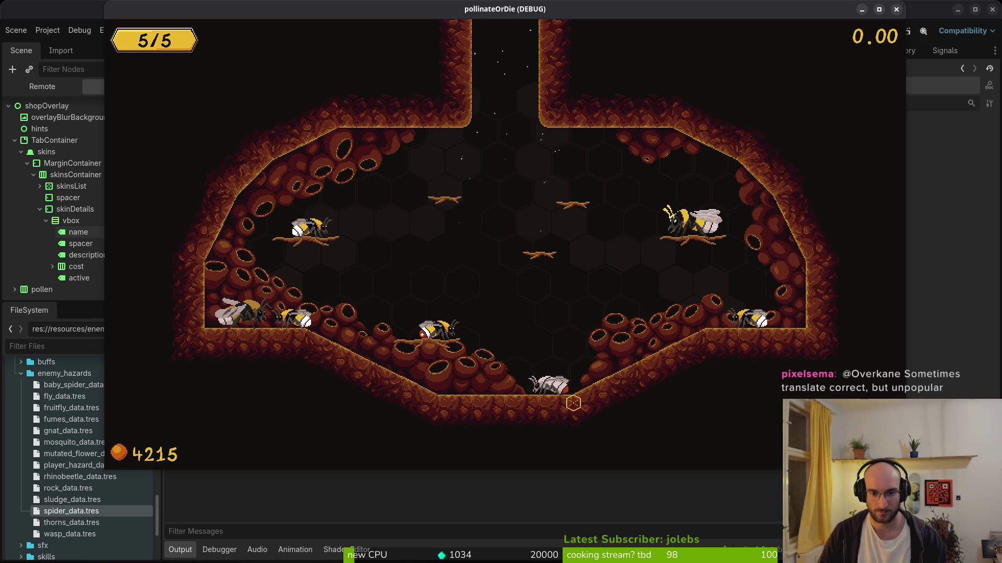
key("super")
left_click(512, 286)
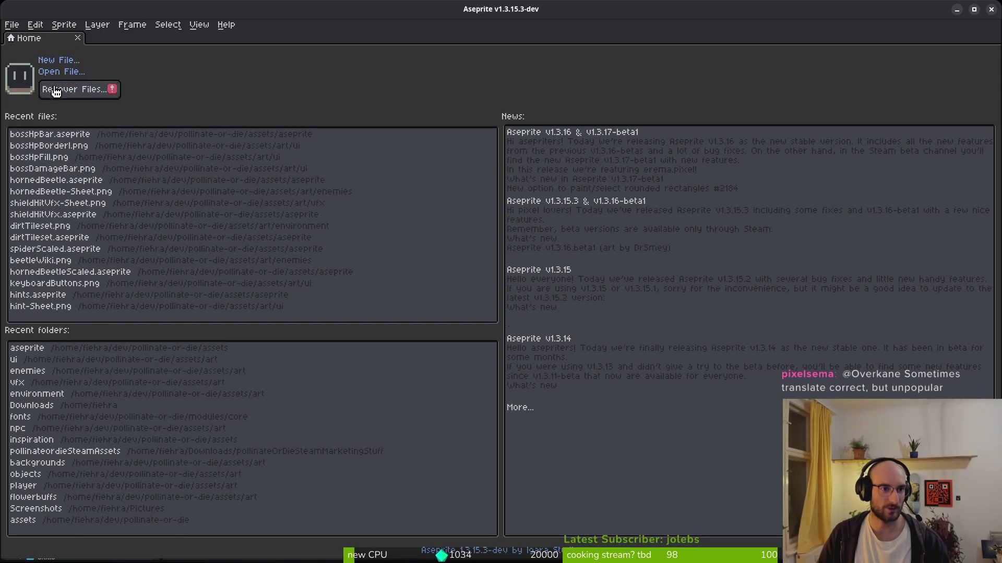
Open bumblebeeUpdated.aseprite from the assets/aseprite folder
left_click(59, 73)
left_click(53, 52)
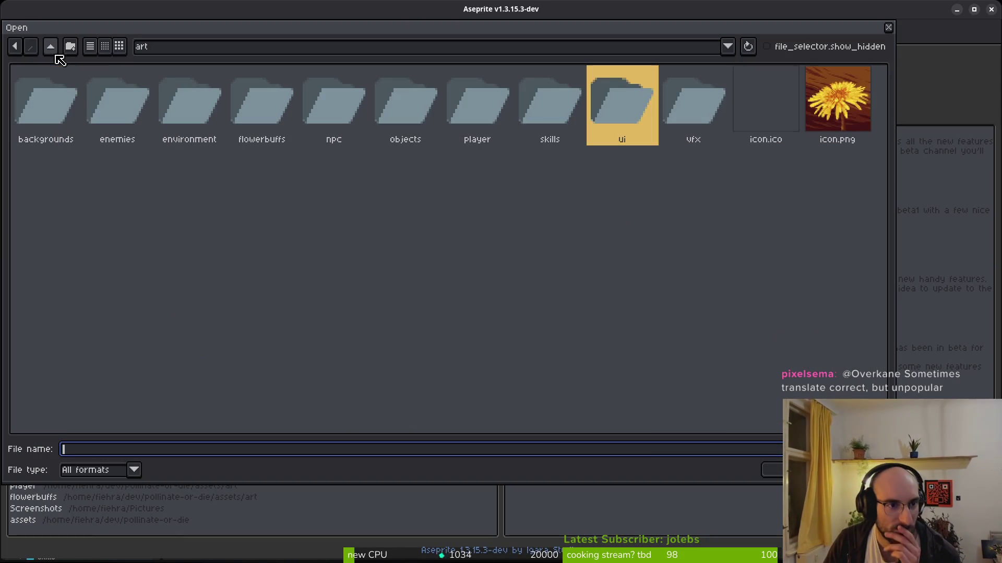
left_click(52, 53)
double_click(109, 101)
double_click(517, 290)
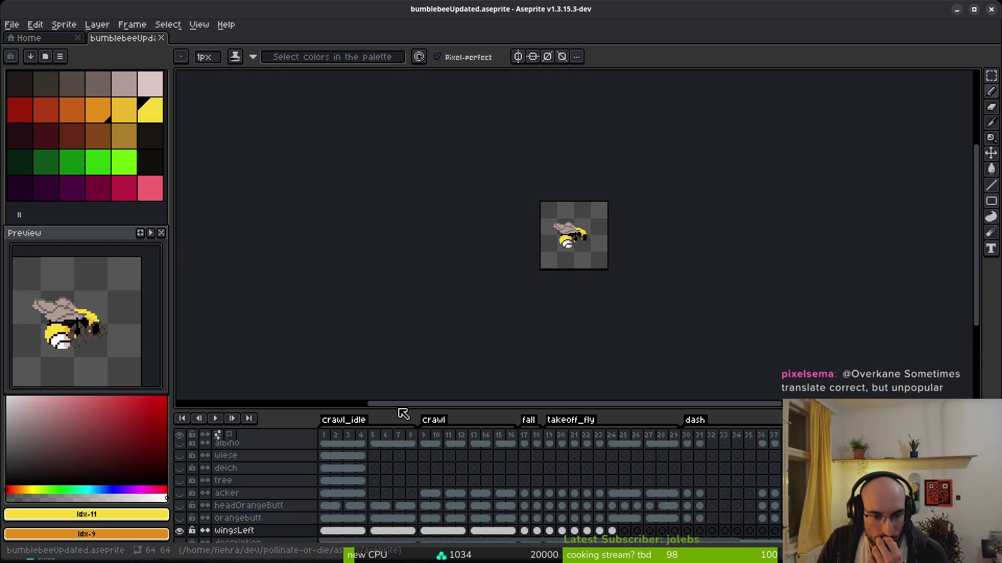
Hide the albino, honeybee and body layers and show headAlbino so the bee appears white
left_click_drag(395, 409, 386, 305)
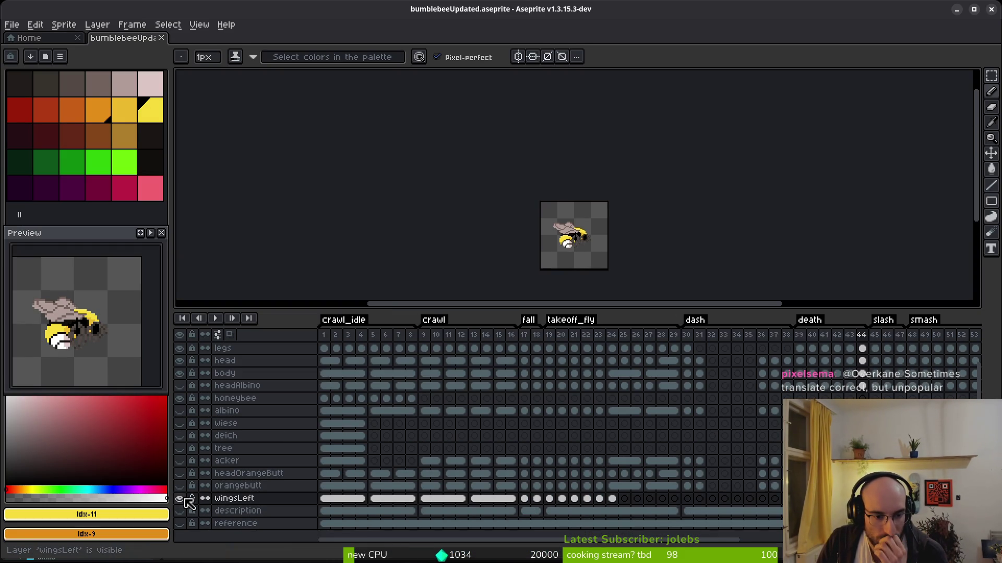
left_click(183, 410)
left_click(179, 398)
left_click(179, 386)
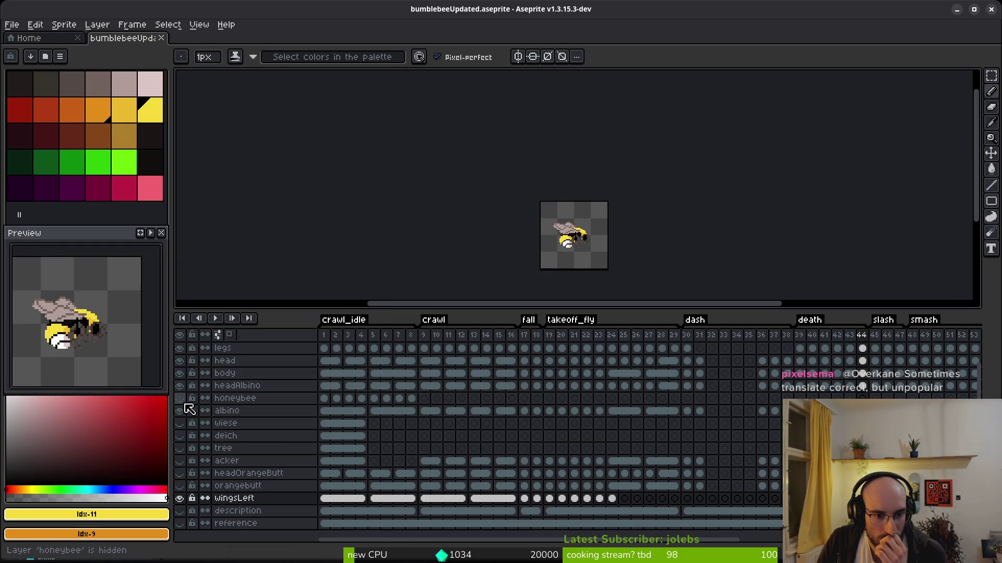
left_click(179, 373)
scroll(599, 195, "up", 5)
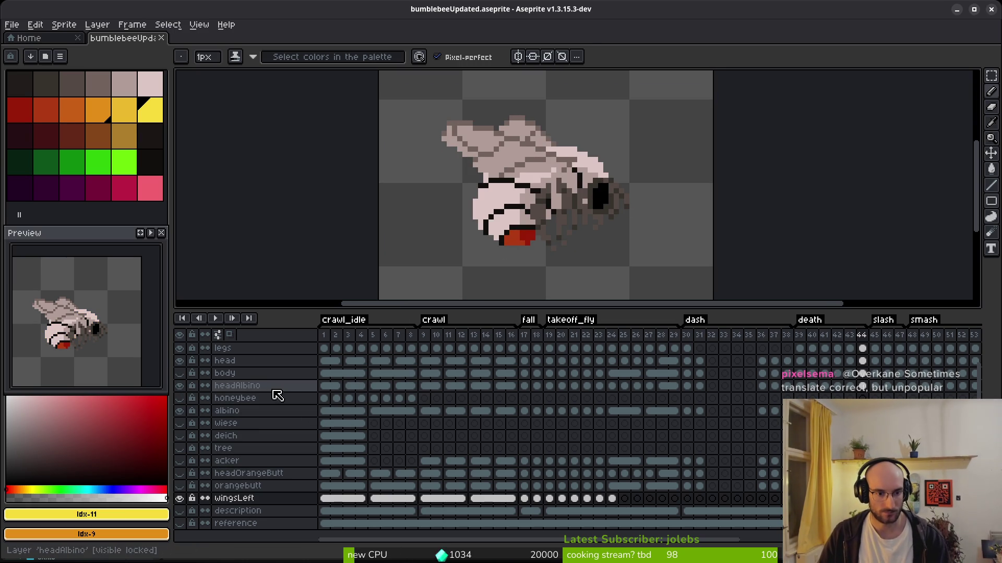
Paint light #b19d99 pixels around the bee's head on the crawl frames
left_click(373, 386)
key("i")
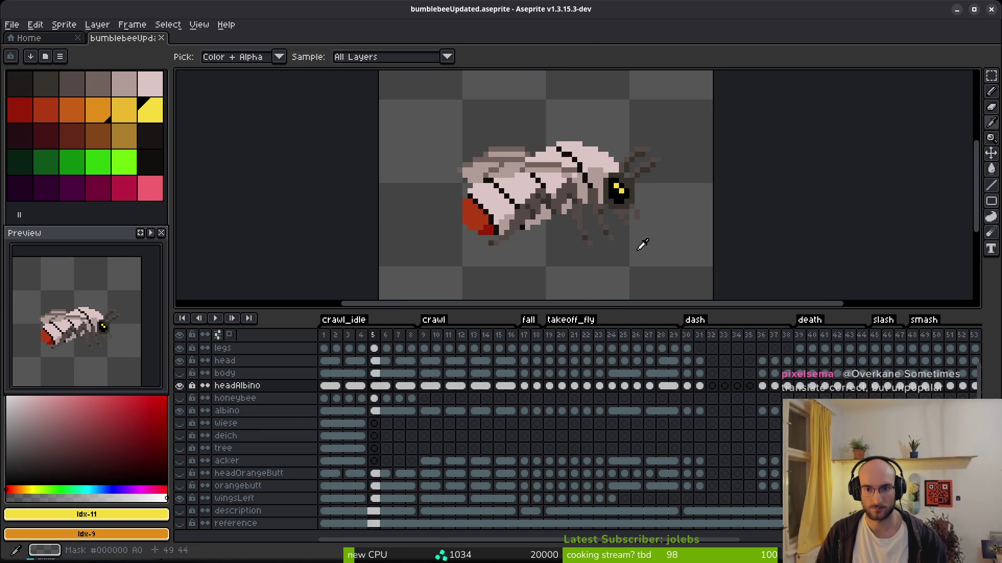
key("Return")
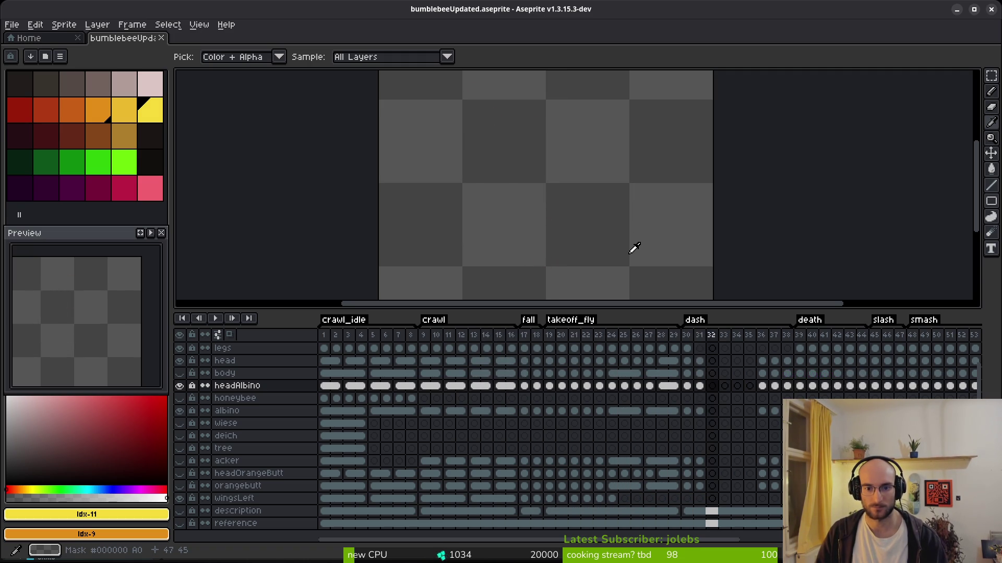
key("b")
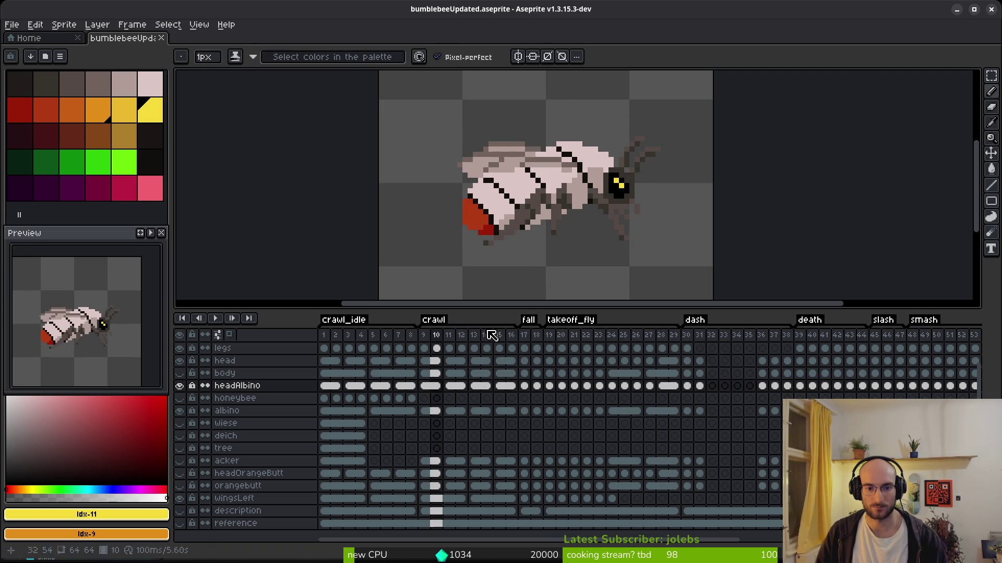
left_click(180, 361)
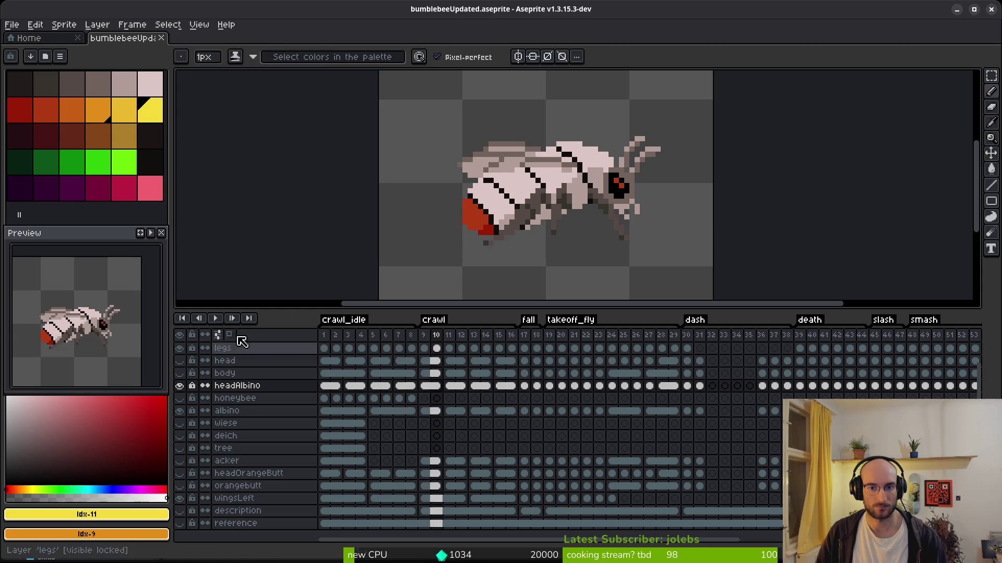
key("i")
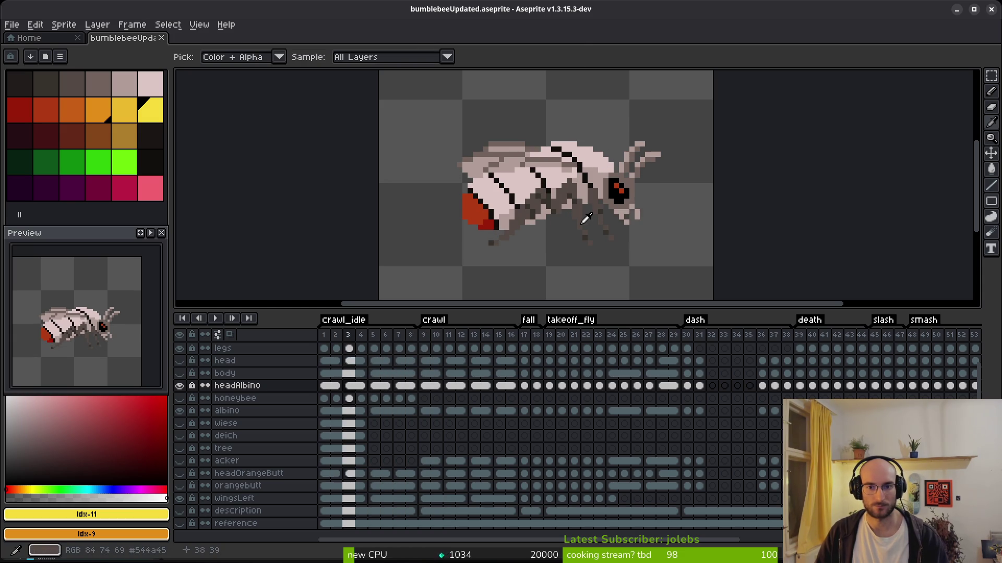
key("b")
scroll(658, 192, "up", 1)
left_click(572, 249, "alt")
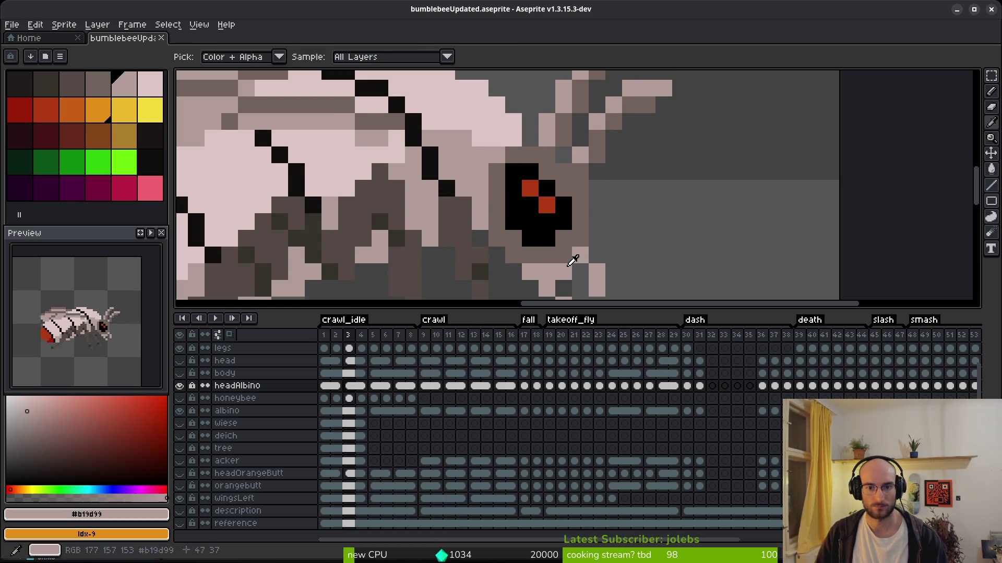
scroll(600, 198, "down", 2)
key("comma")
left_click(192, 386)
scroll(589, 183, "up", 2)
mouse_move(479, 227)
left_mouse_down()
mouse_move(521, 223)
mouse_move(546, 197)
mouse_move(579, 229)
mouse_move(553, 277)
mouse_move(532, 277)
left_mouse_up()
scroll(668, 233, "down", 4)
key("comma")
key("Return")
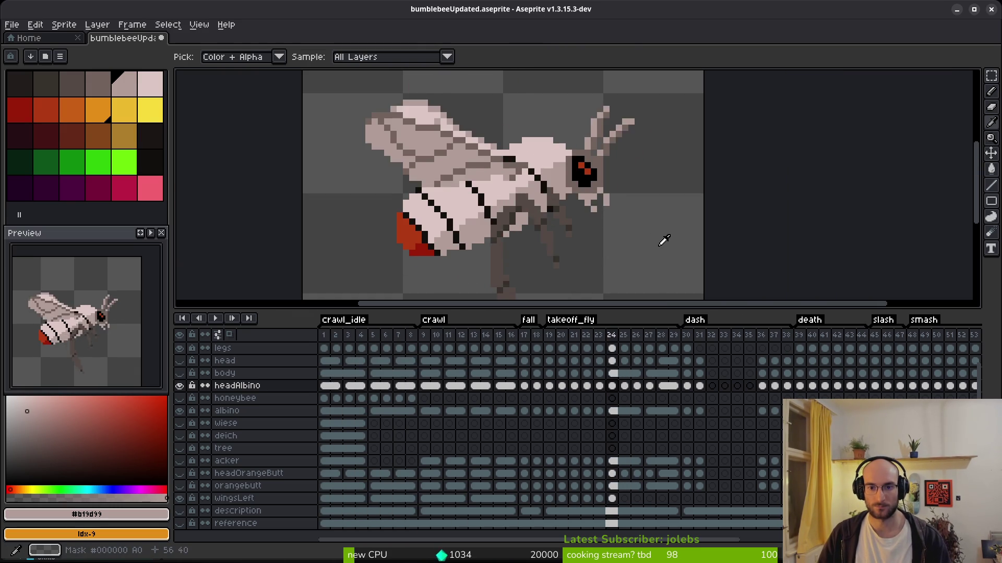
key("Return")
Touch up the head through the flying, death and smash frames, then save and export as a sprite sheet
key("b")
scroll(615, 232, "up", 3)
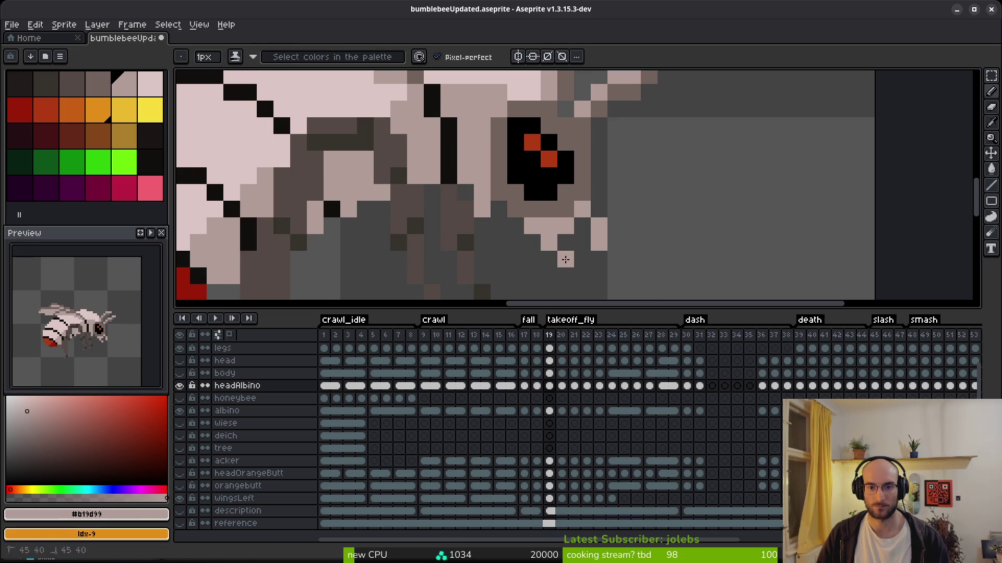
key("Left")
scroll(627, 199, "down", 3)
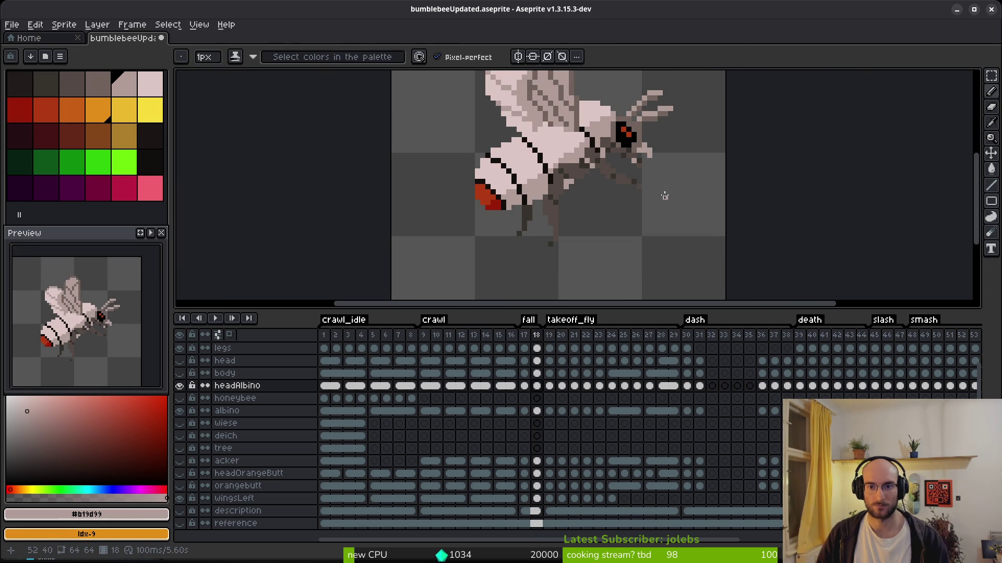
key("i")
key("Right")
key("Right")
key("Right")
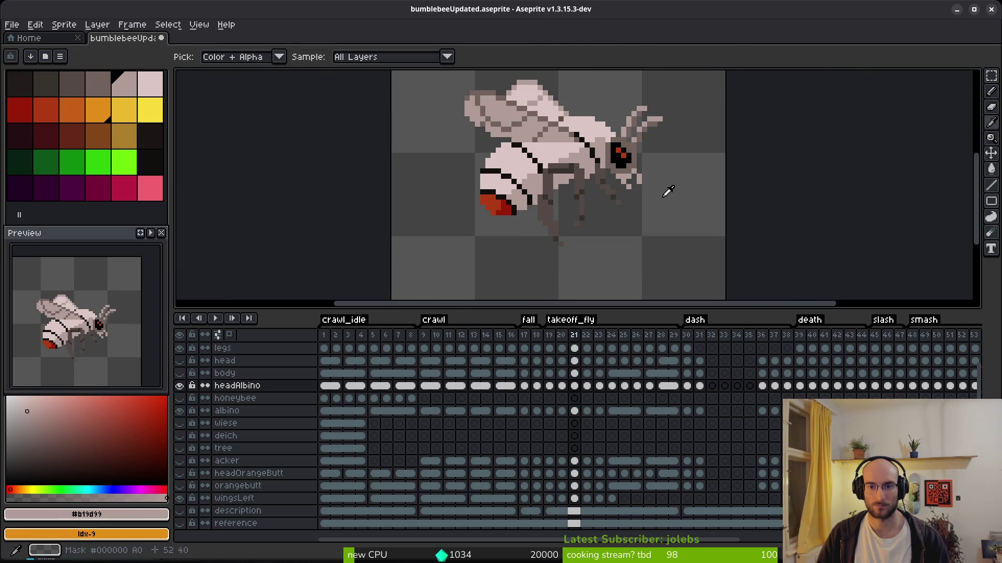
key("Right")
key("Right")
key("Right")
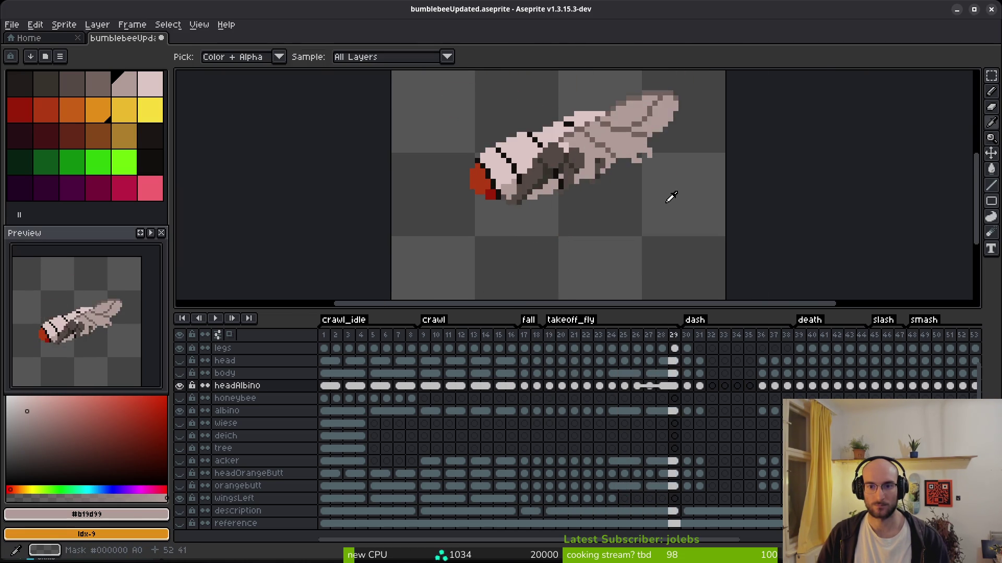
key("b")
left_click_drag(663, 209, 512, 224)
key("i")
key("Right")
key("Right")
key("Right")
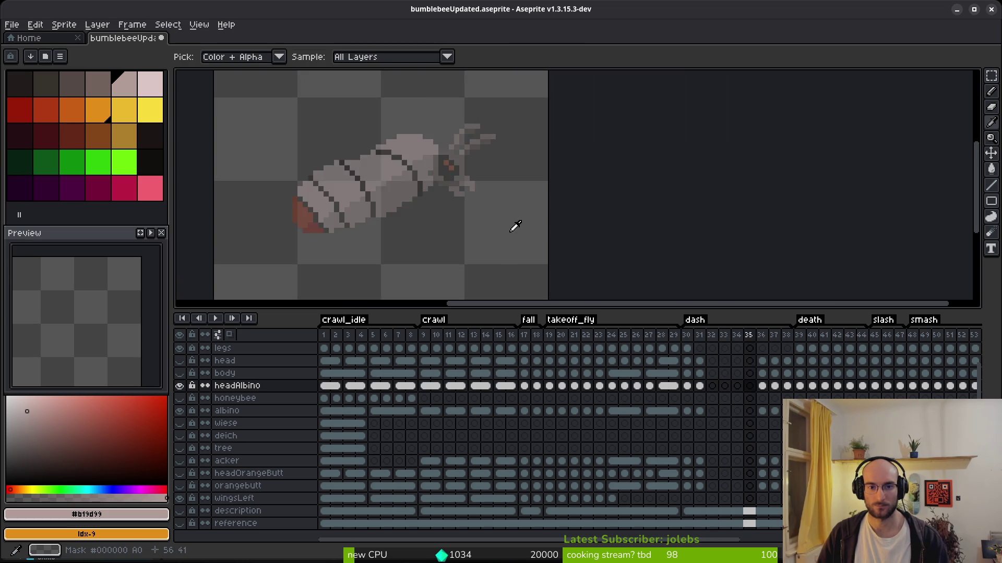
key("Right")
key("Right")
key("Right")
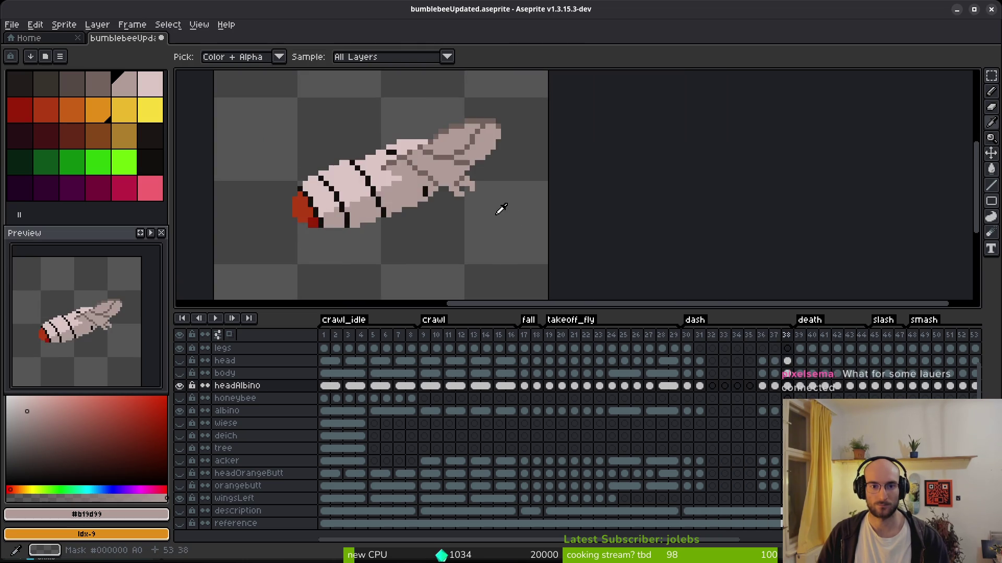
key("Right")
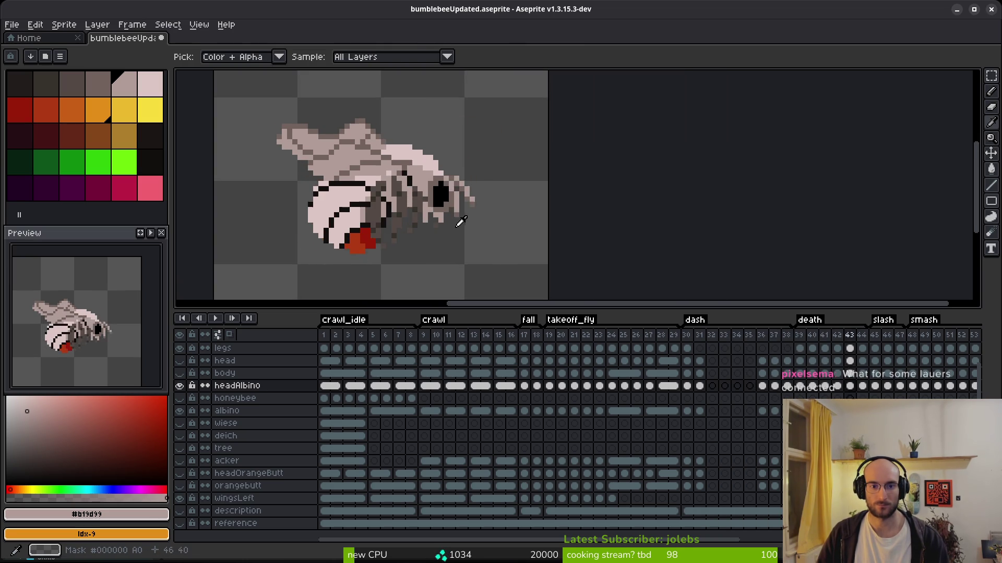
key("b")
scroll(422, 258, "up", 3)
key("Right")
key("Right")
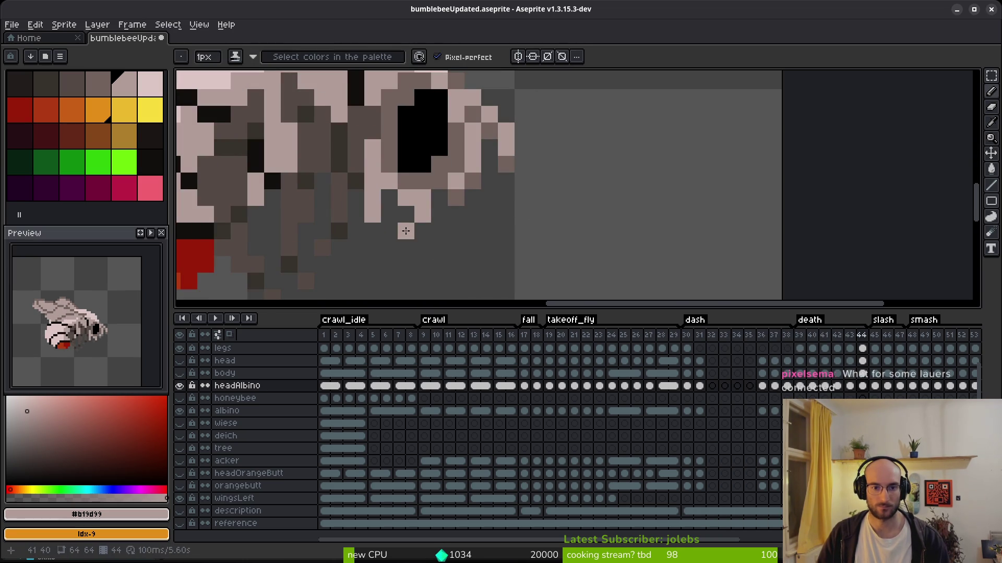
key("i")
scroll(495, 226, "down", 4)
key("Right")
key("Right")
key("Right")
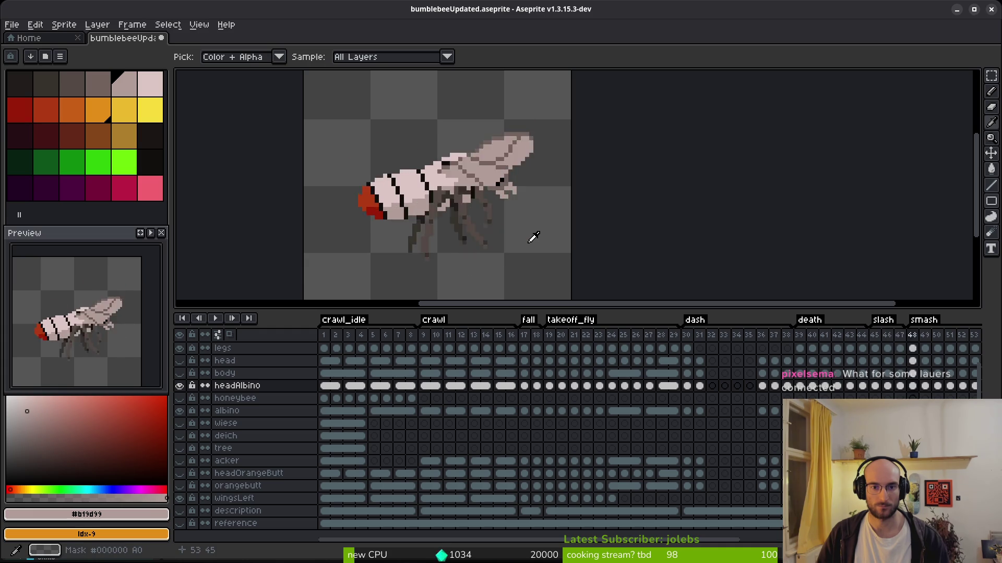
key("Right")
key("Right")
key("Right")
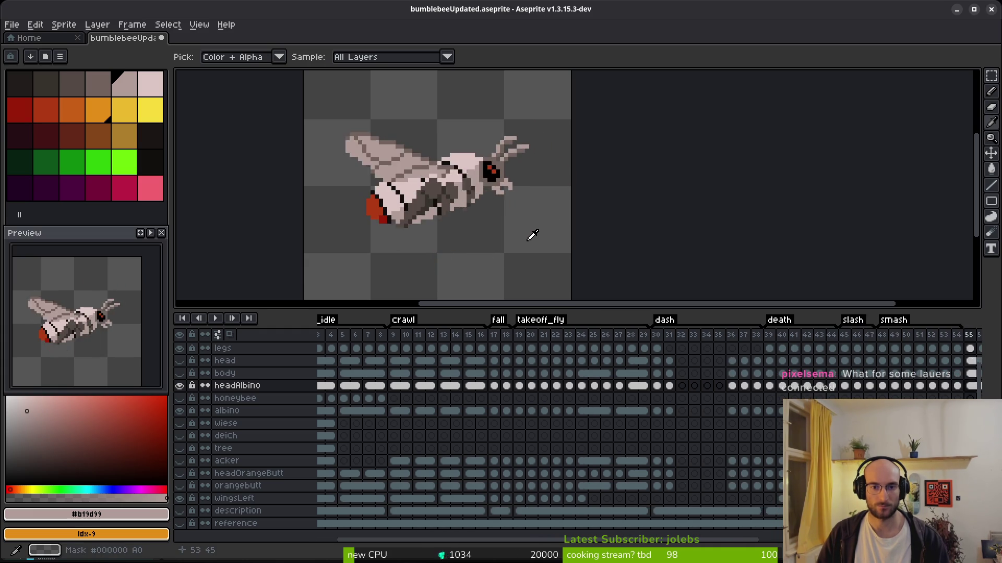
key("b")
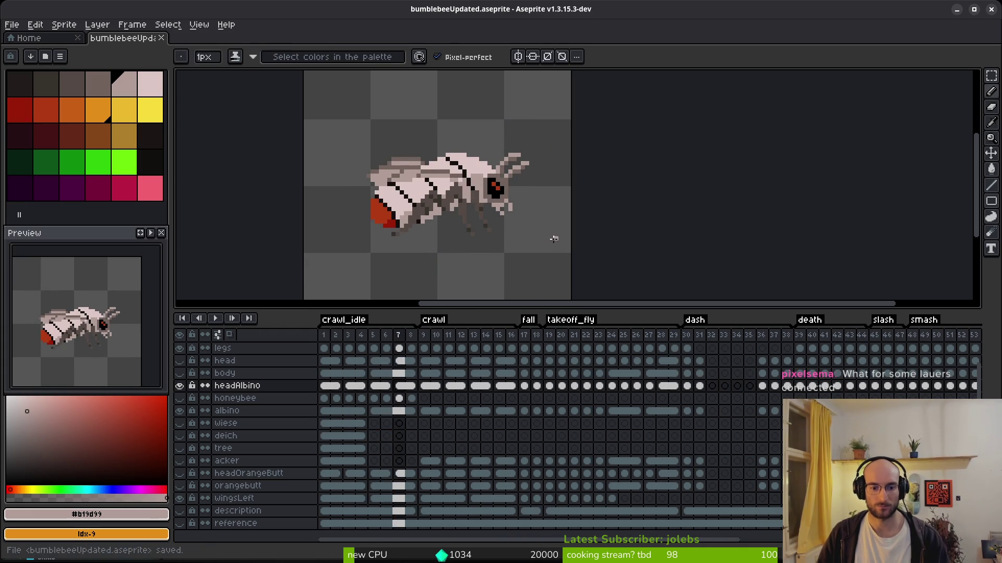
key("ctrl+e")
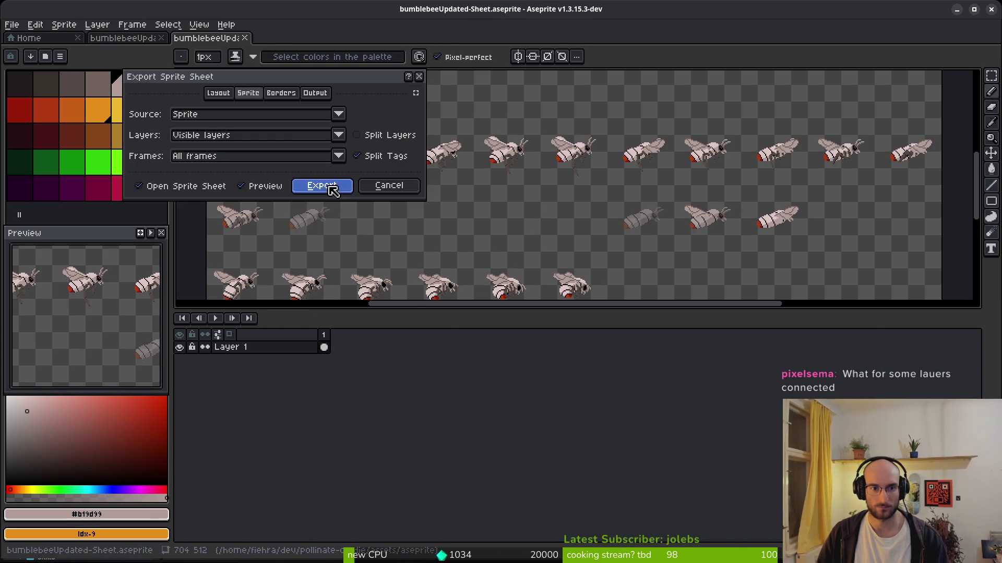
Export the bee sheet to art/player/ghostBee-Sheet.png, overwriting the existing file
left_click(326, 187)
left_click(253, 48)
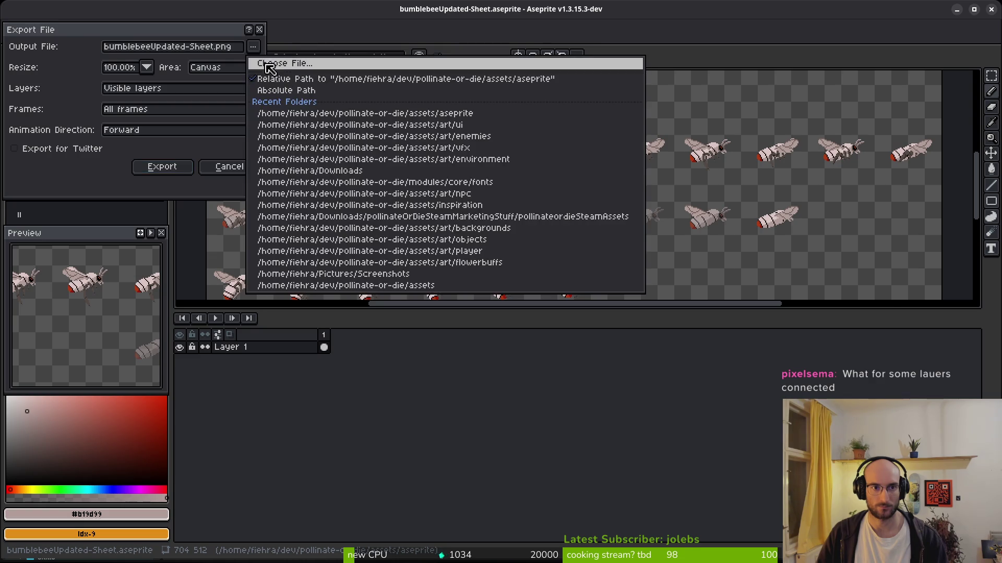
left_click(247, 64)
left_click(51, 46)
double_click(45, 113)
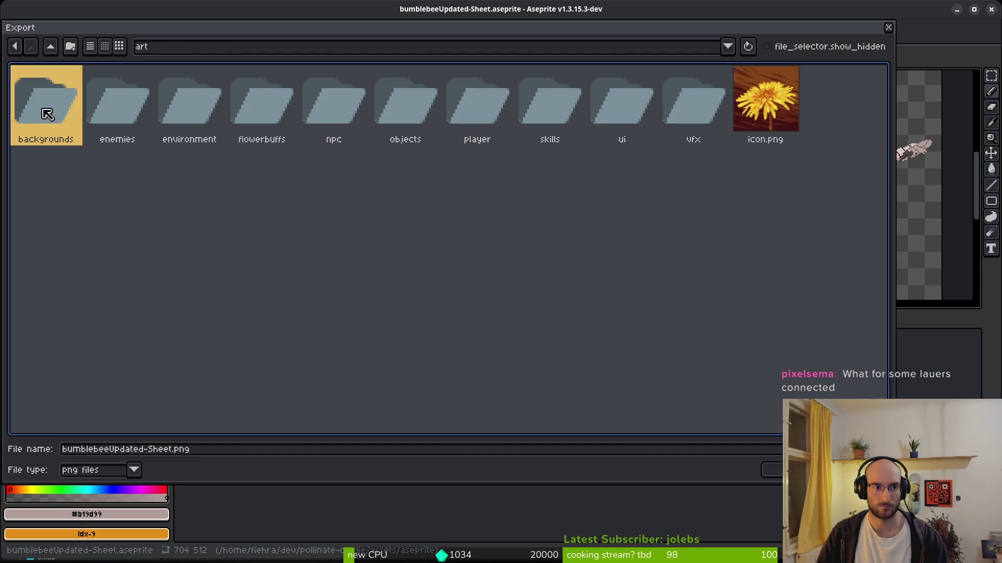
double_click(127, 101)
left_click(50, 46)
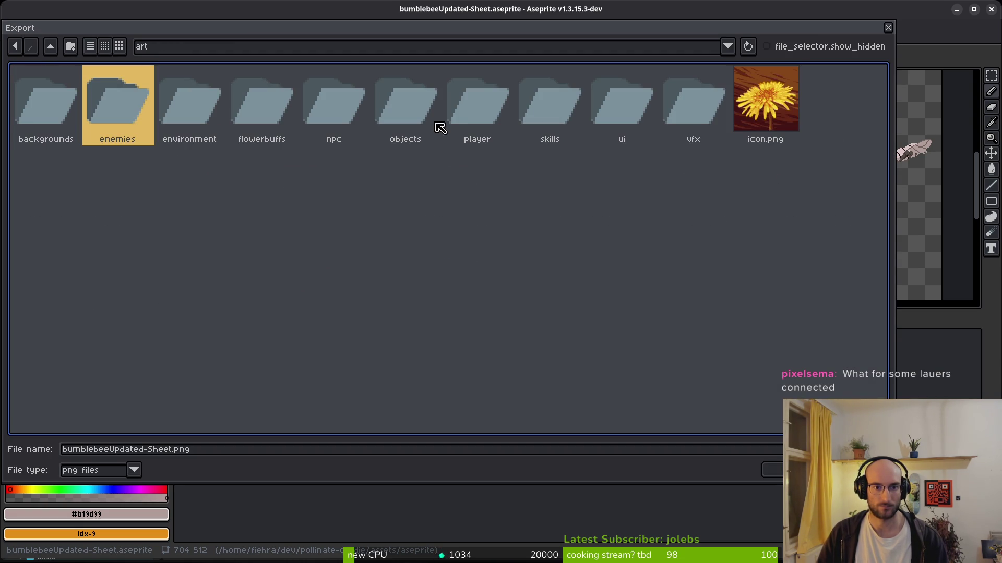
double_click(477, 105)
left_click(172, 115)
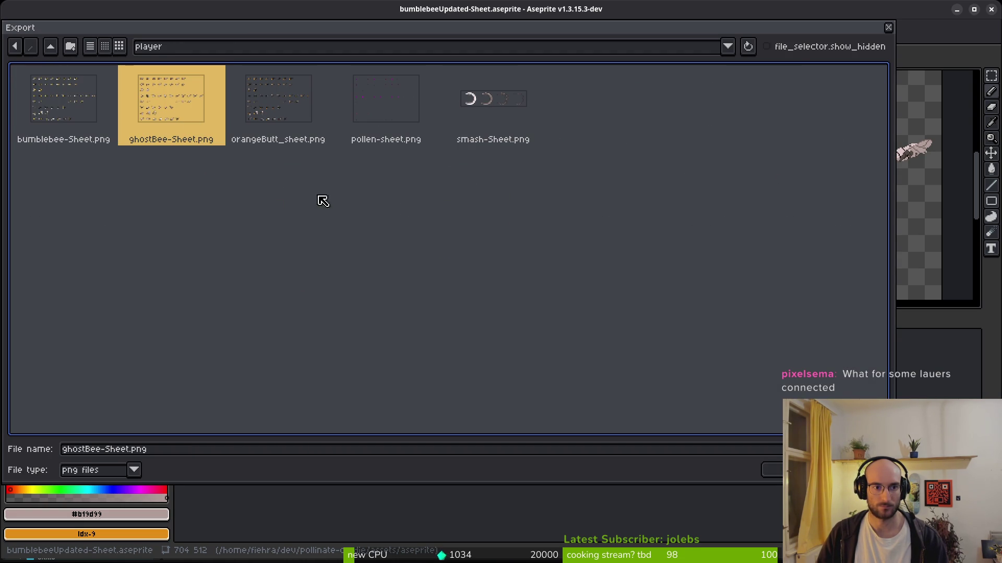
left_click(778, 472)
left_click(444, 314)
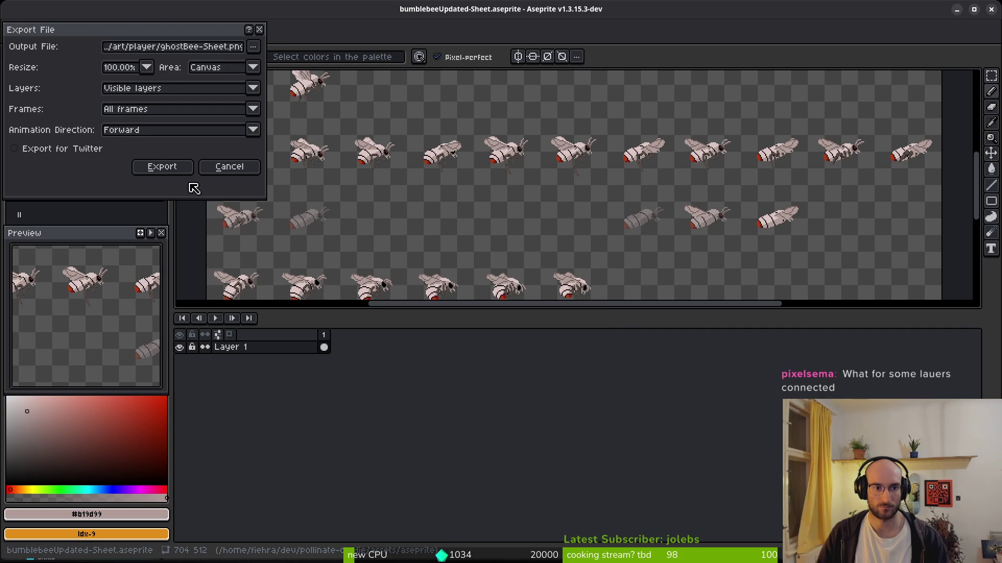
left_click(163, 169)
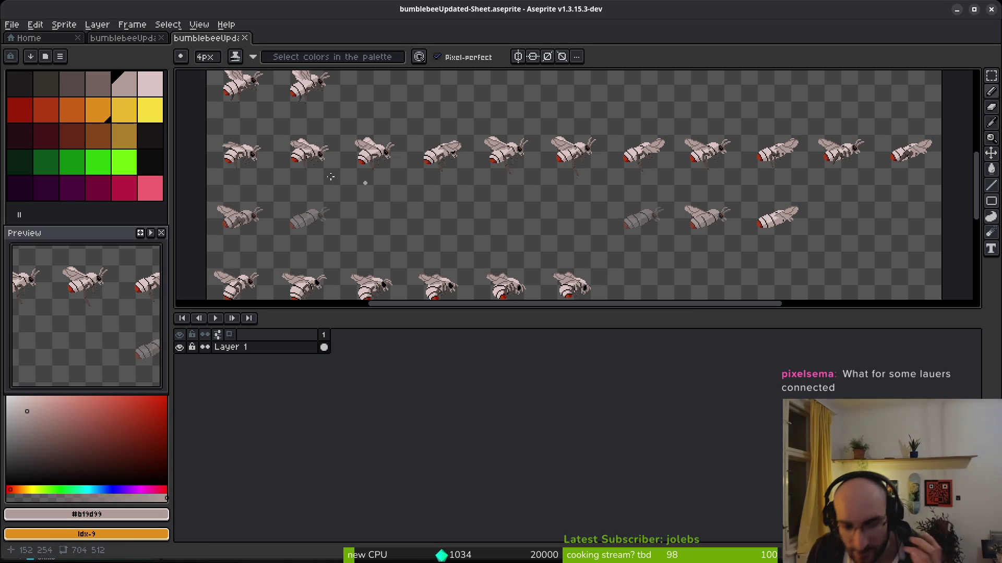
Close the exported sheet document and stop the running debug game
left_click(244, 38)
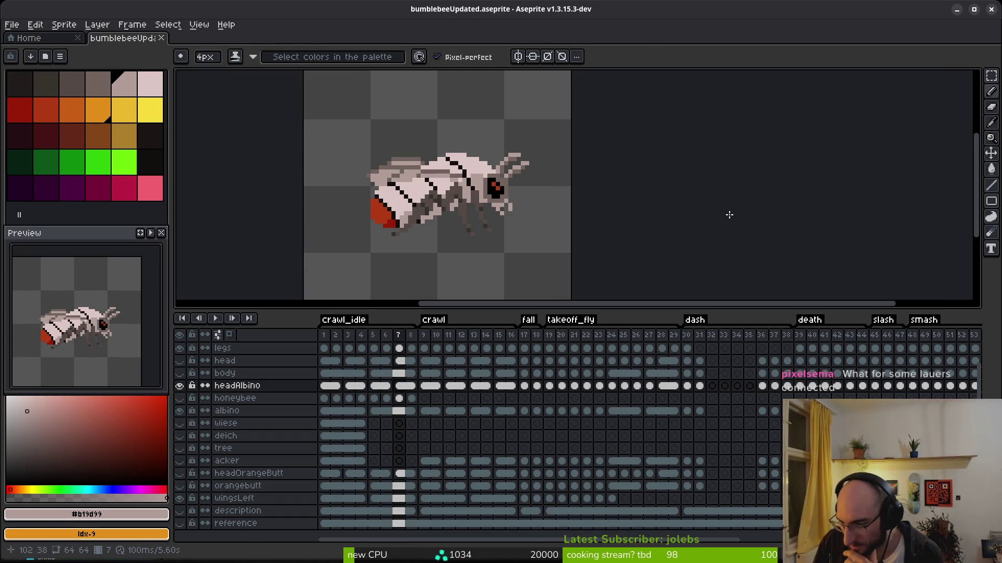
scroll(573, 212, "down", 2)
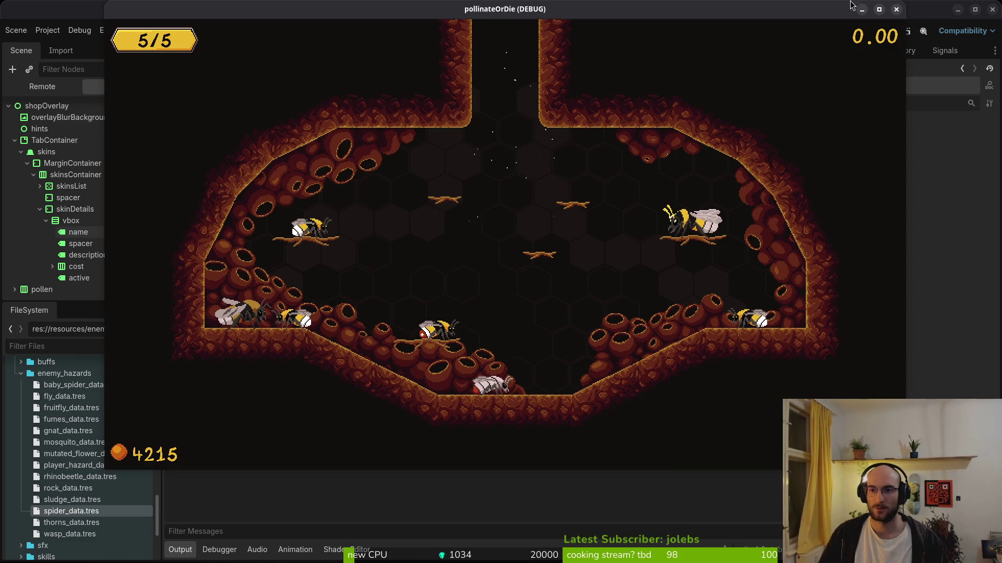
left_click(901, 9)
Search Godot's Quick Open for 'pauseov', then return to Aseprite
key("shift+alt+o")
type("pauseov")
key("alt+Tab")
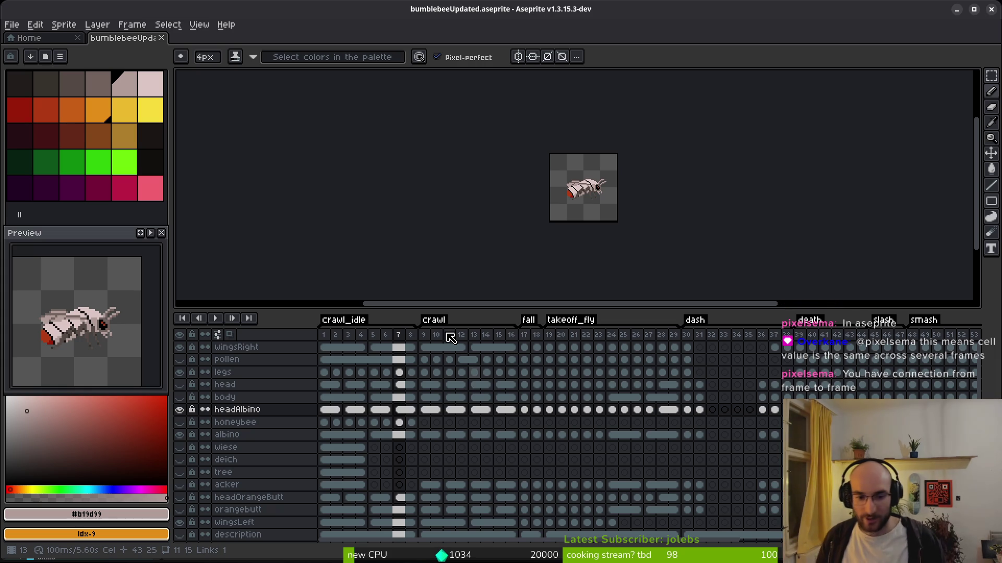
Select the acker layer's cels in frames 17–23 and link them into one cel
mouse_move(376, 435)
left_mouse_down()
mouse_move(415, 436)
mouse_move(380, 434)
left_mouse_up()
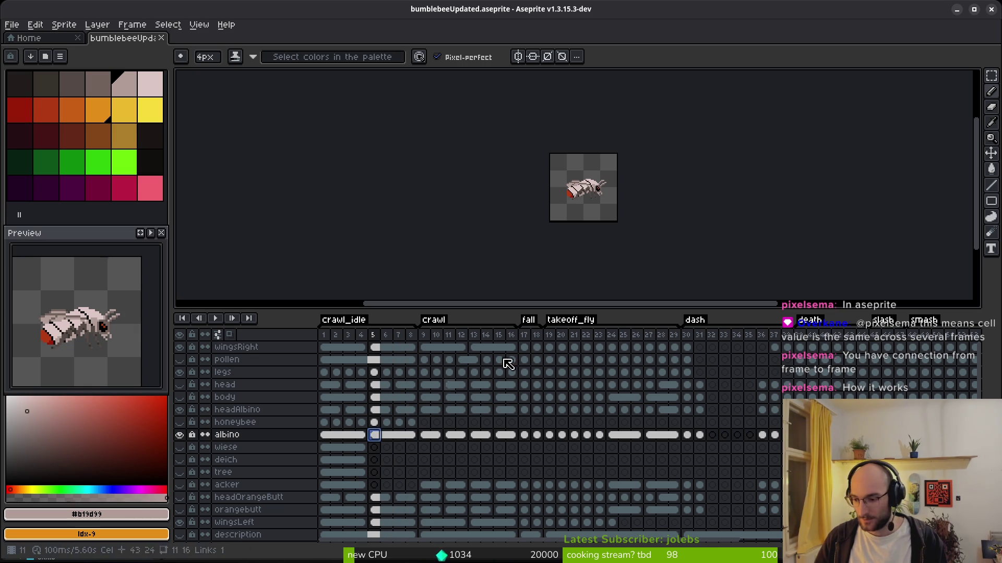
scroll(561, 204, "up", 3)
scroll(528, 248, "up", 2)
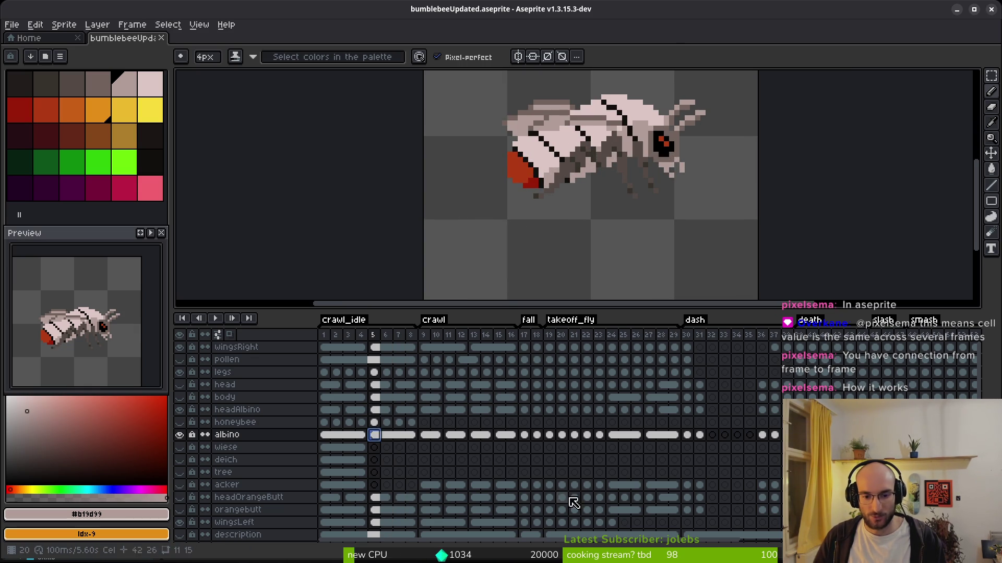
left_click(525, 485)
left_click_drag(527, 489, 599, 485)
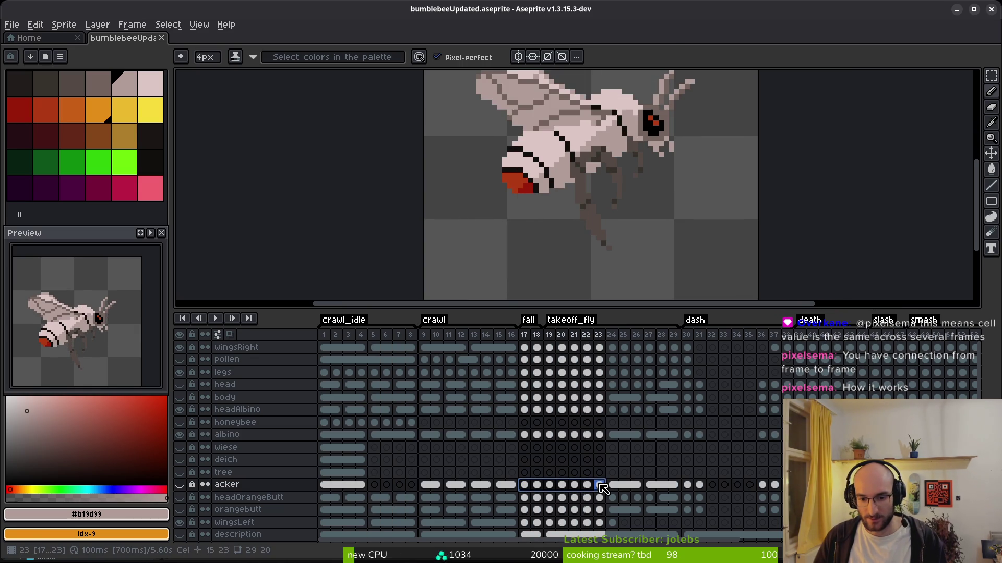
right_click(536, 489)
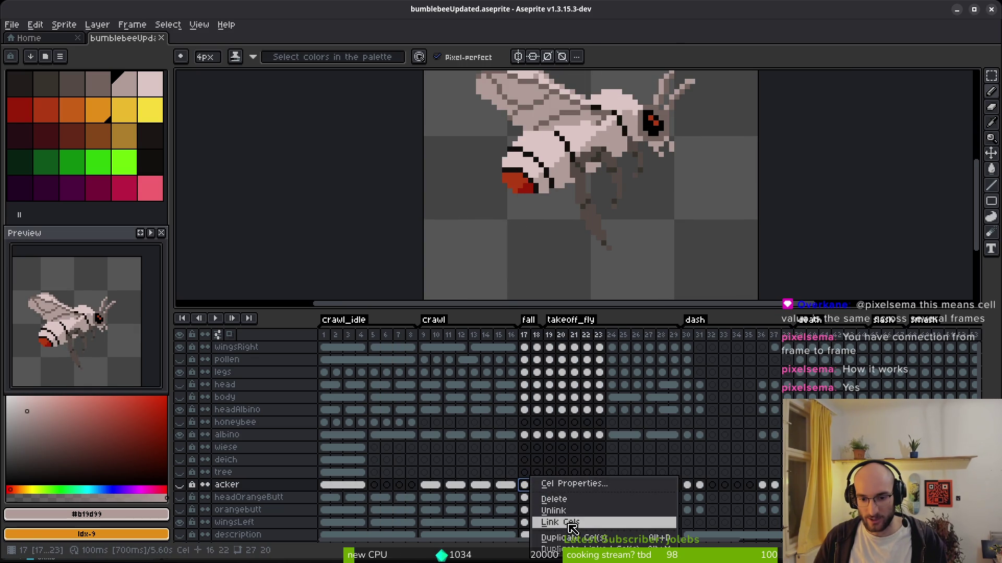
left_click(572, 527)
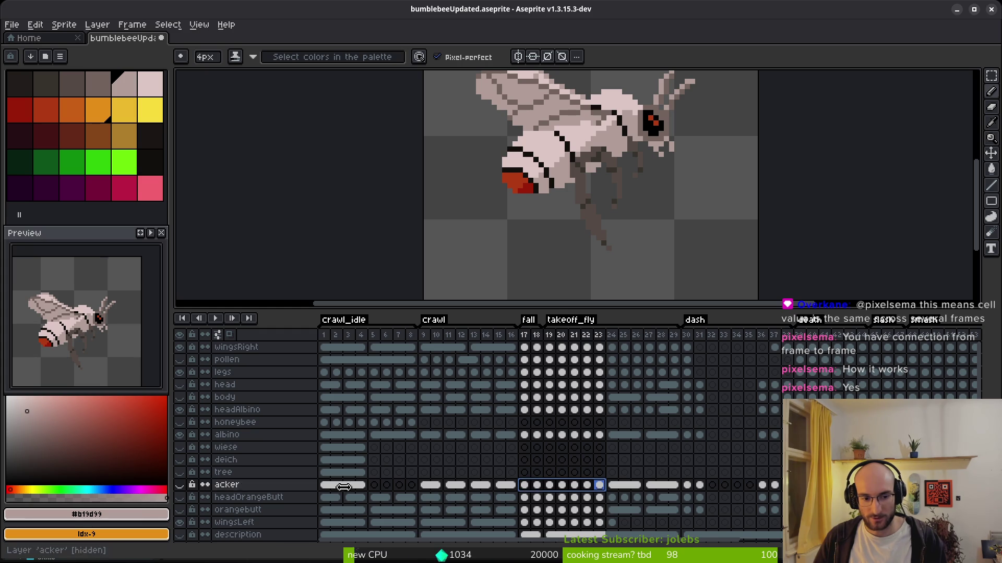
right_click(532, 480)
left_click(560, 522)
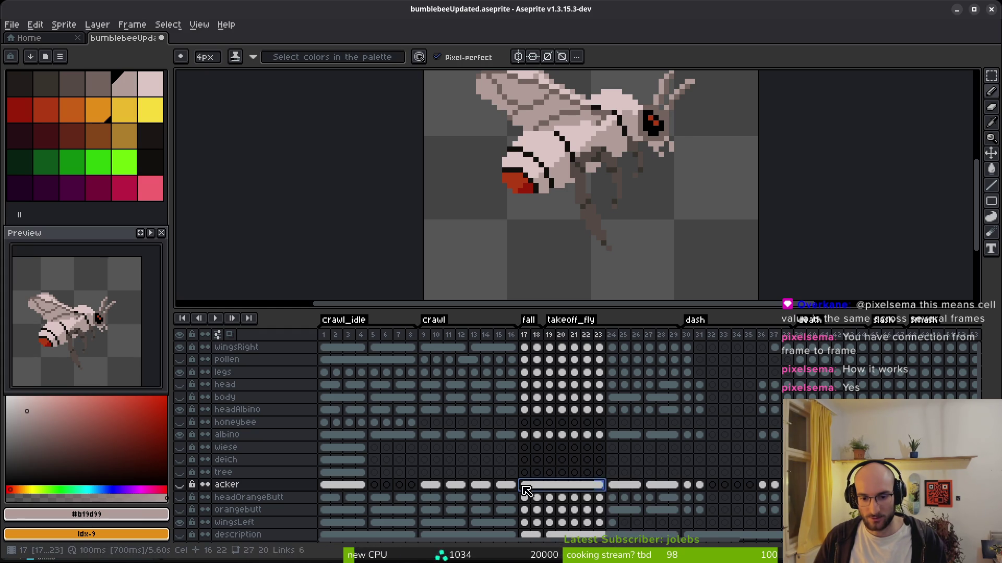
left_click(549, 484)
Compare frames 18 and 19, reselect the linked acker cels, and save the sprite
key("Left")
key("Right")
key("Left")
key("Right")
key("Left")
key("Right")
key("Left")
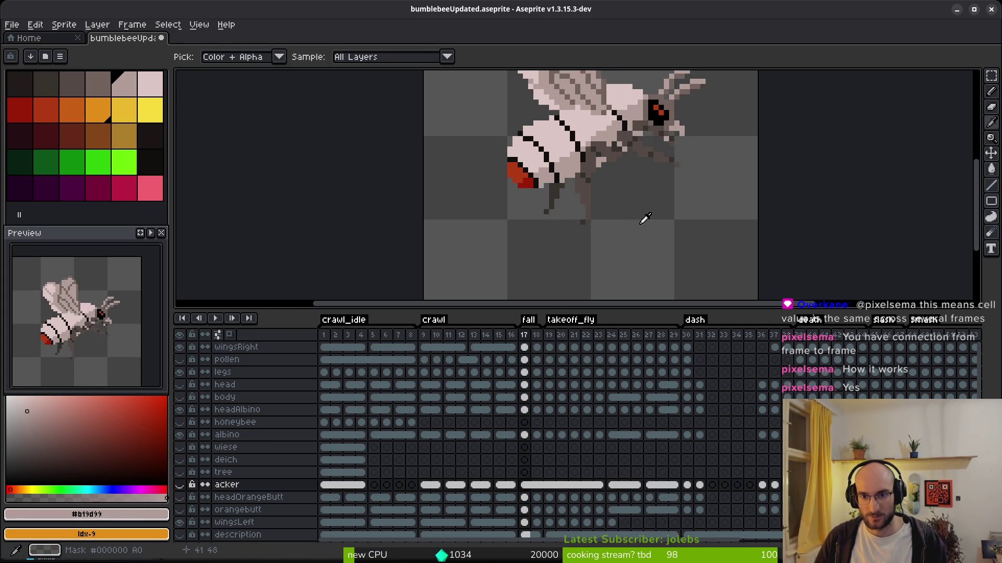
left_click_drag(605, 163, 595, 252)
key("Right")
key("Left")
key("Right")
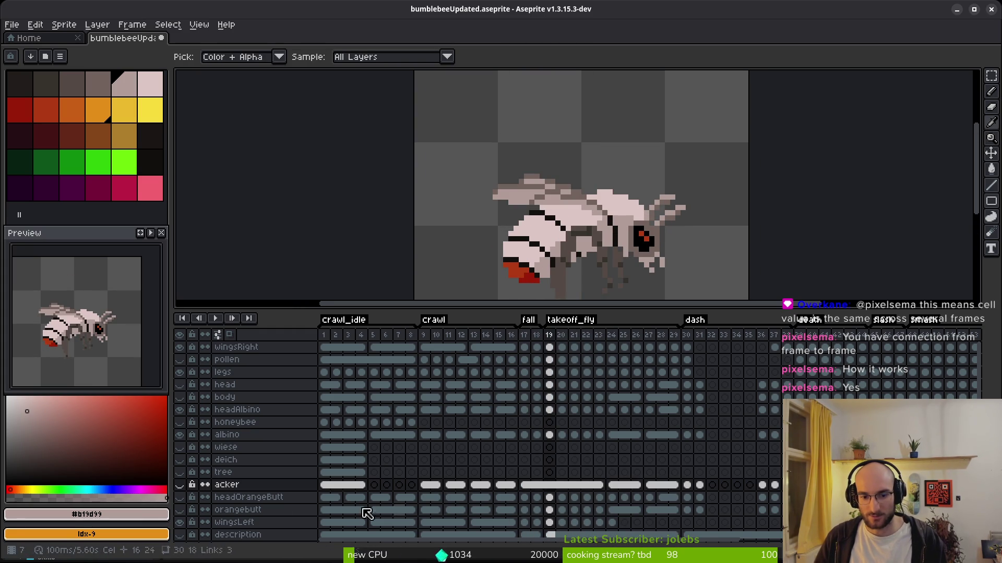
key("Left")
key("Right")
key("Left")
key("Right")
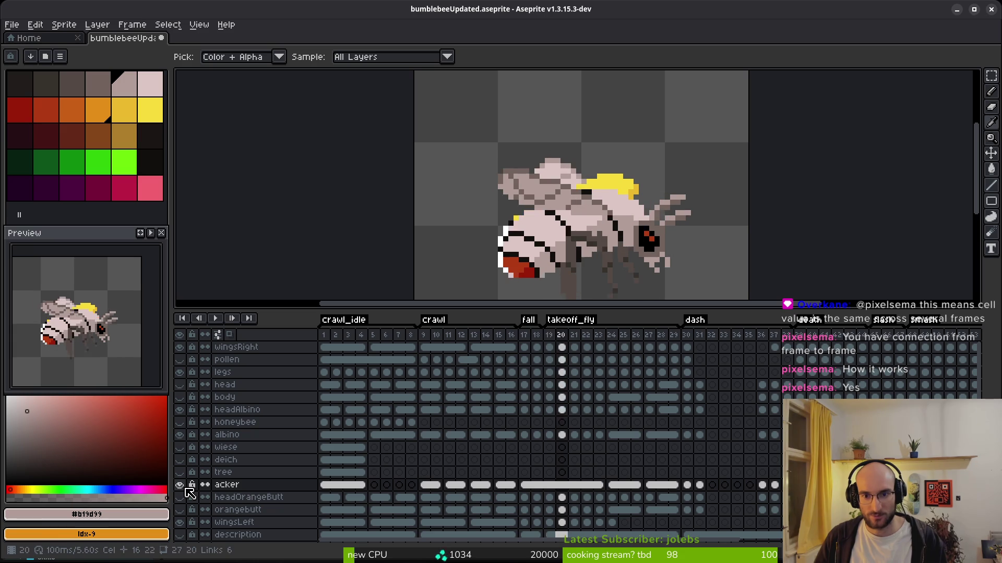
left_click_drag(524, 484, 599, 484)
key("ctrl+s")
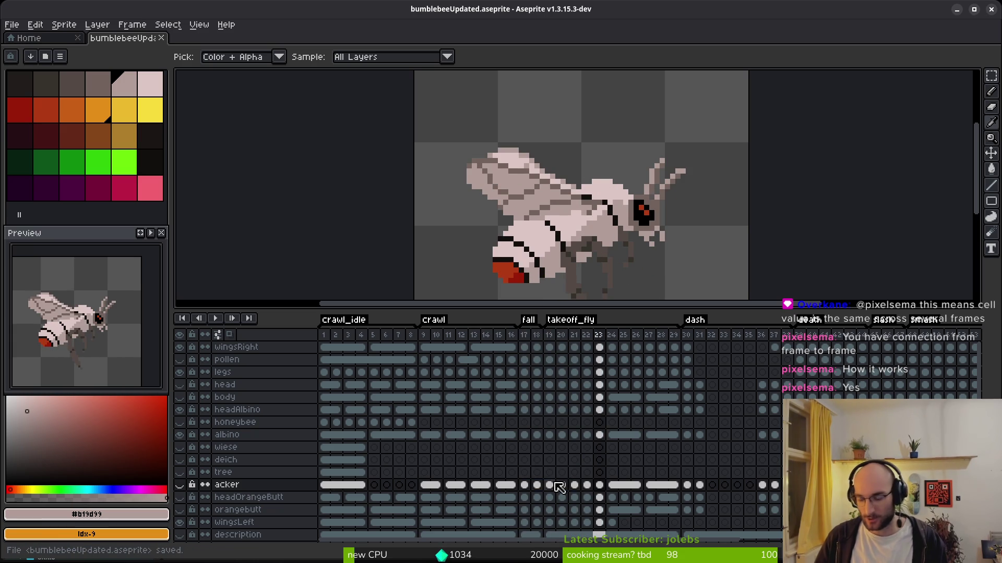
left_click(374, 434)
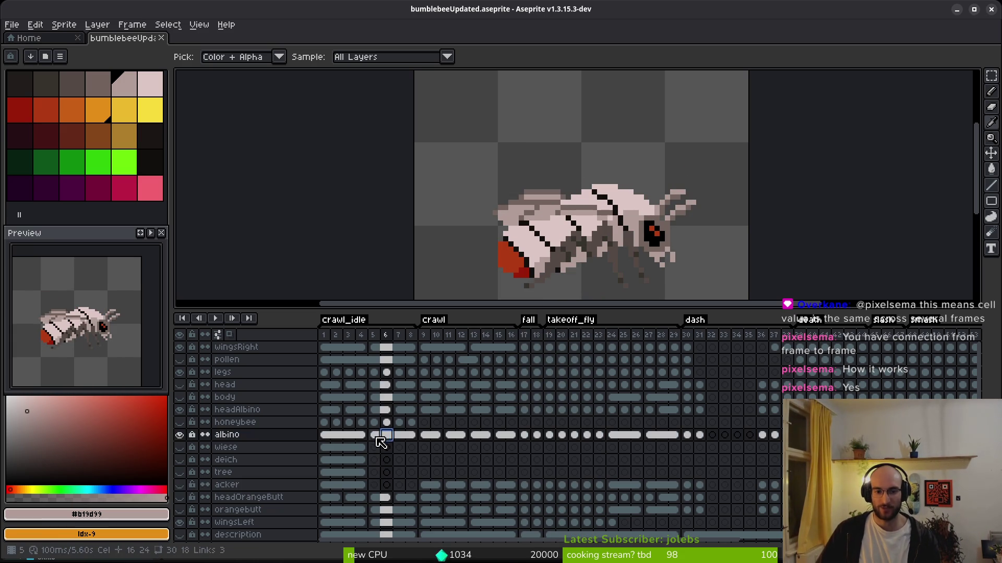
Unlock the albino layer and bucket-fill the bee's upper back crimson, then undo and save
key("b")
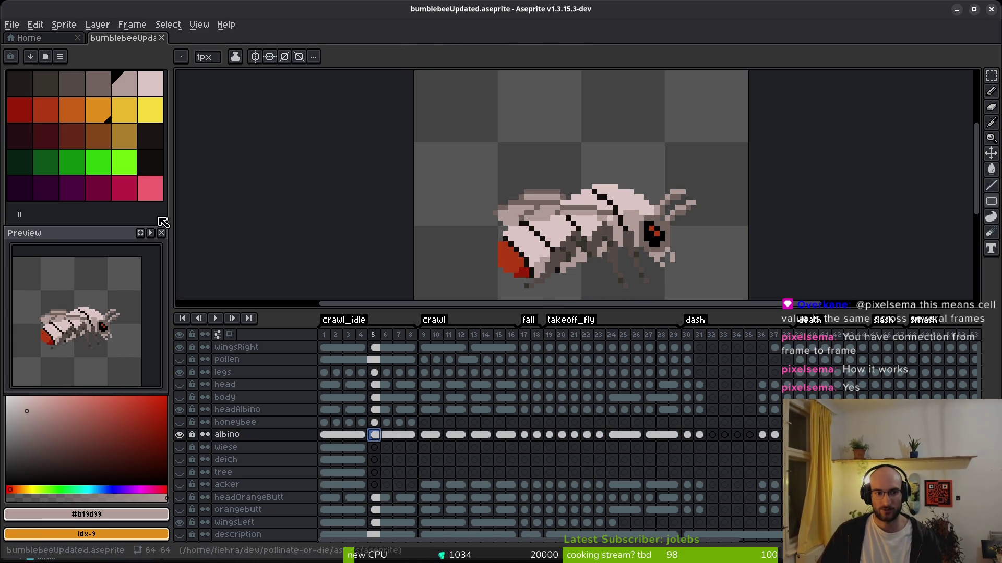
left_click(150, 110)
left_click(123, 189)
key("w")
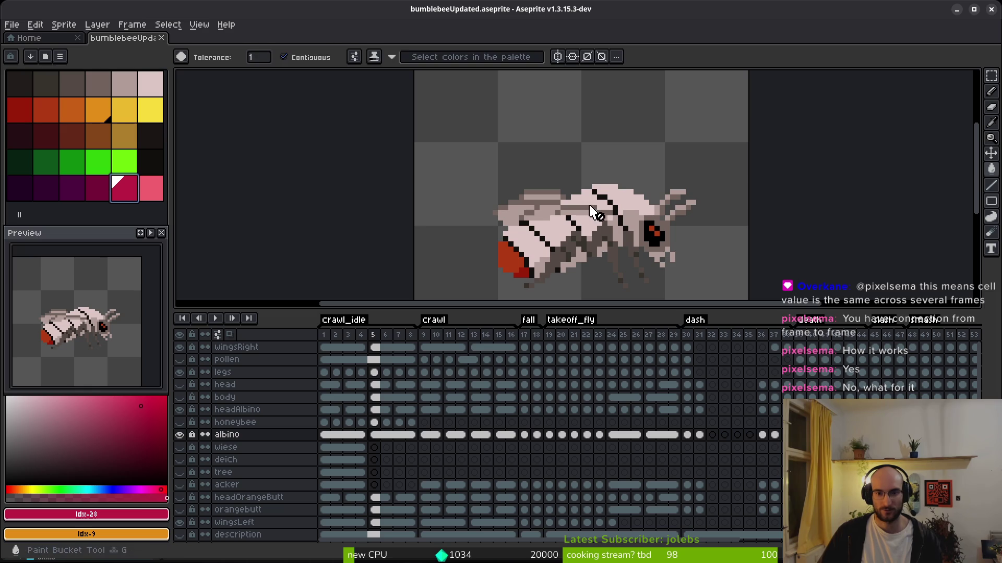
left_click(193, 436)
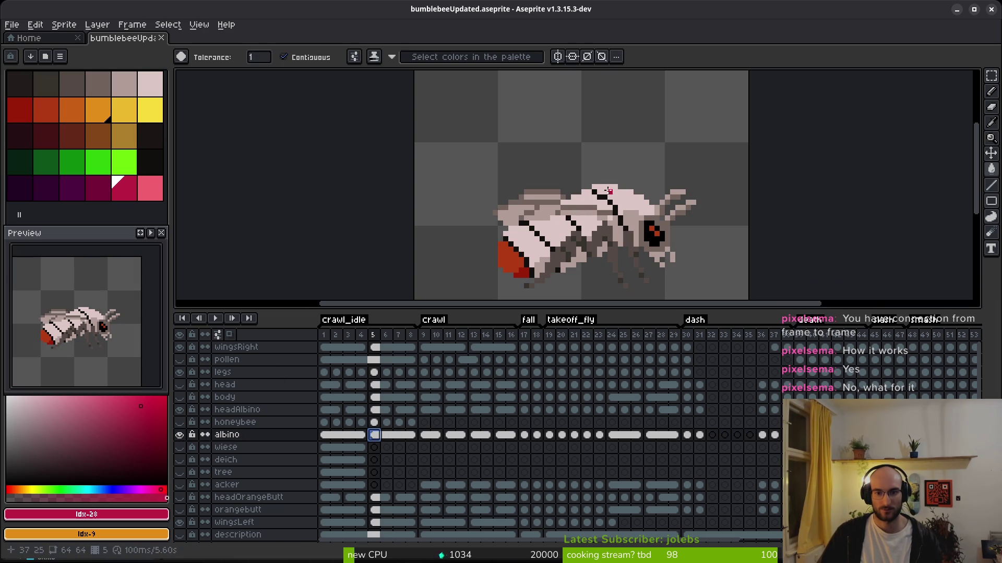
left_click(620, 192)
key("i")
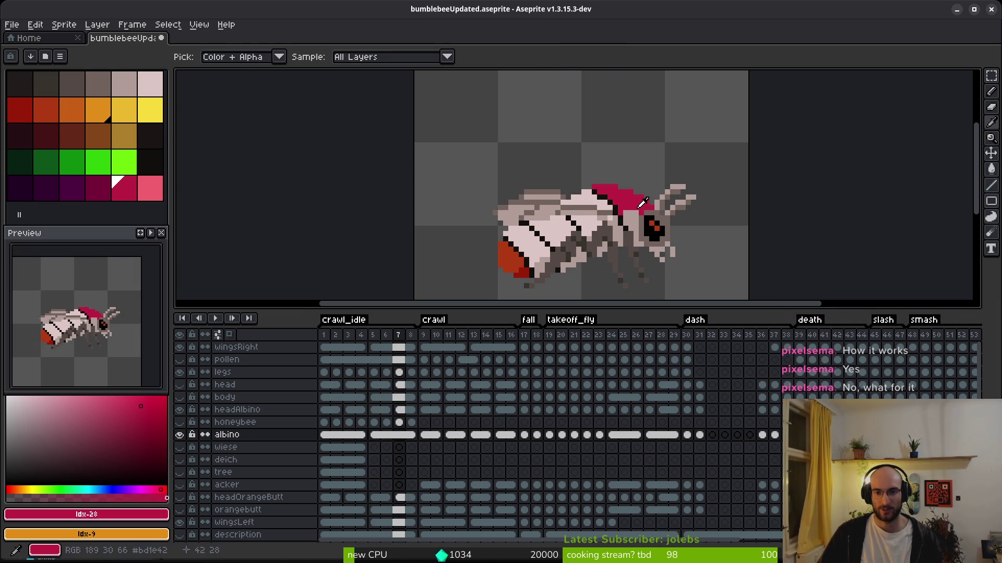
key("w")
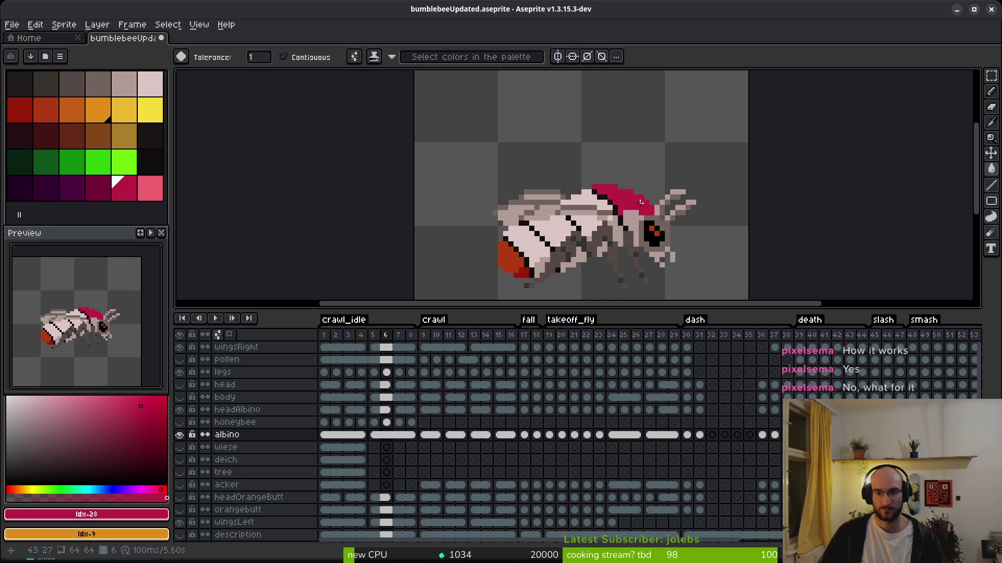
key("ctrl+z")
key("ctrl+s")
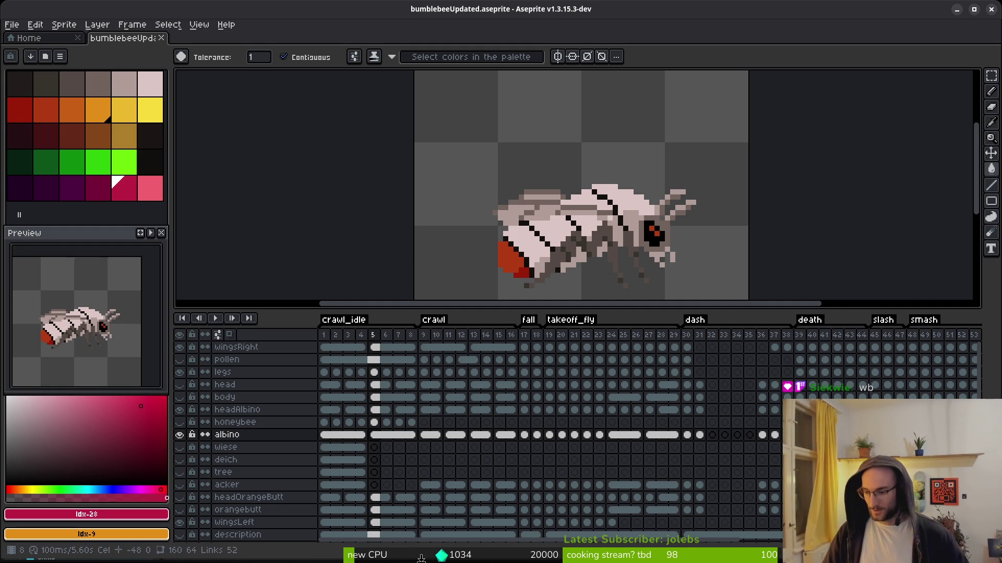
View frame 8 of the albino bee's crawl_idle animation
left_click(411, 435)
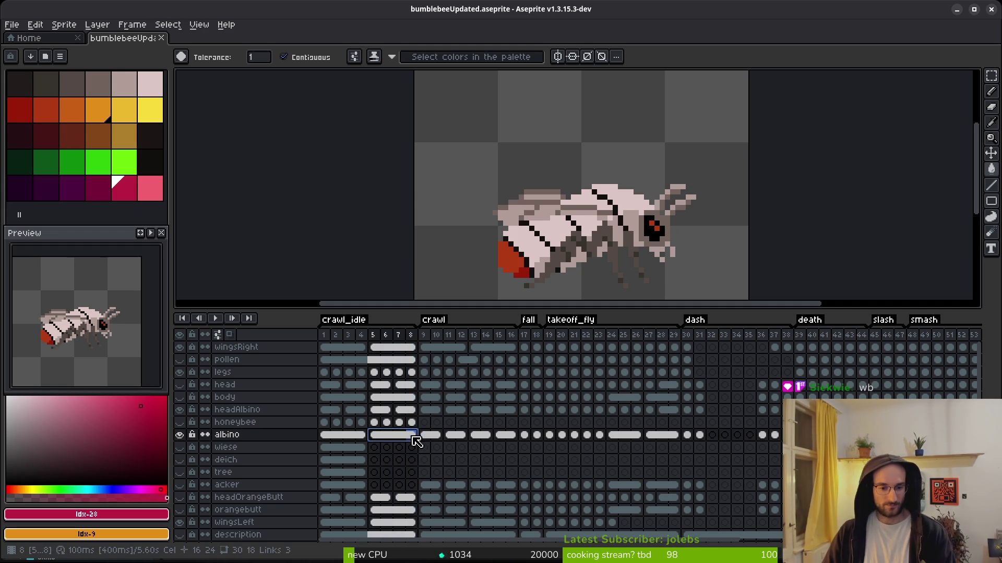
Select the albino cels in frames 5–8 and inspect the crawl frames 10–13
left_click_drag(378, 439, 410, 438)
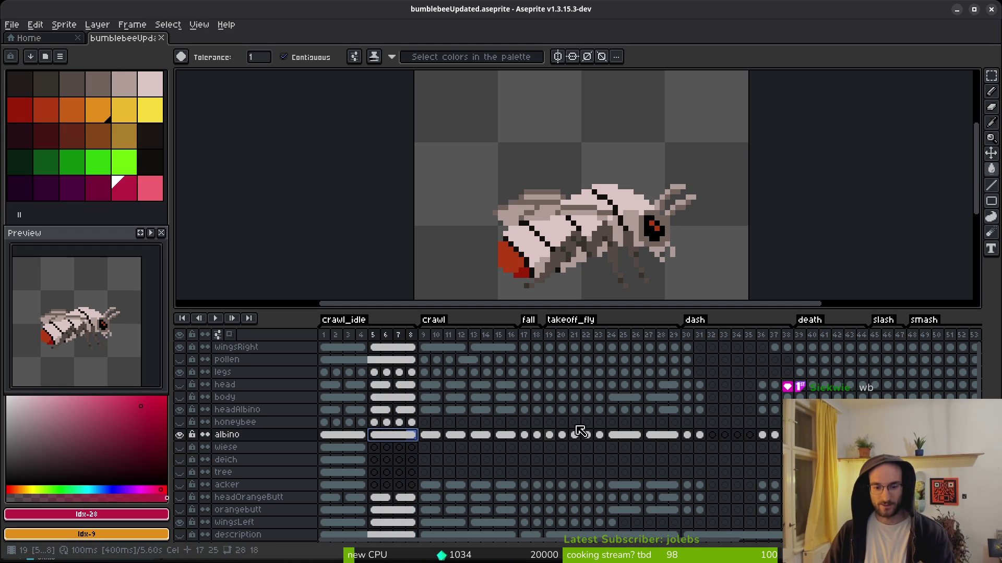
left_click(436, 437)
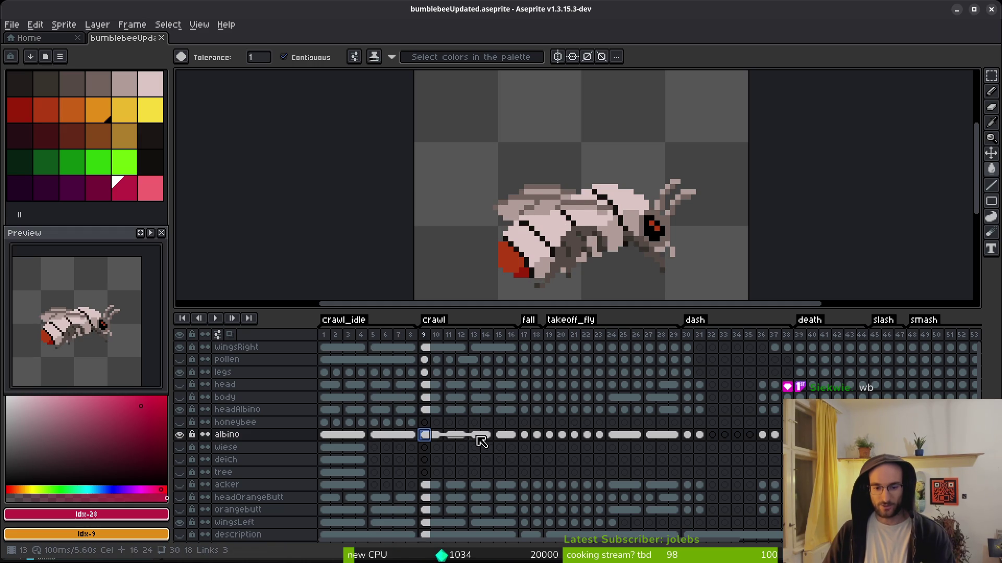
left_click(474, 438)
left_click(440, 439)
left_click(474, 437)
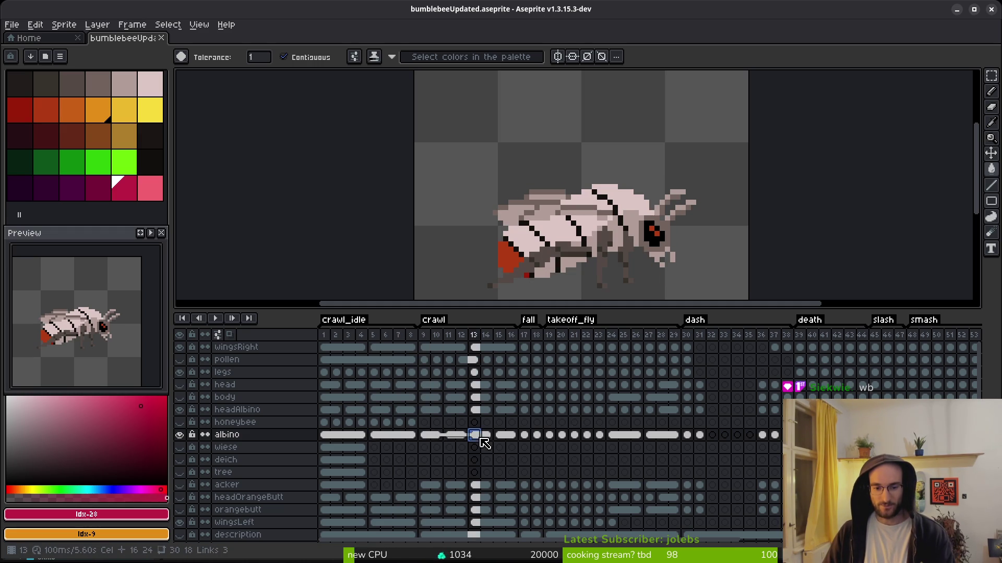
left_click(434, 438)
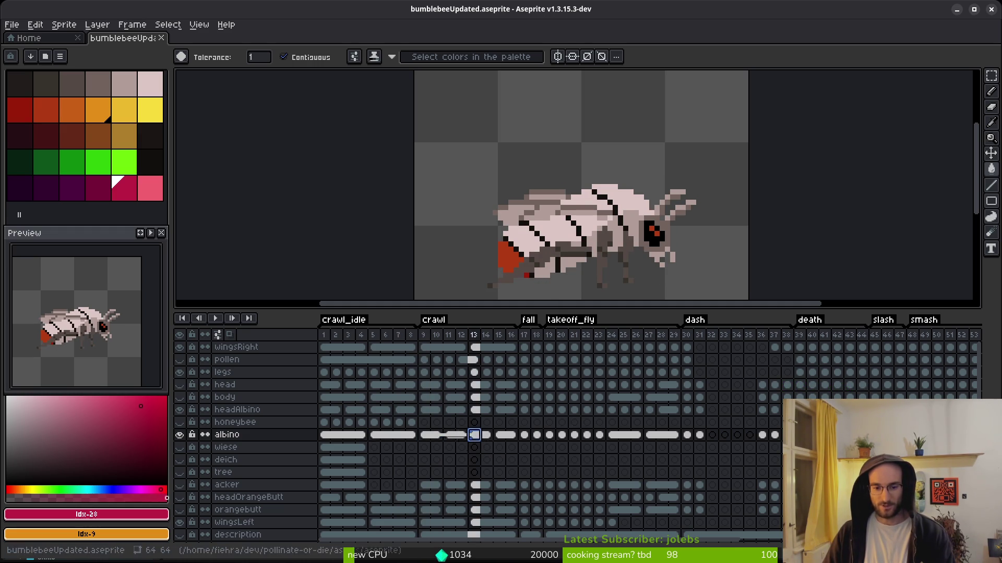
Move the albino cels from frames 9–10 to frames 13–14 and save the sprite
left_click(436, 437, "shift")
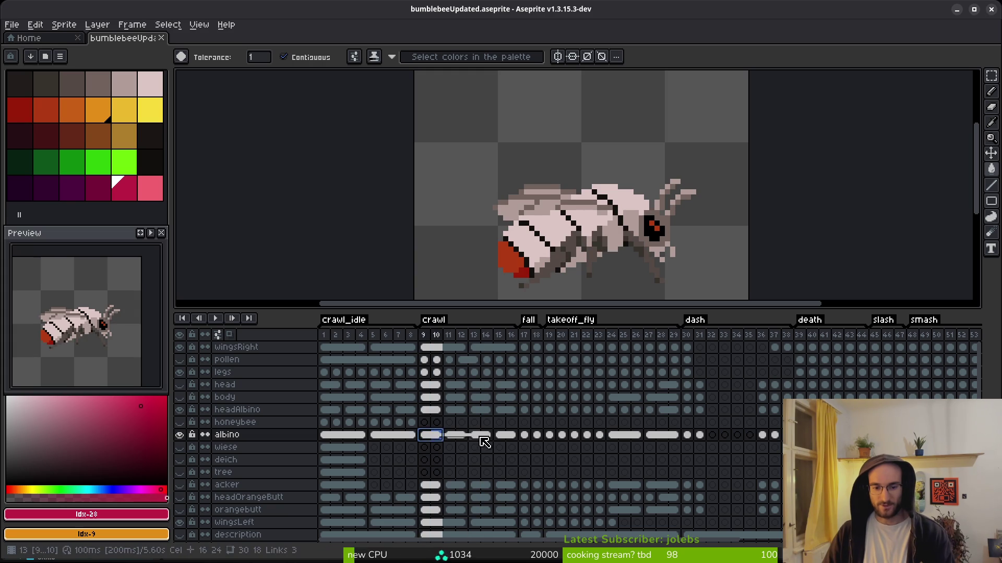
left_click_drag(484, 442, 484, 439)
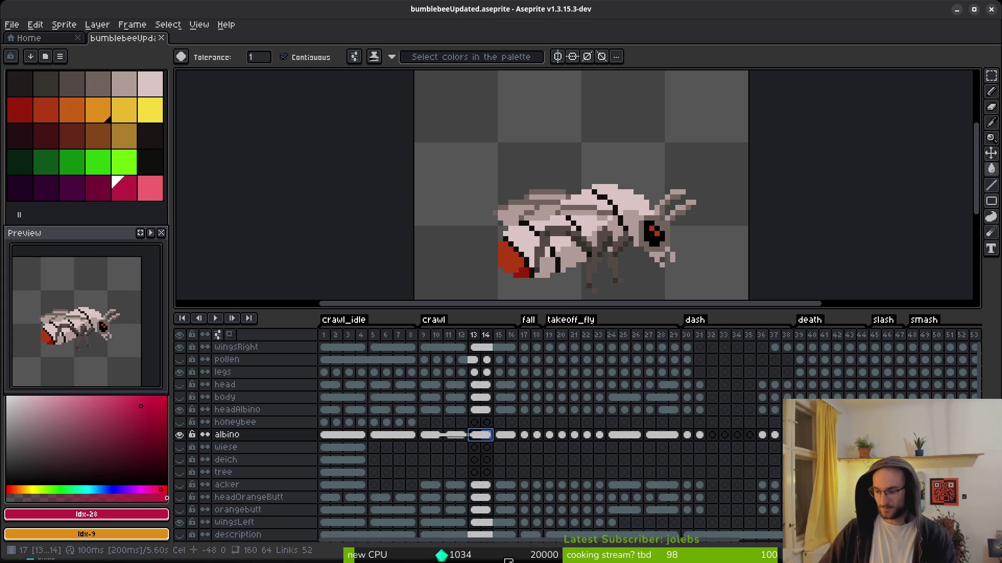
key("Escape")
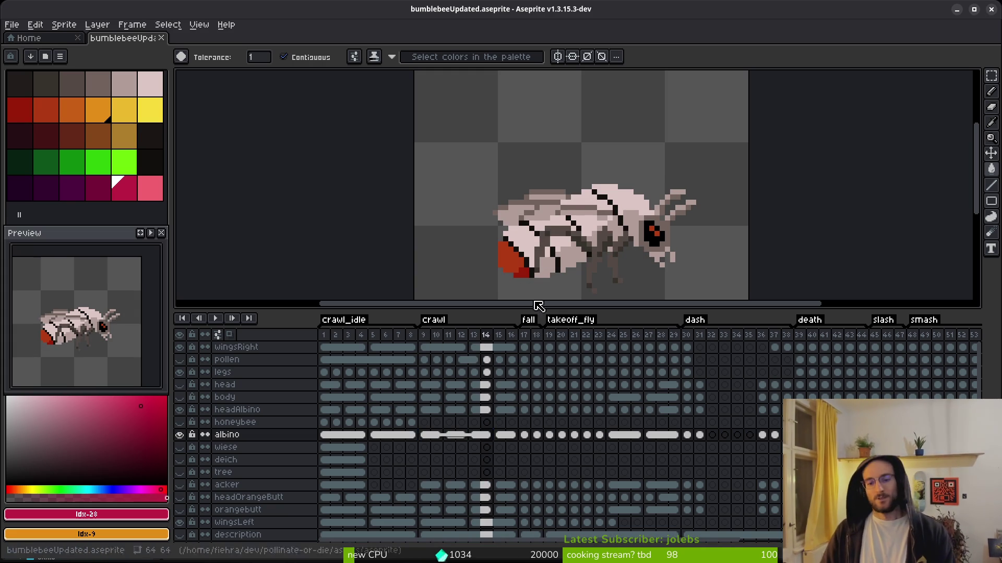
scroll(540, 290, "down", 2)
scroll(540, 290, "right", 2)
key("ctrl+s")
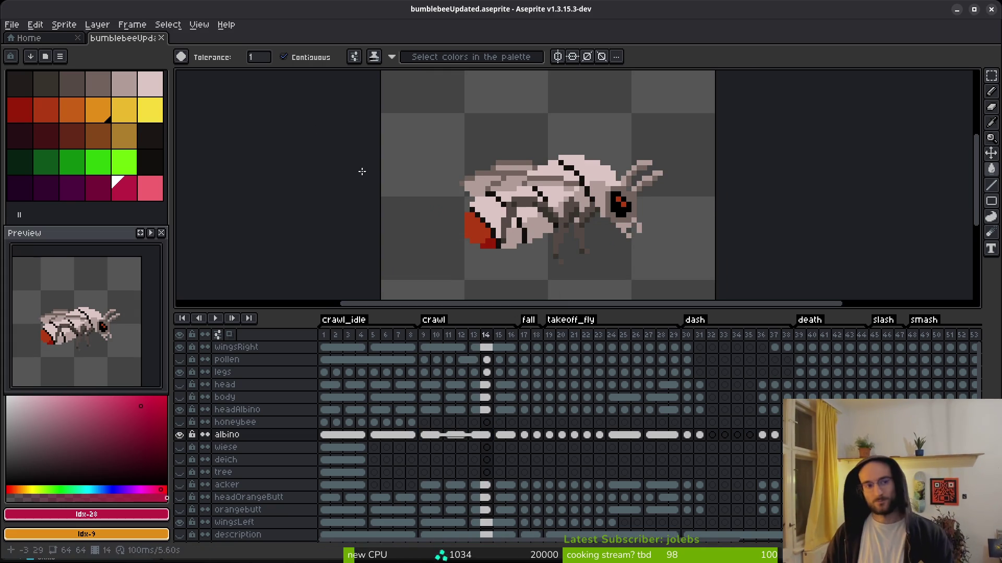
scroll(552, 207, "left", 1)
scroll(552, 207, "down", 5)
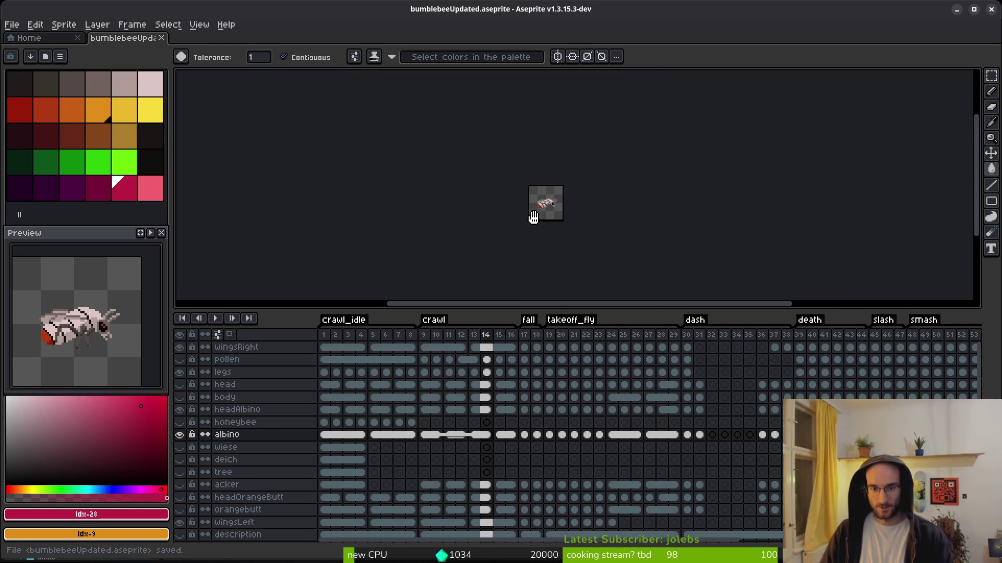
key("alt+Tab")
Collapse the TabContainer and pollen nodes and save the shop overlay scene
left_click(15, 124)
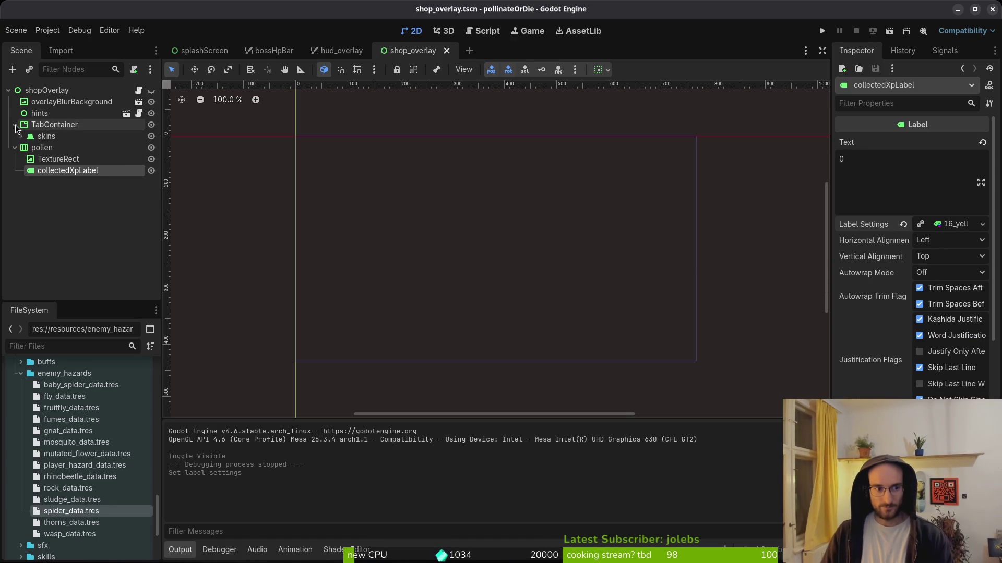
left_click(13, 137)
key("ctrl+s")
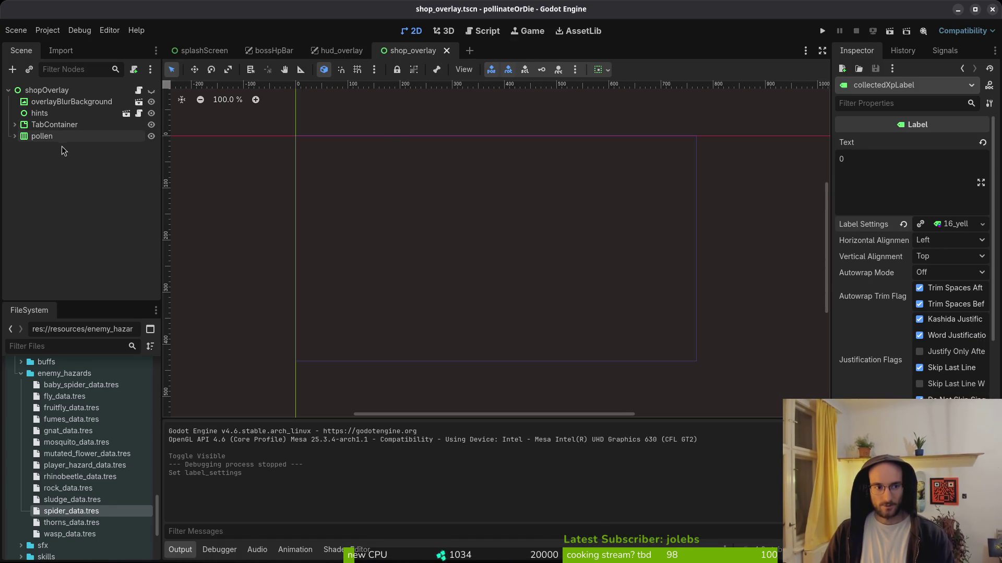
left_click(13, 137)
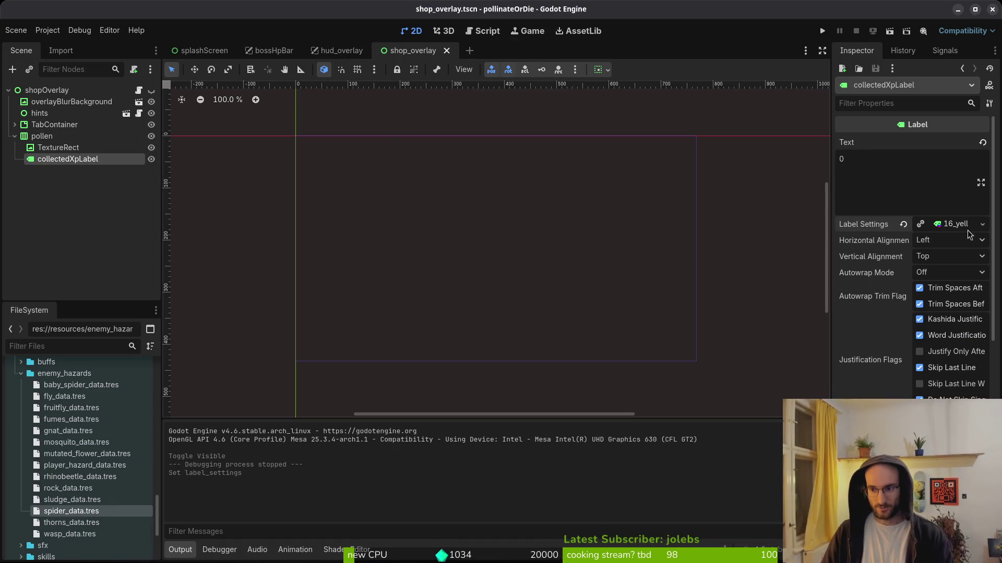
Run the game, open the skins panel and browse the three skins, then stop it
left_click(822, 31)
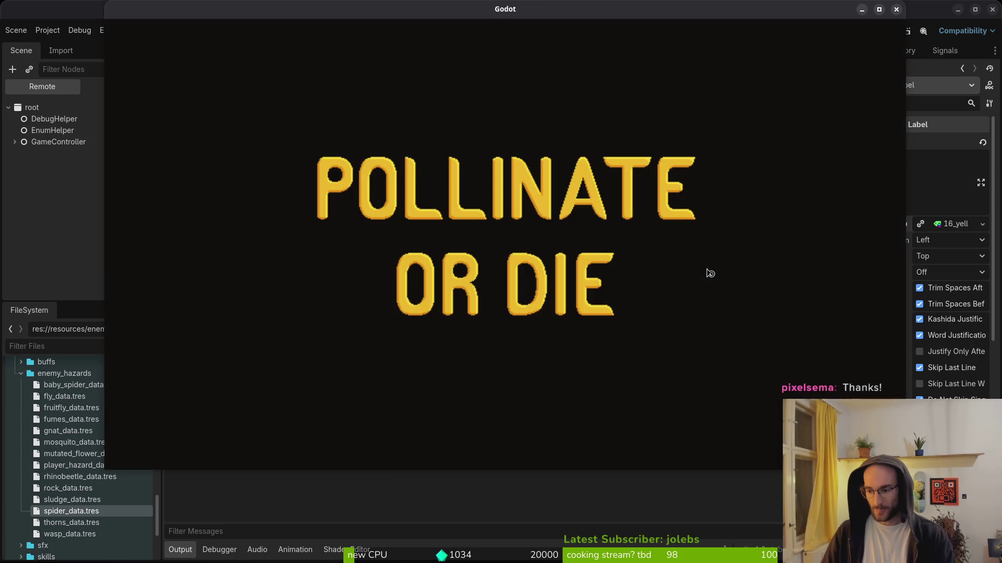
key("Return")
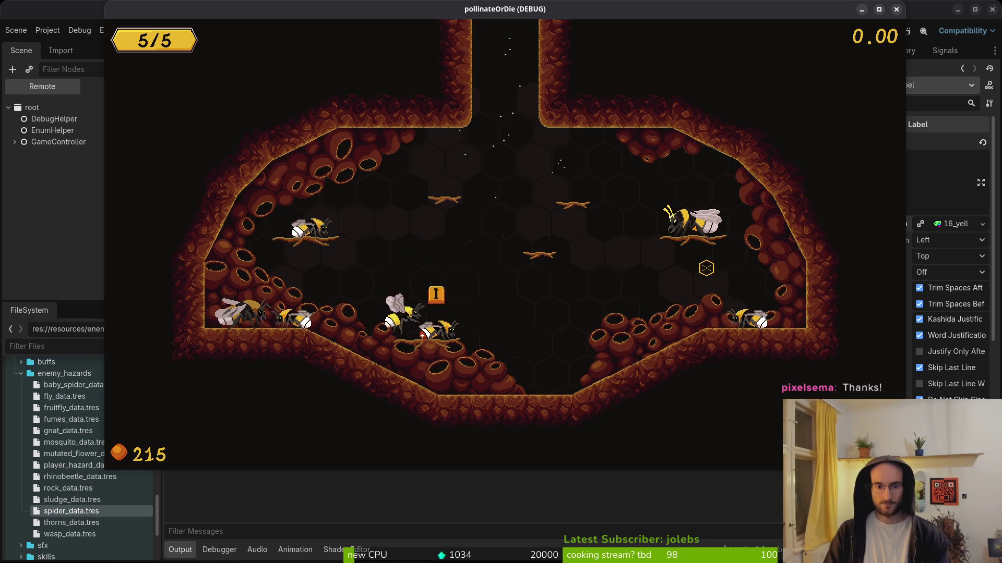
key("e")
key("d")
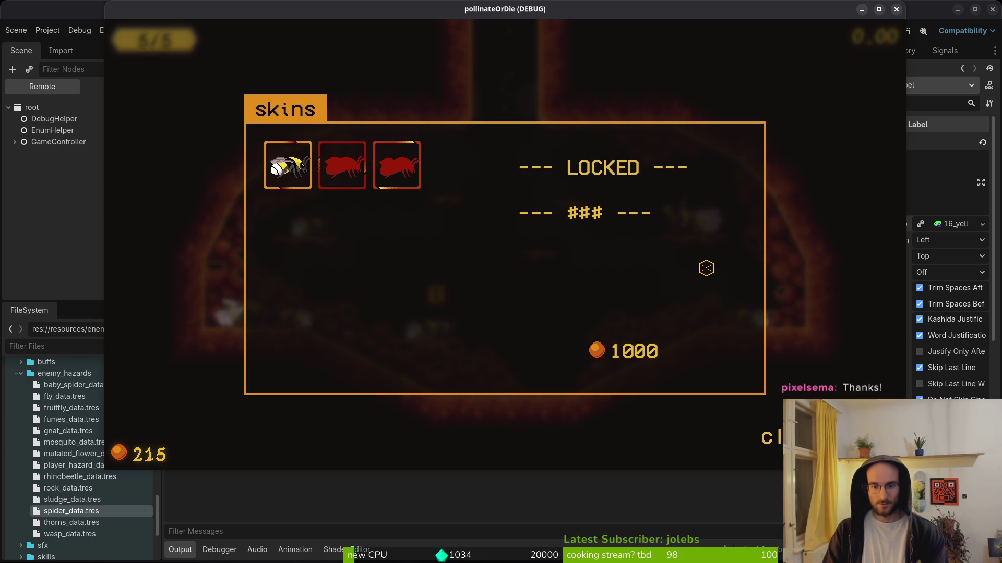
key("d")
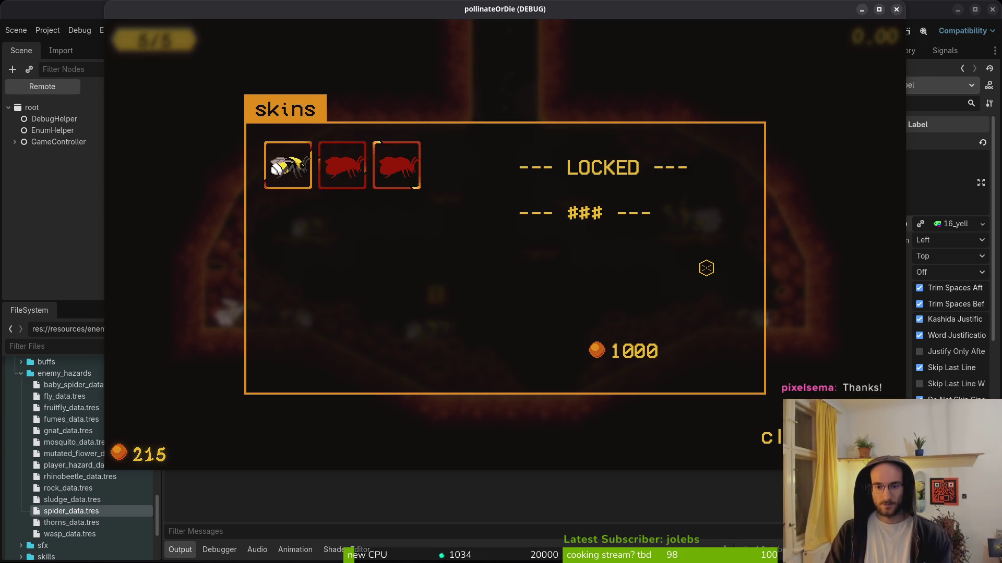
key("a")
key("F8")
key("ctrl+shift+o")
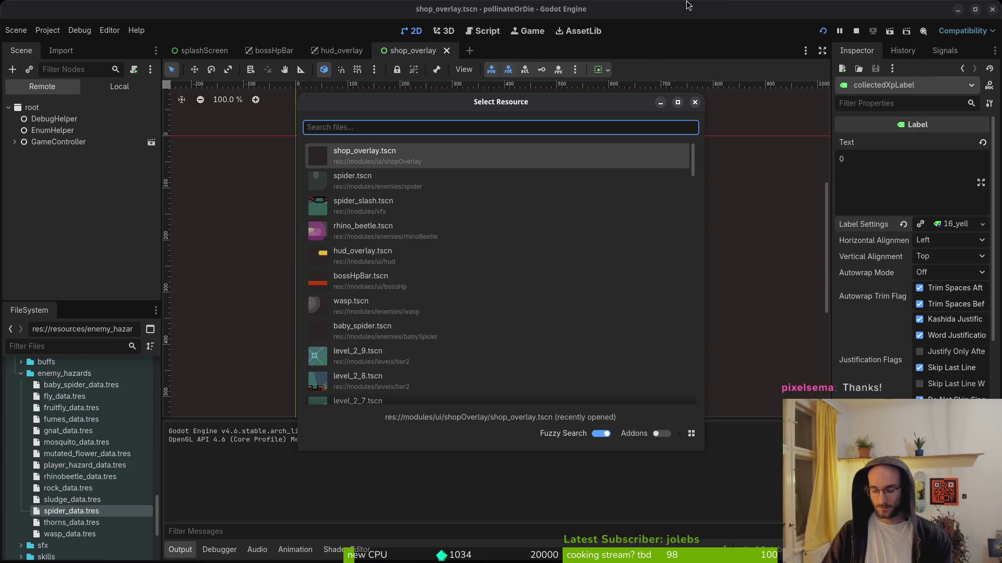
In the local shop overlay tree, expand TabContainer > skins > cost and select the costValue label
key("Escape")
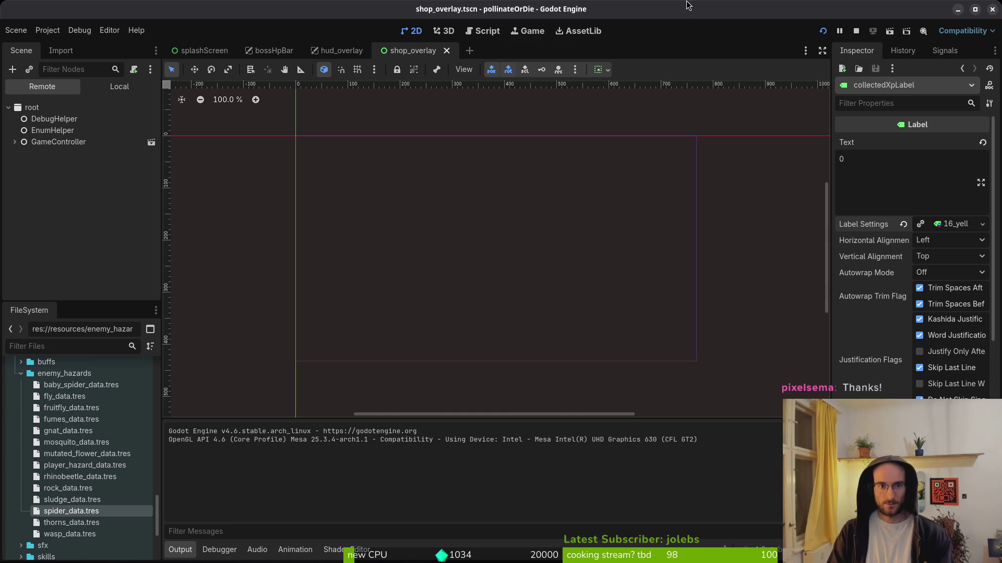
left_click(119, 86)
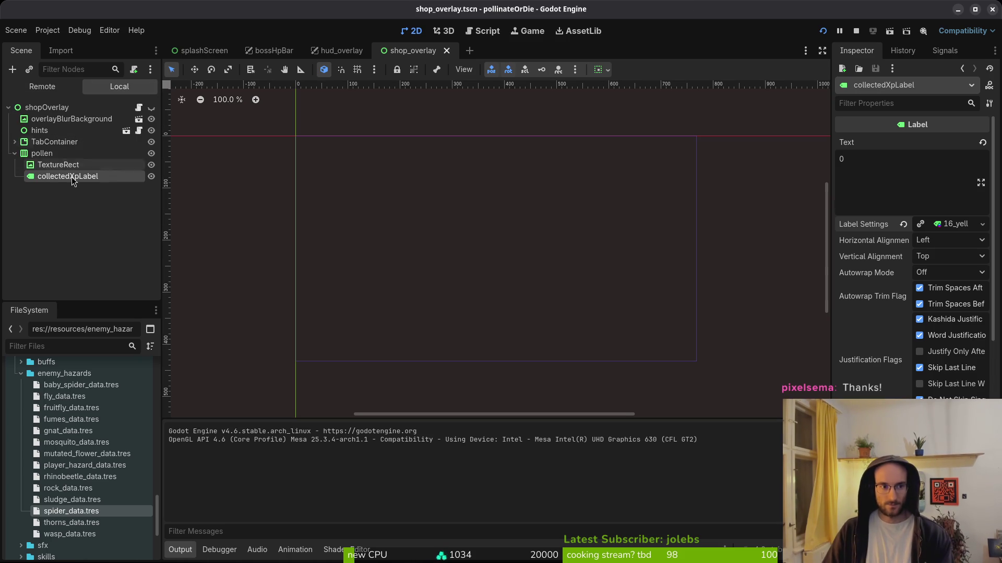
left_click(15, 142)
left_click(21, 153)
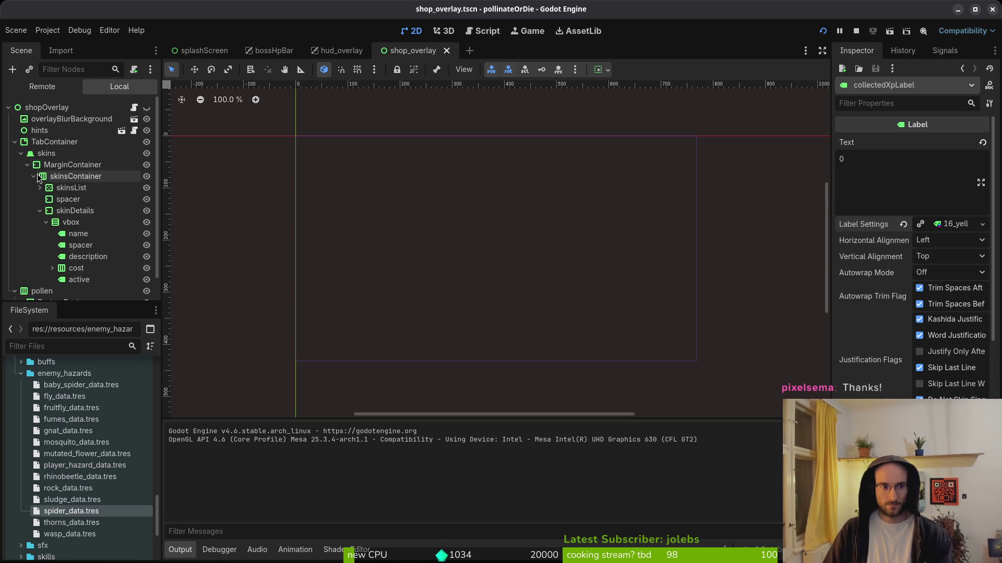
left_click(94, 257)
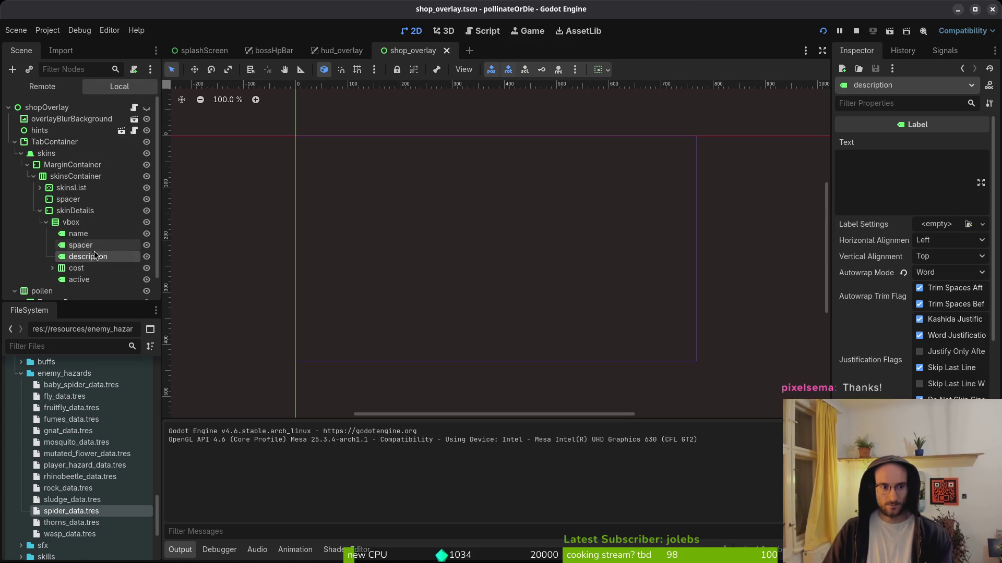
left_click(84, 280)
left_click(53, 268)
scroll(89, 271, "down", 2)
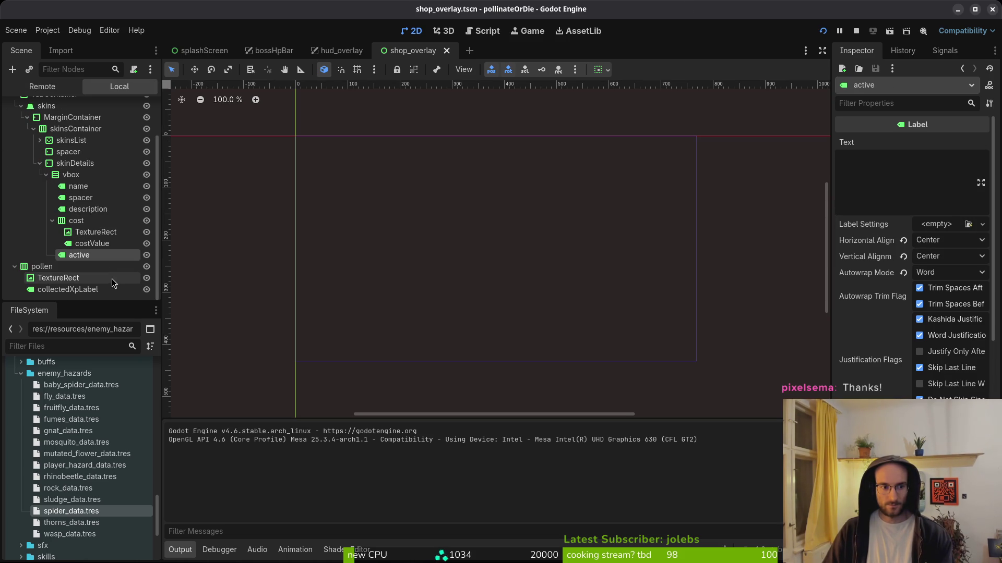
left_click(91, 243)
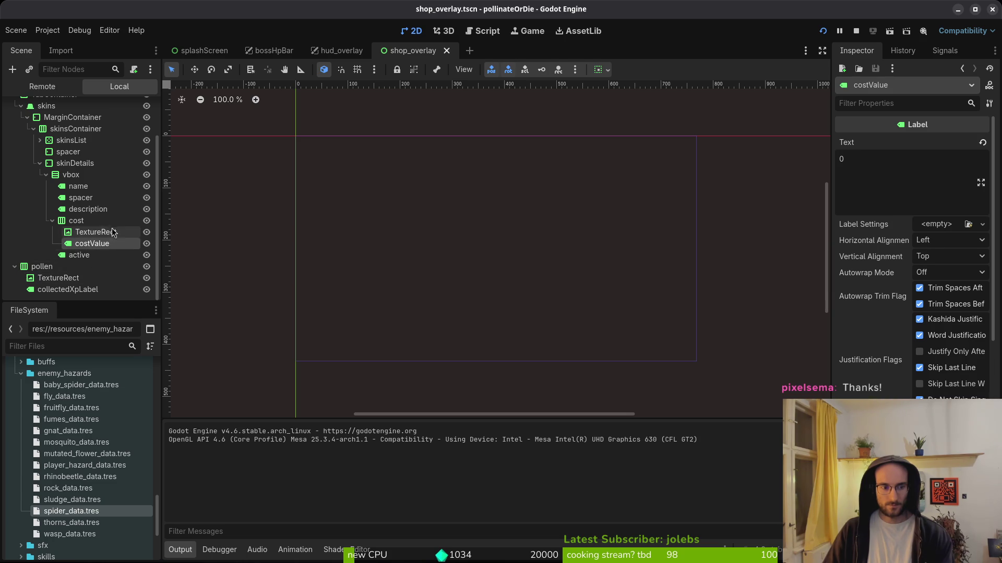
scroll(50, 158, "up", 3)
scroll(83, 219, "down", 3)
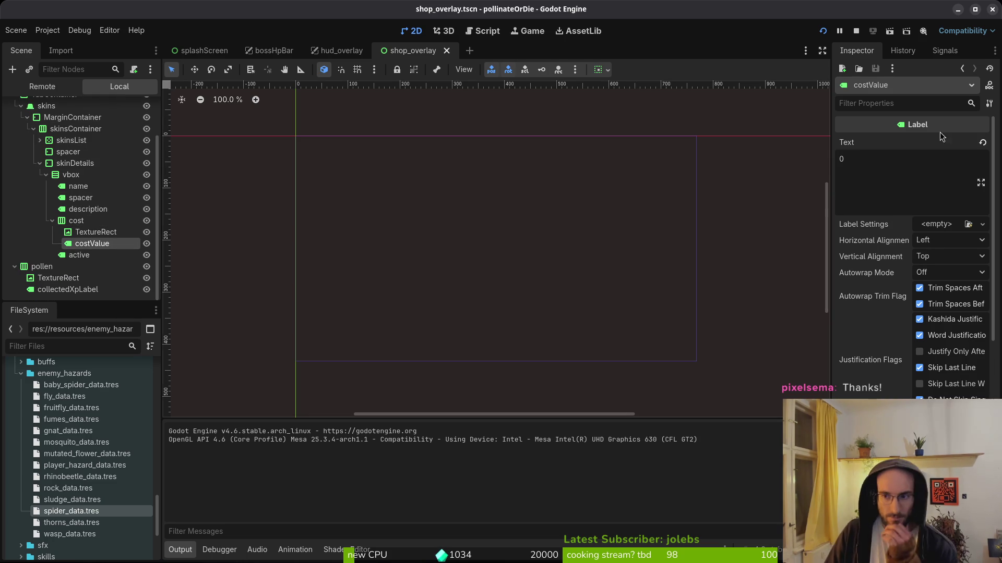
Quick-load the 16_yellow label settings onto costValue, then save and relaunch the game
left_click(936, 225)
left_click(936, 266)
double_click(397, 153)
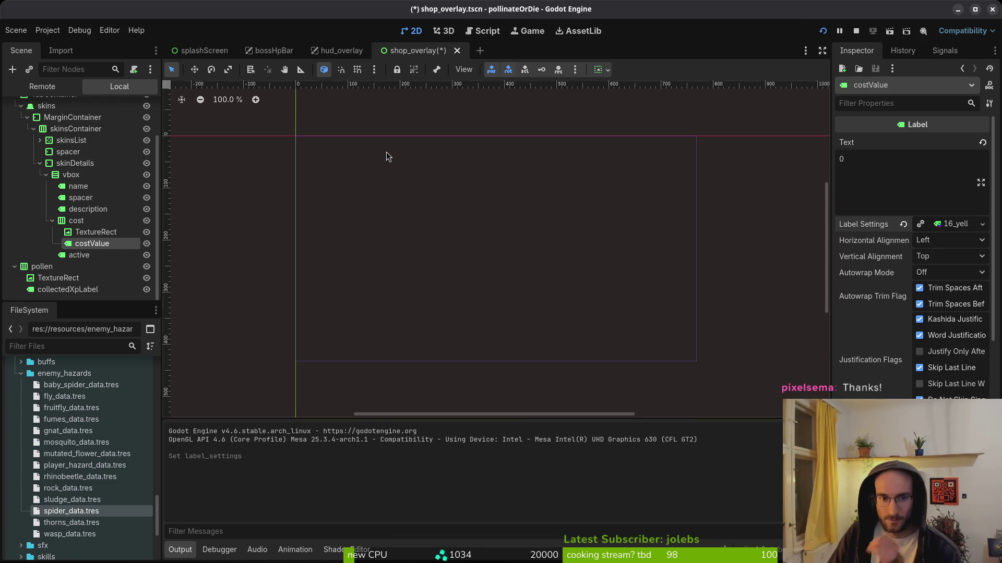
key("F5")
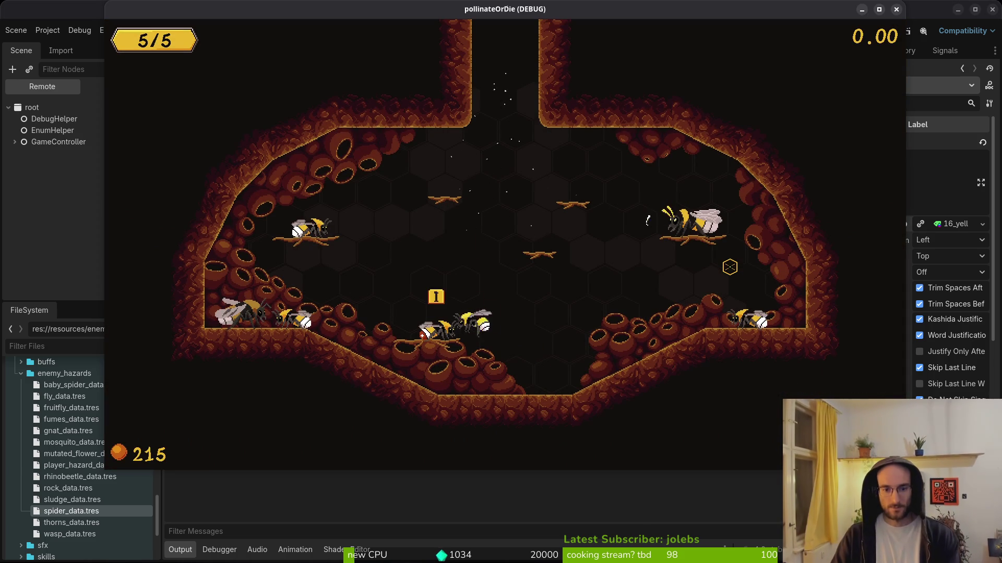
In the running game, open the skins panel and check the locked skin's 1000 cost
key("i")
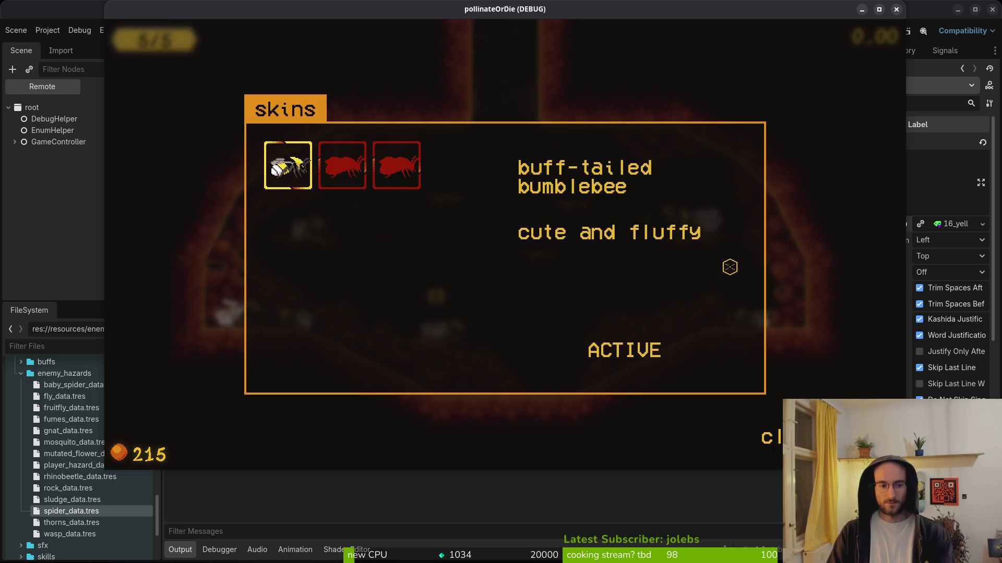
key("Right")
key("Right")
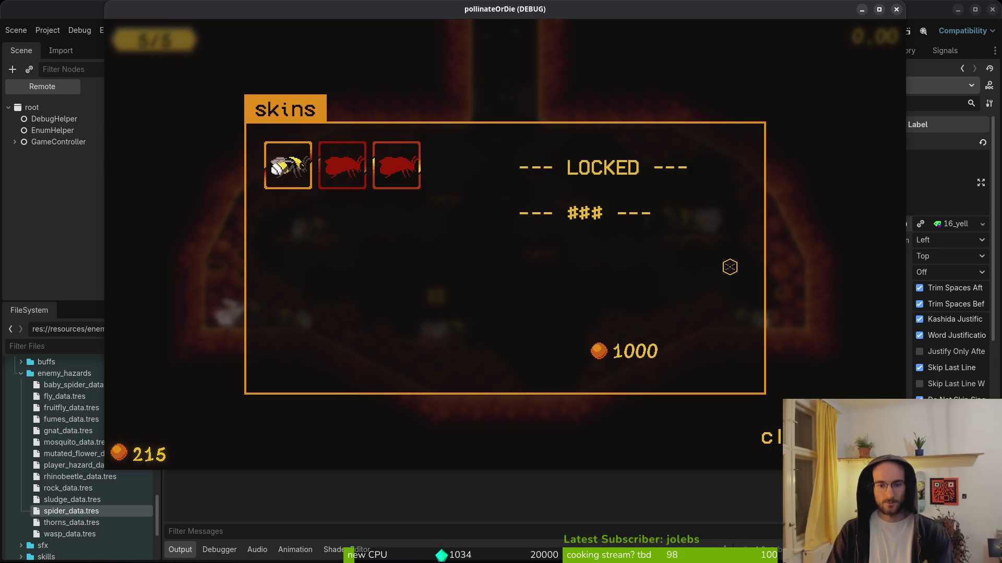
key("Escape")
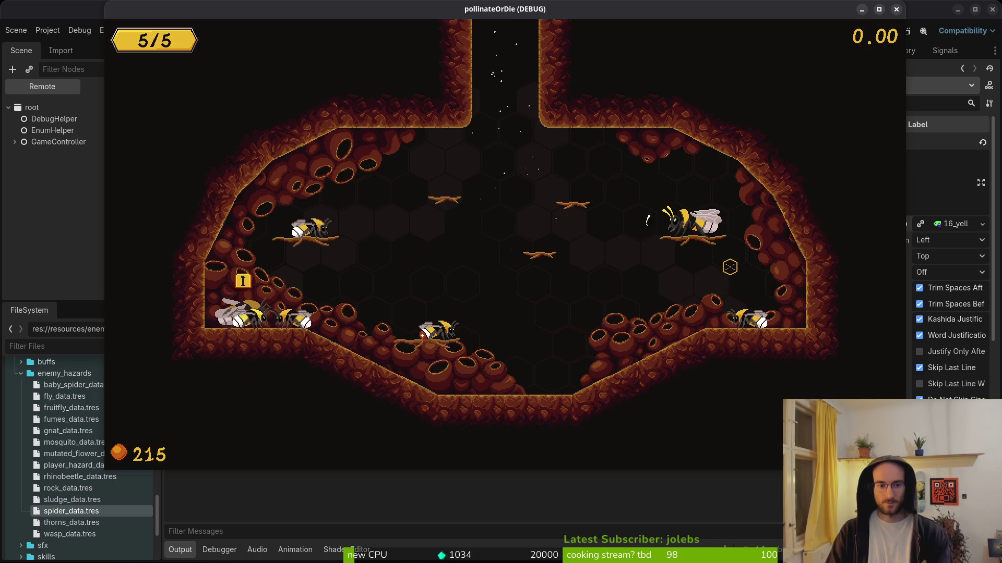
Browse the memories panel entries, then expand GameController and level in the editor's Remote tree
key("m")
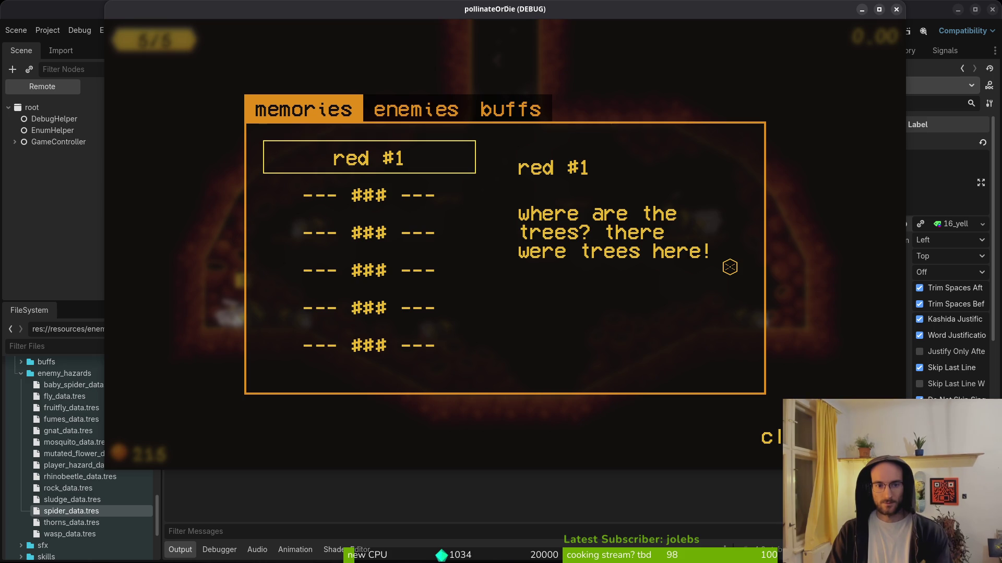
key("Down")
key("Down")
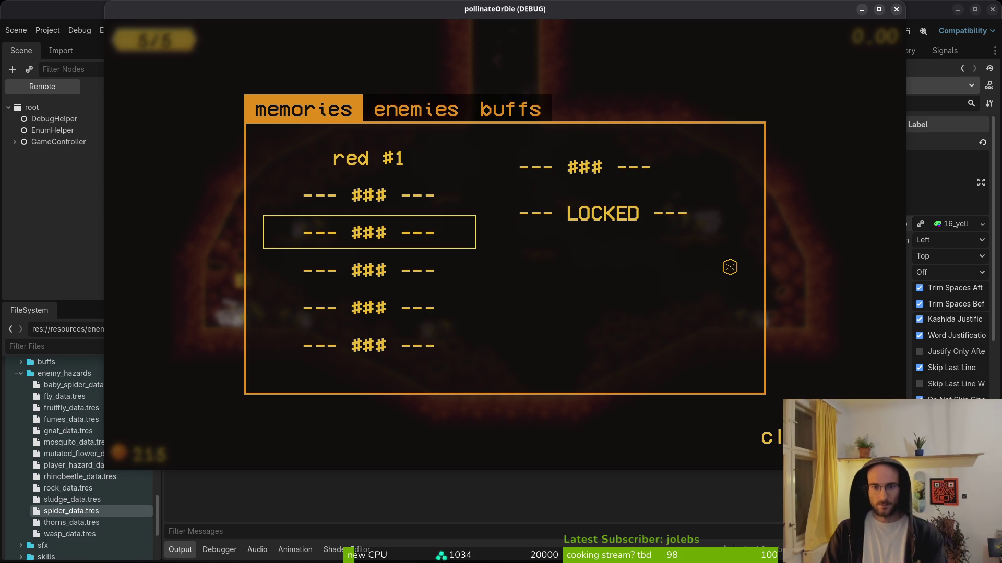
key("Down")
left_click(14, 142)
left_click(45, 188)
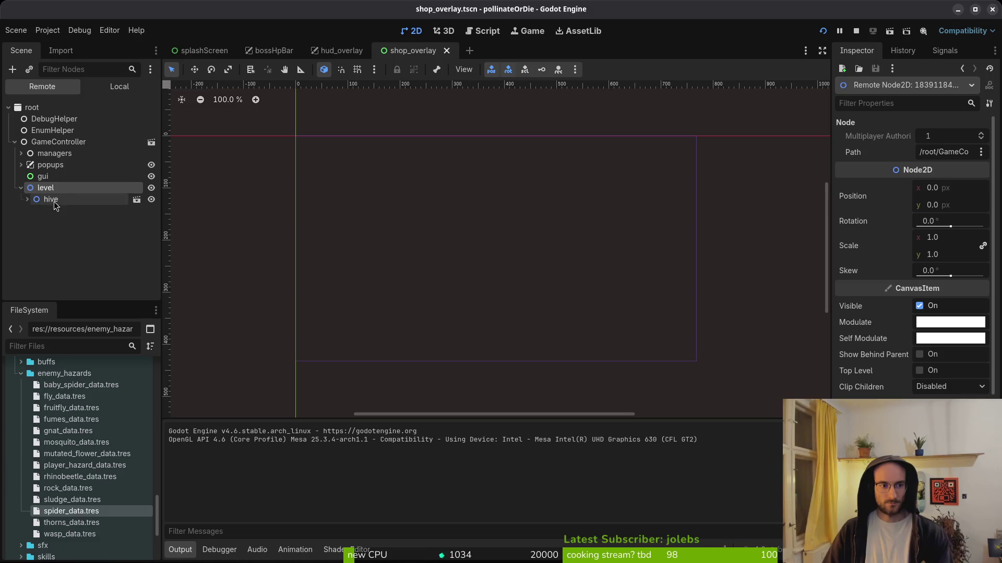
Open archives_overlay.tscn through the quick-open search for 'archotscn'
left_click(120, 87)
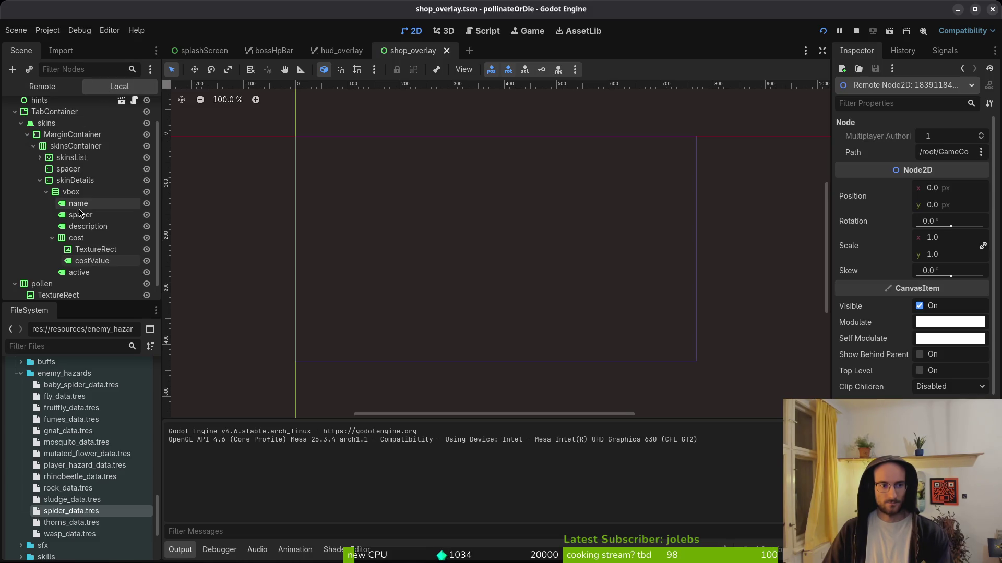
key("shift+alt+o")
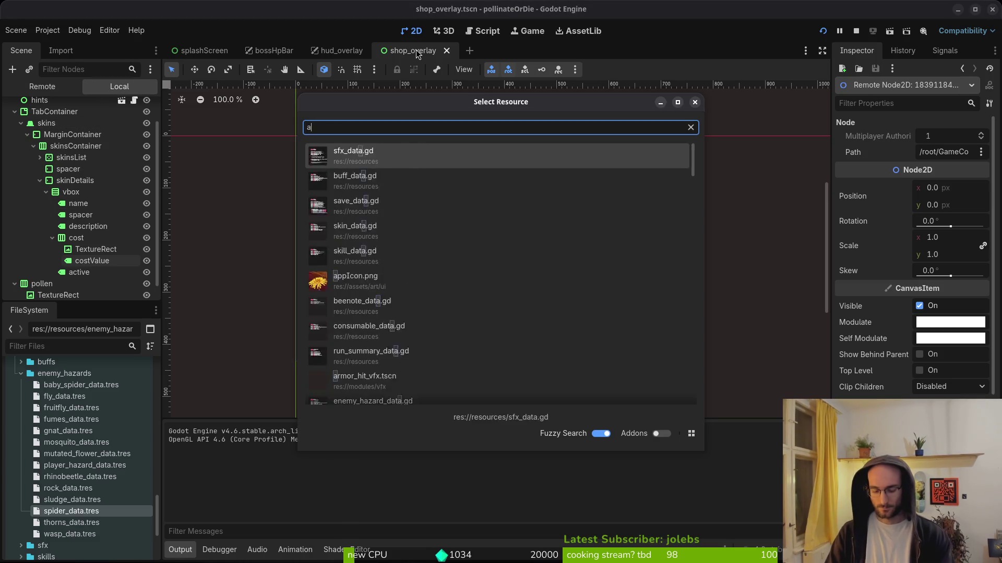
key("Escape")
key("shift+alt+o")
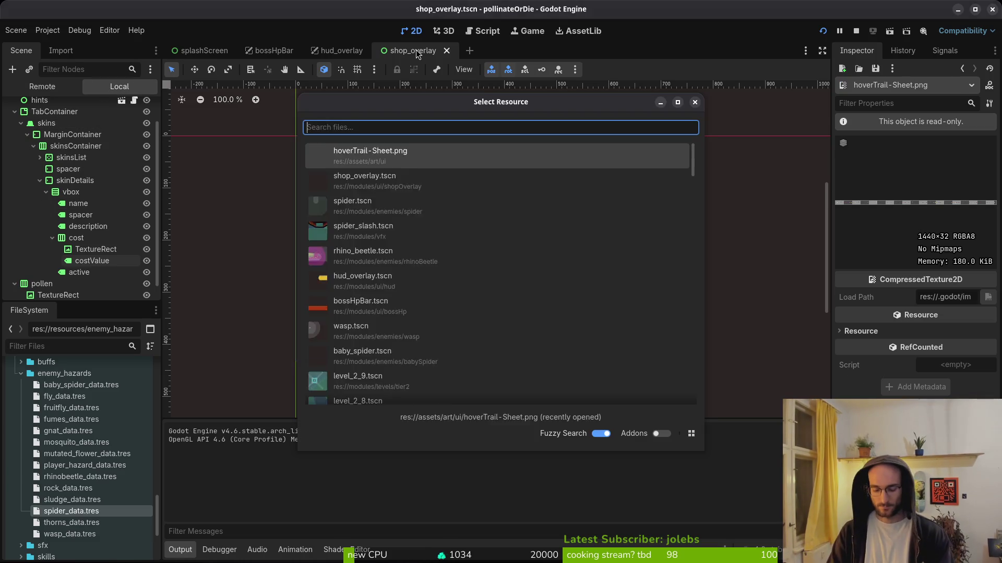
type("archo")
type("tscn")
key("Return")
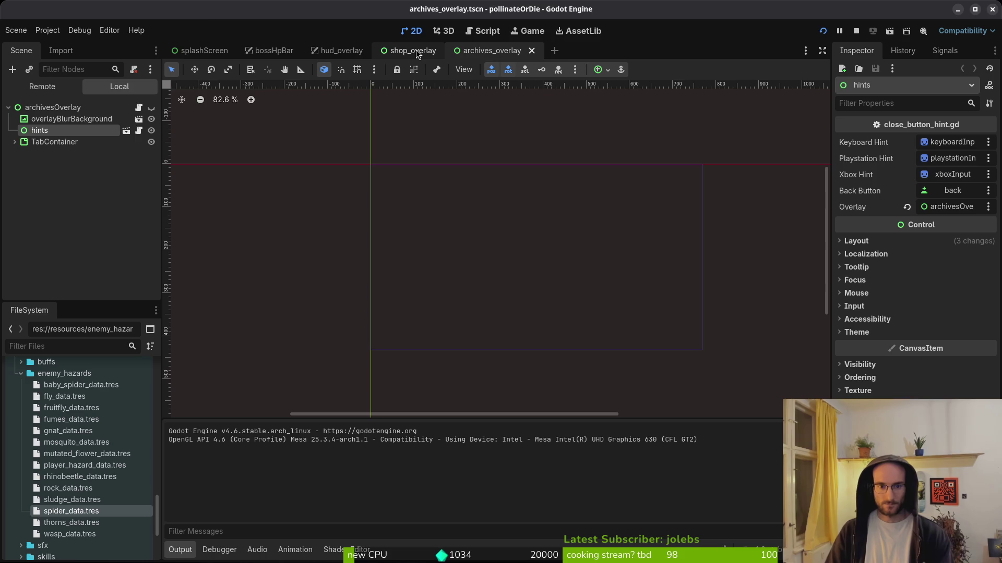
Select the gnat entry in the enemies grid and open its gnat_data.tres sprite frames
left_click(15, 142)
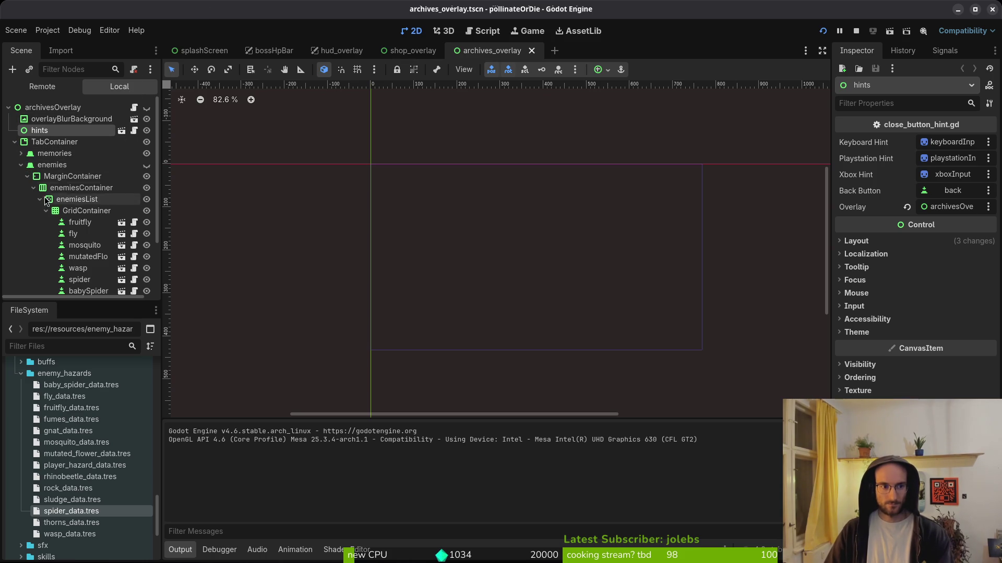
scroll(83, 225, "down", 3)
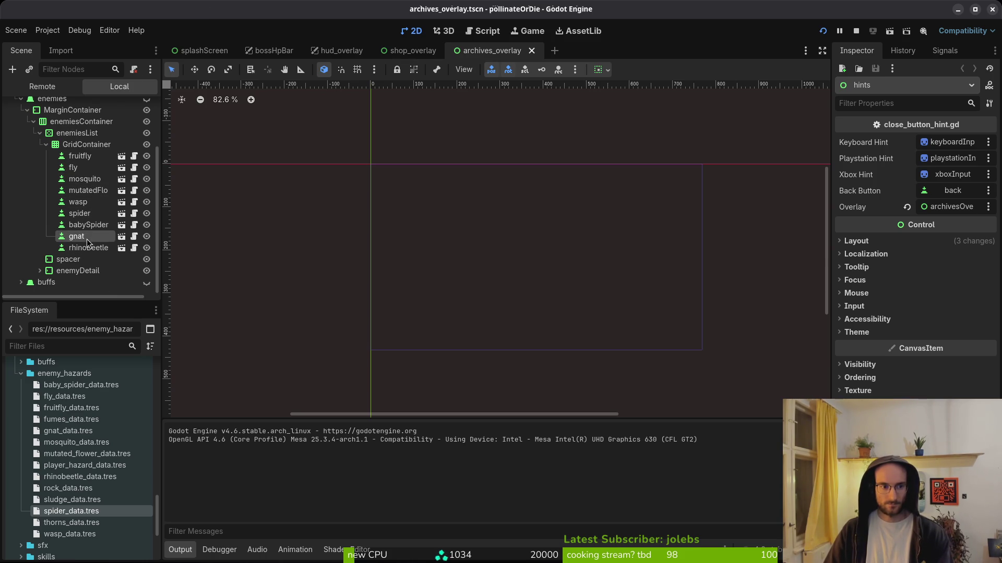
left_click(77, 237)
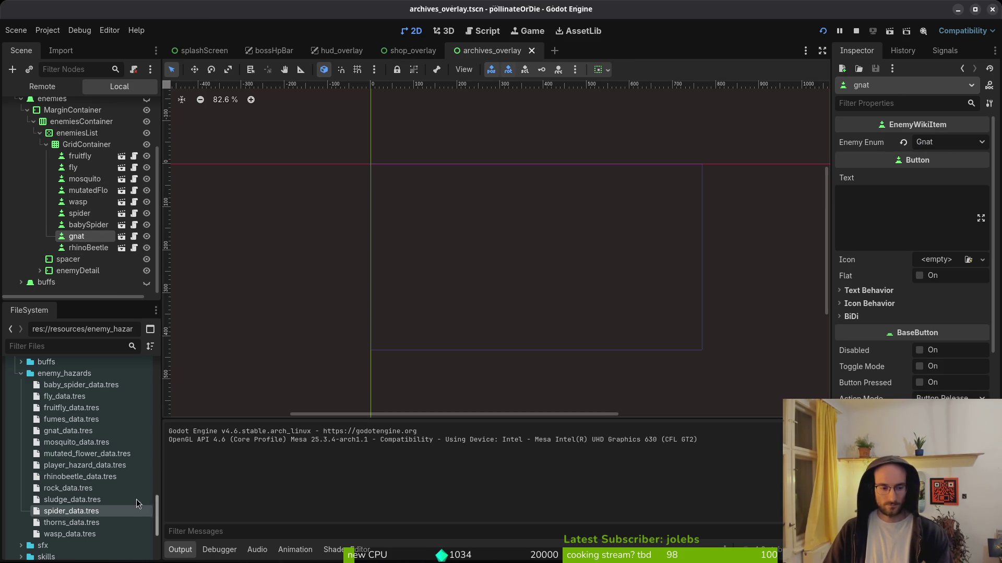
left_click(68, 435)
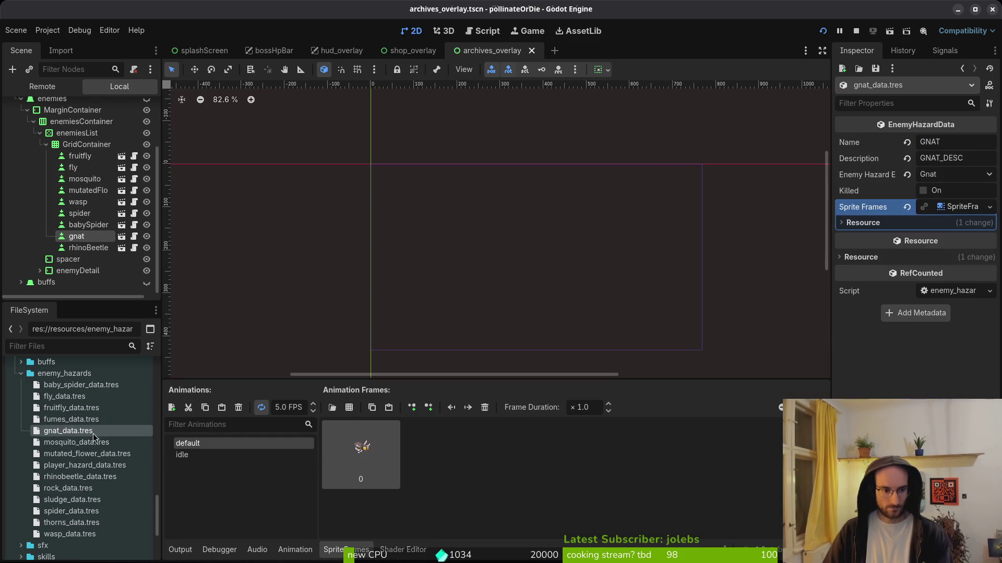
Set the gnat's idle animation speed to 12 FPS and run the project
left_click(220, 456)
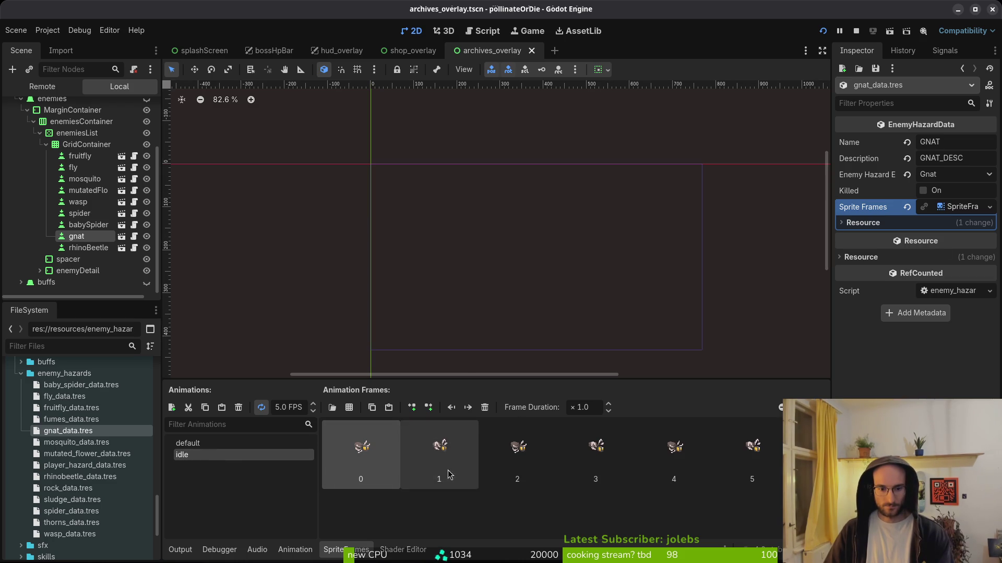
type("10")
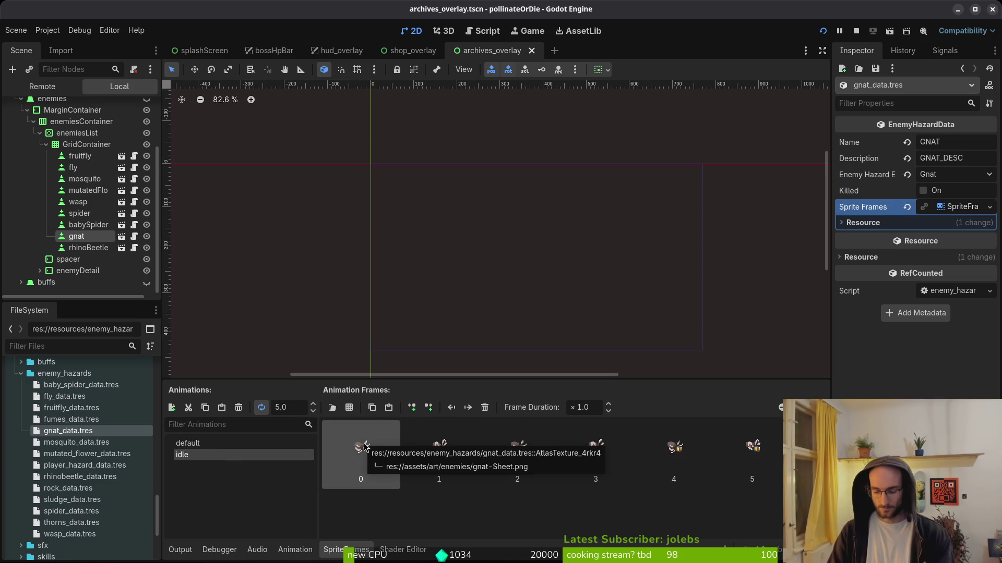
key("Return")
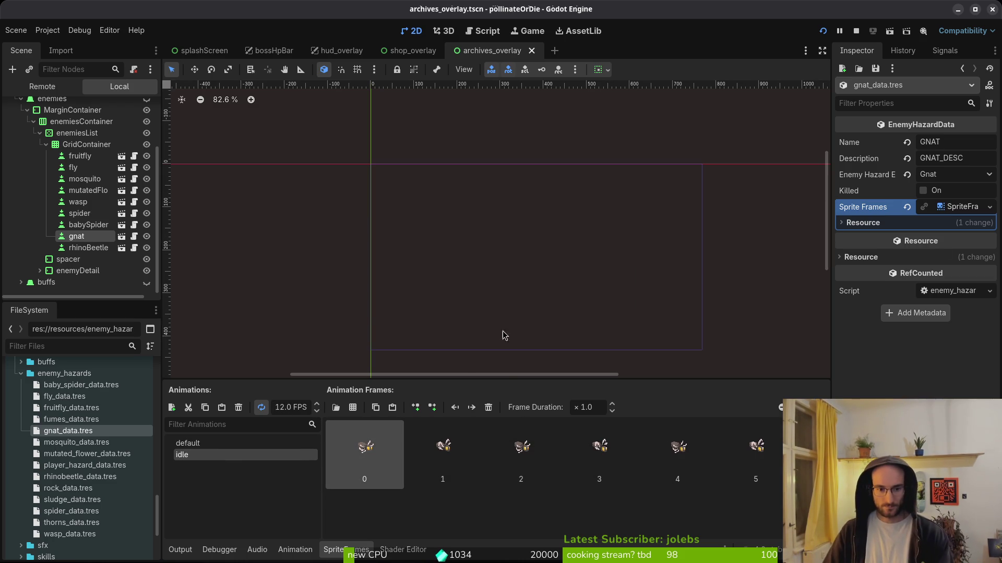
left_click(952, 207)
left_click(952, 207)
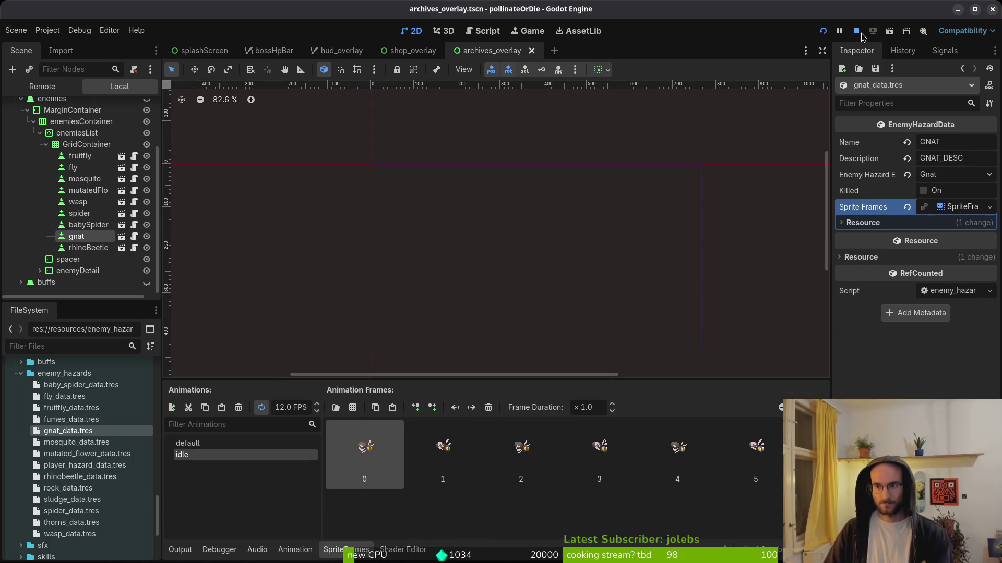
left_click(823, 31)
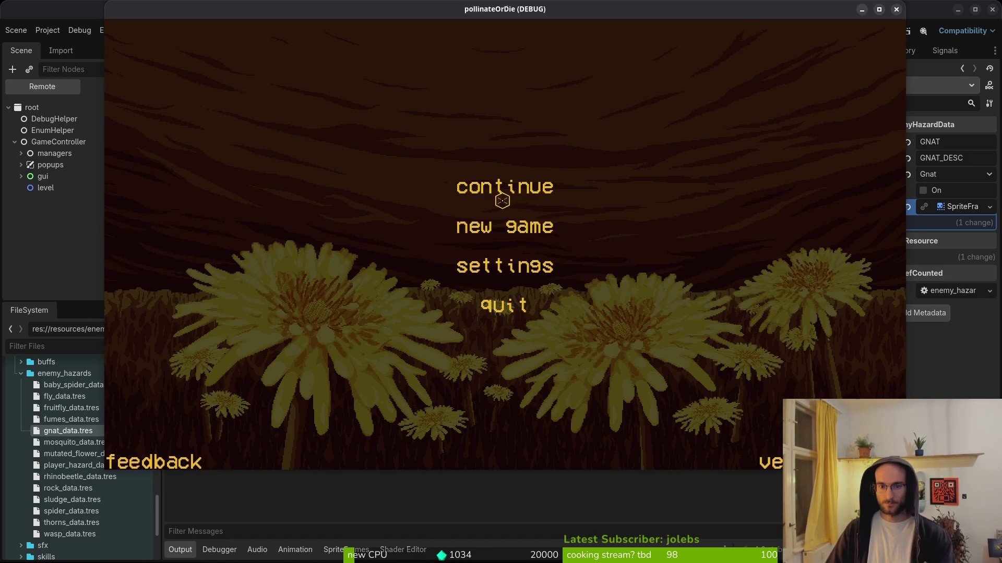
Get past the title screen and browse the skin slots in the skins popup
left_click(503, 197)
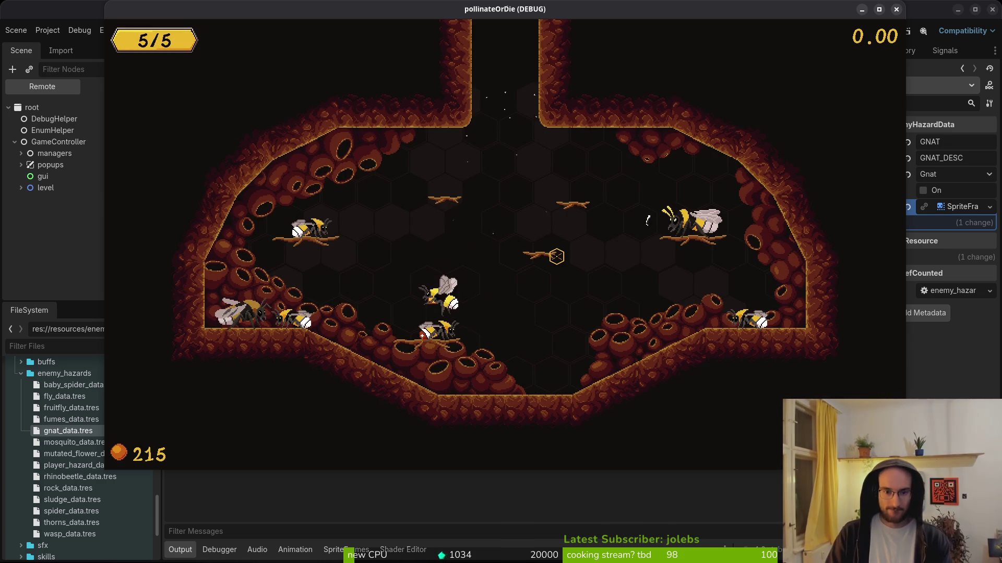
key("e")
key("Right")
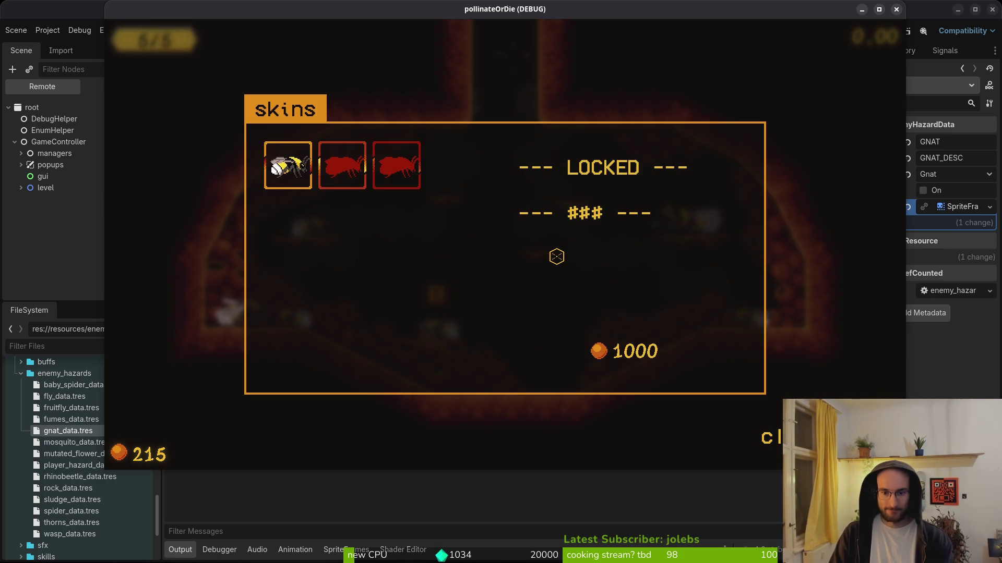
key("Right")
key("Left")
key("Left")
key("Right")
key("Escape")
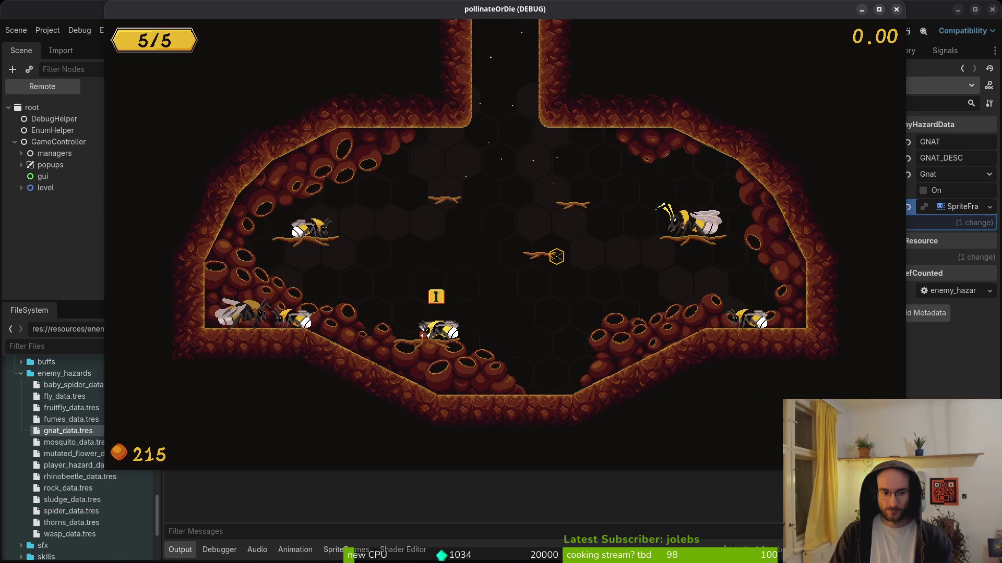
In the pause menu's settings, cycle the language to Russian, then resume playing
key("Escape")
key("Down")
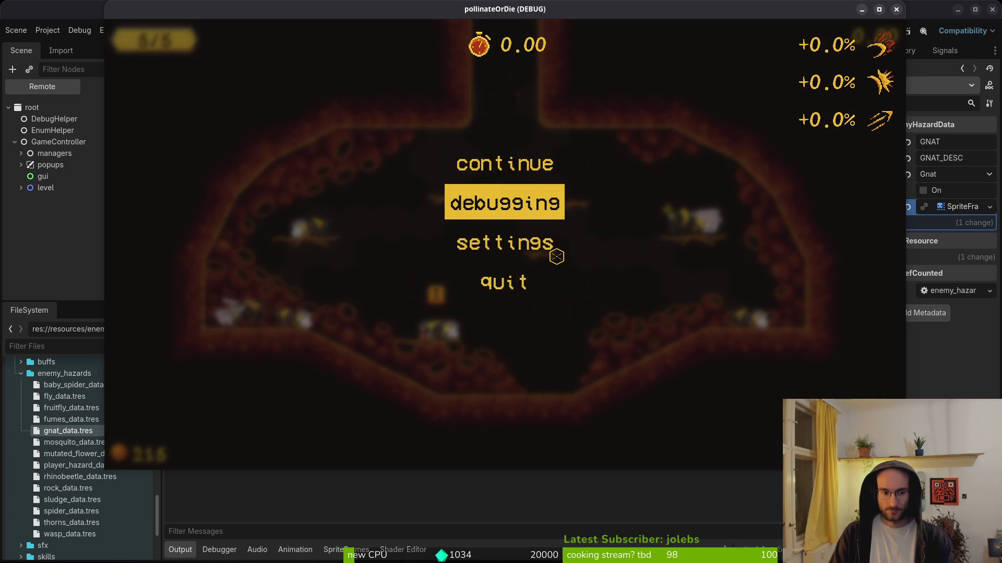
key("Down")
key("Return")
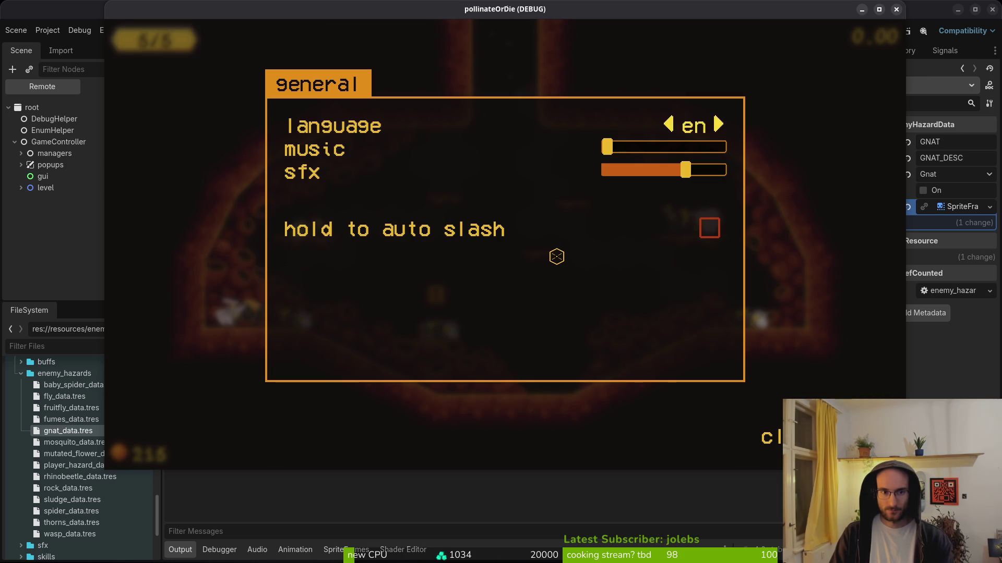
key("Right")
key("Right")
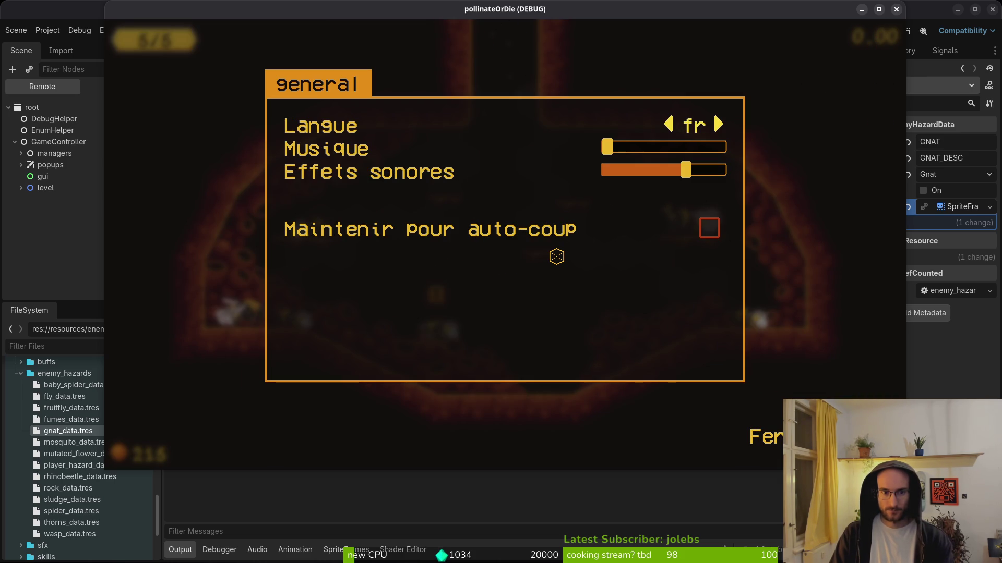
key("Right")
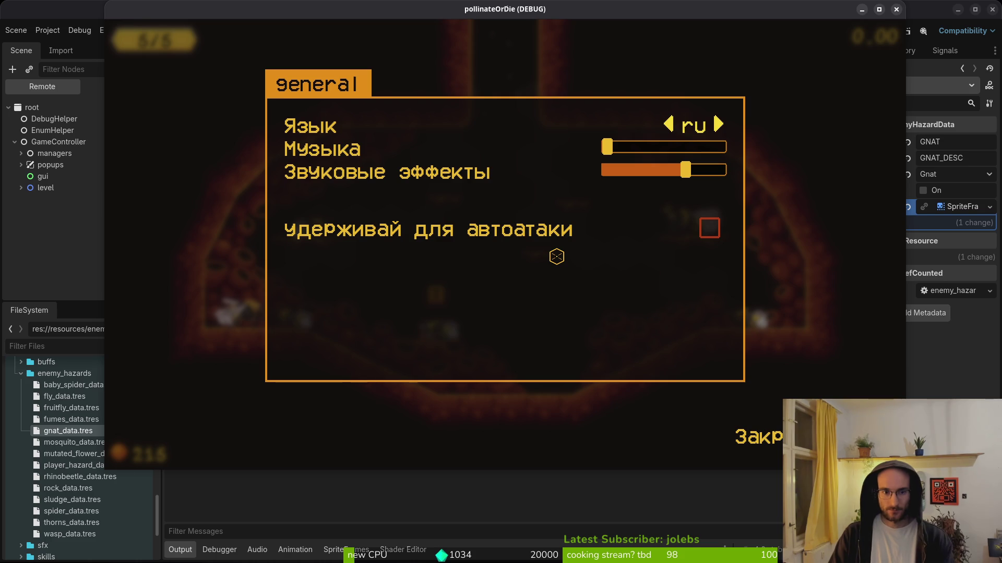
key("Escape")
key("Down")
key("Down")
key("Down")
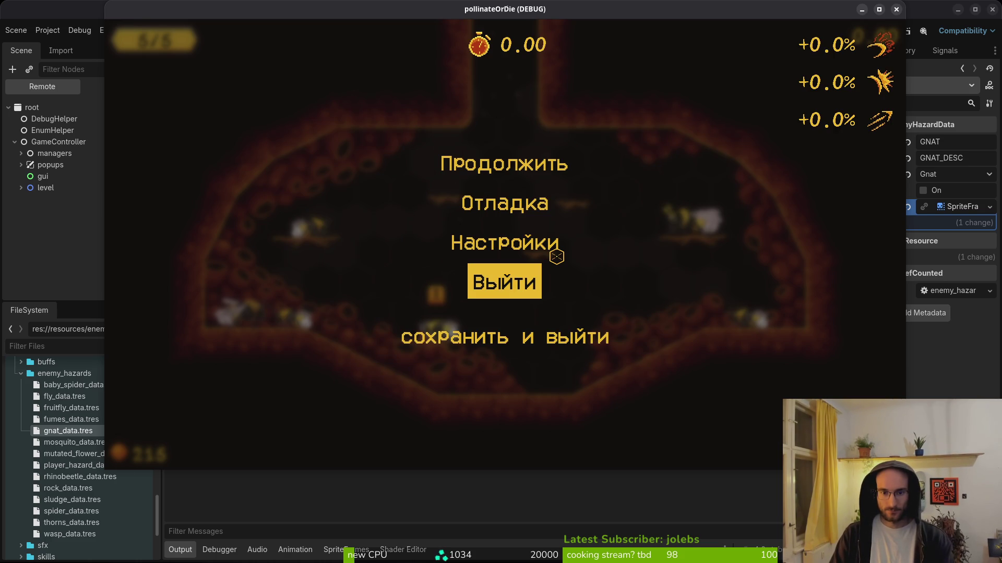
key("Escape")
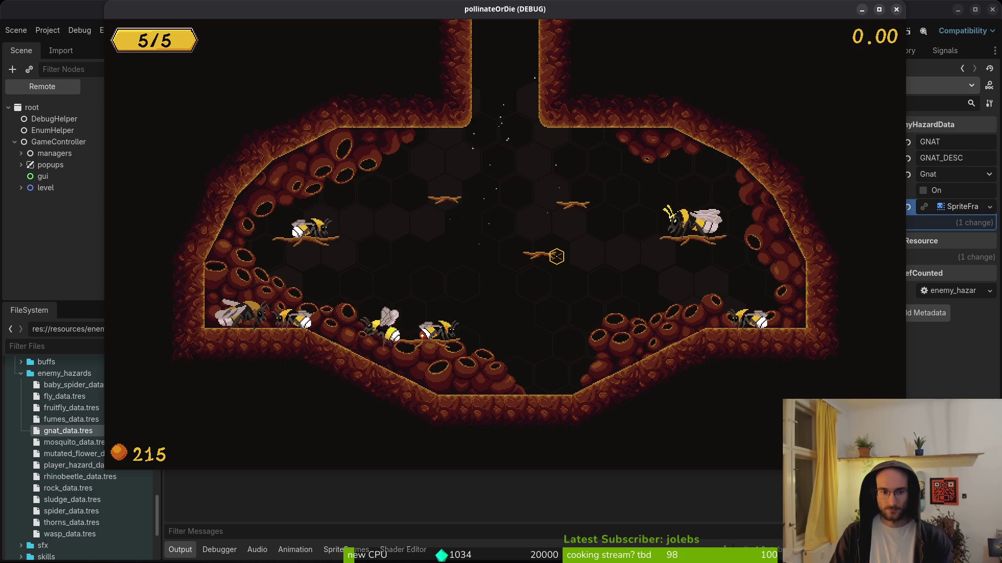
Open the archives codex and step through the memories entries back to the top
key("Tab")
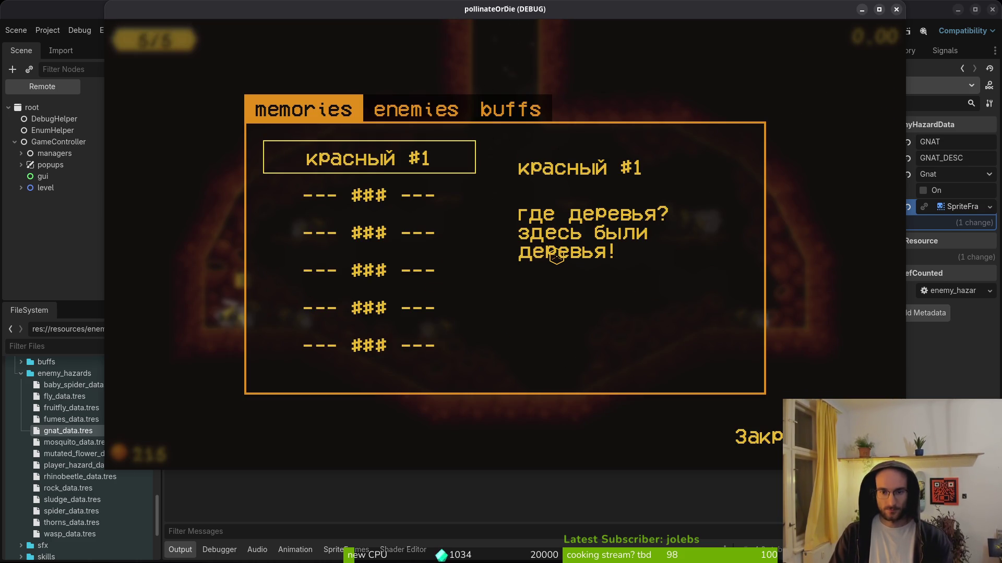
key("Down")
key("Down")
key("Down")
key("Down")
key("Up")
key("Up")
key("Up")
key("Down")
key("Down")
key("Down")
key("Down")
key("Up")
key("Down")
key("Up")
key("Up")
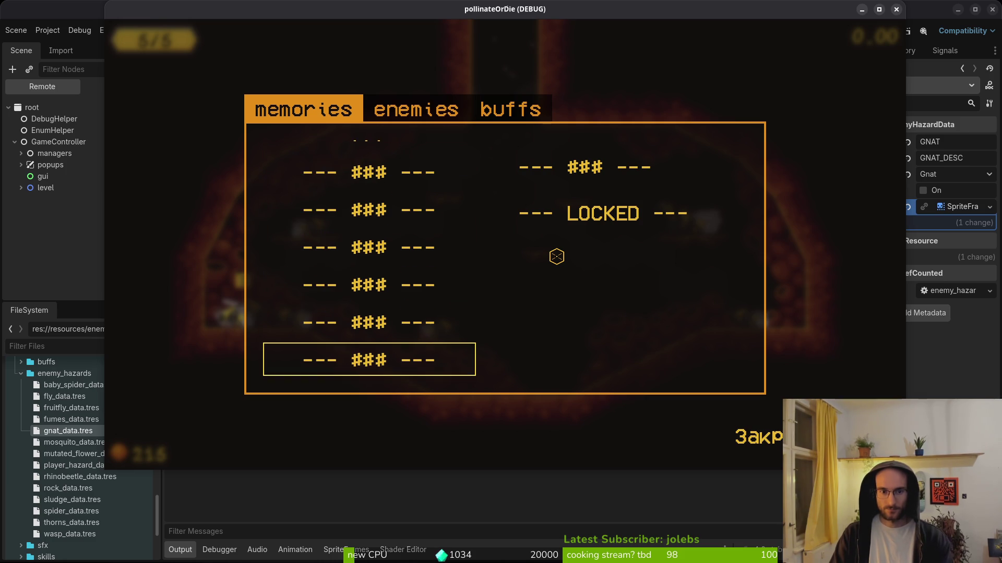
key("Up")
key("Up")
key("Down")
key("Down")
key("Down")
key("Down")
key("Up")
key("Up")
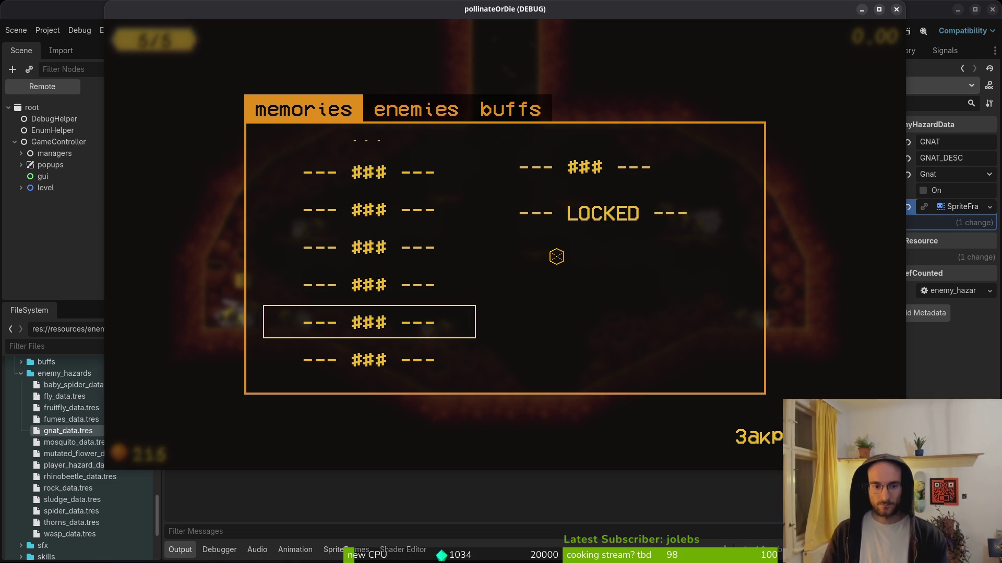
key("Up")
key("Up")
key("Up")
key("Up")
key("Up")
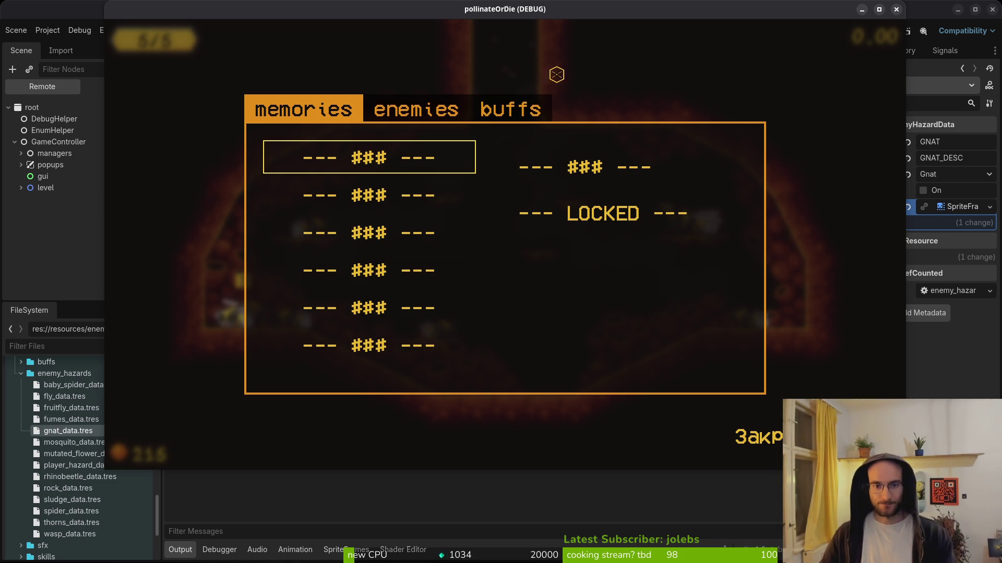
View the codex's buffs and enemies pages, then stop the running game
left_click(515, 114)
left_click(407, 112)
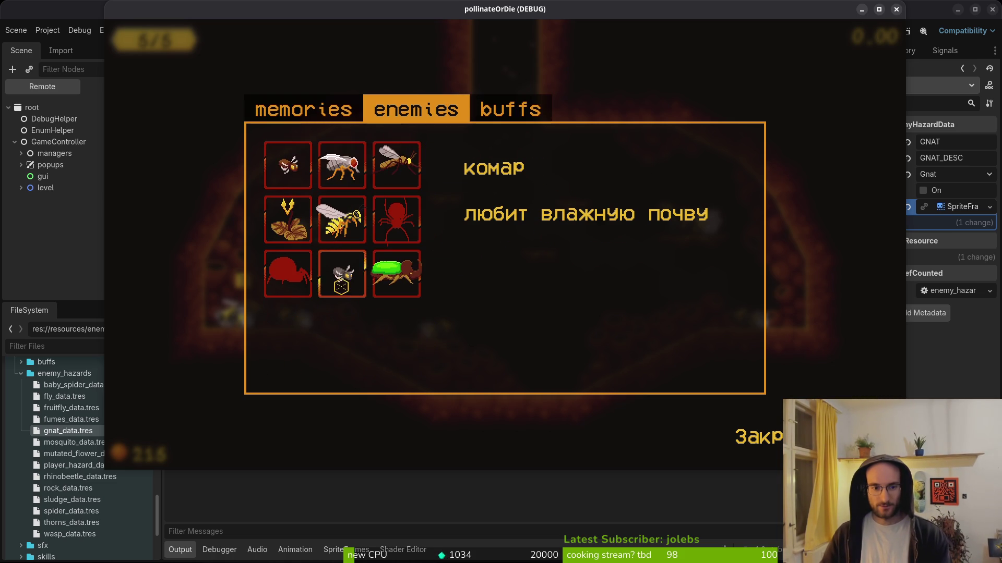
left_click(896, 10)
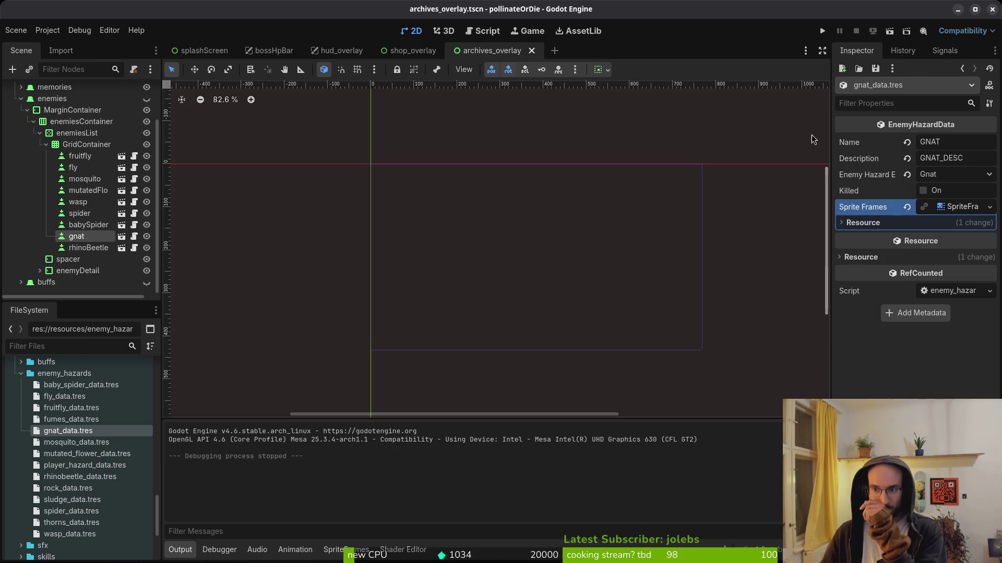
Inspect the gnat's six idle animation frames and save the scene
left_click(957, 210)
left_click(957, 210)
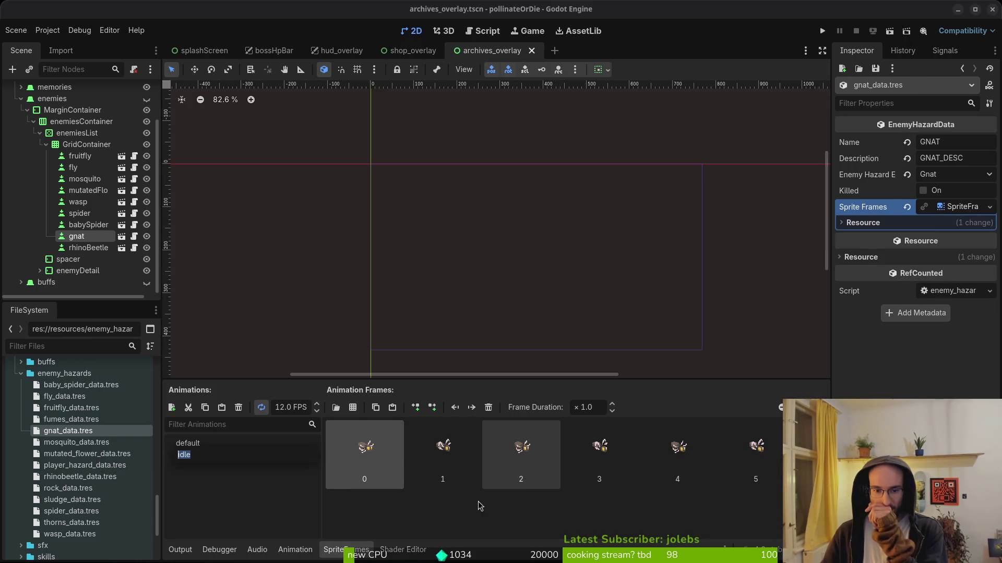
left_click(424, 460)
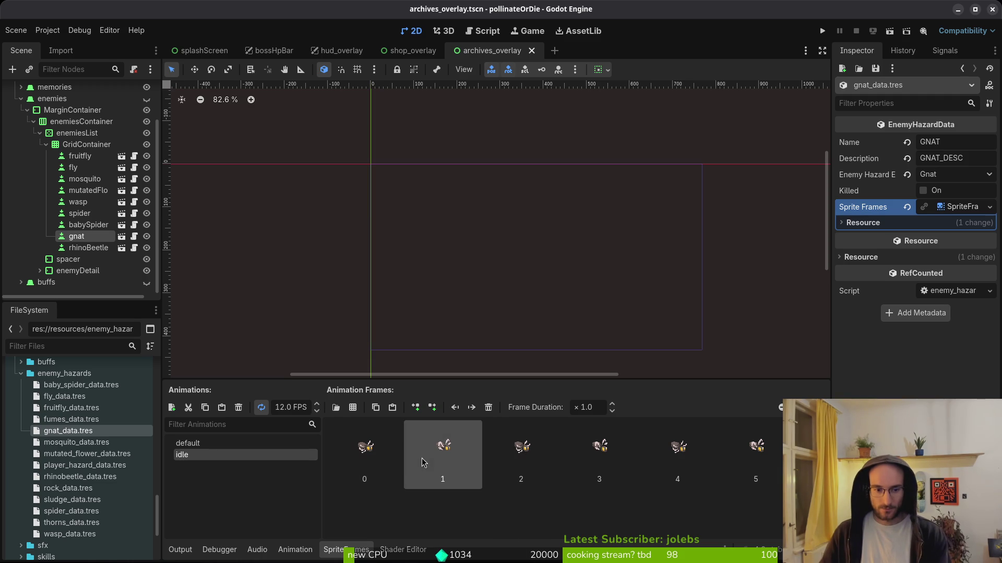
left_click(521, 459)
left_click(601, 459)
left_click(763, 460)
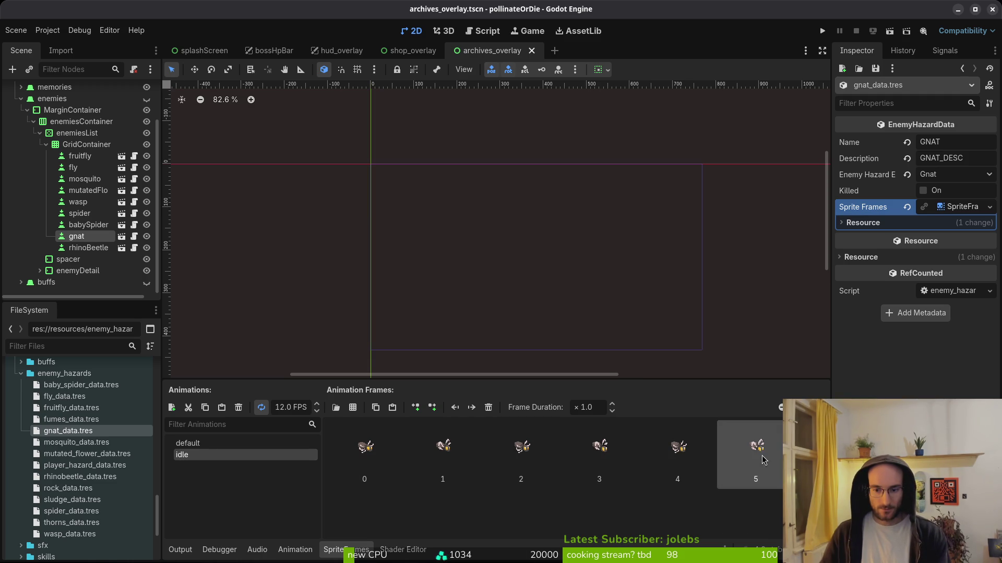
left_click(360, 470, "shift")
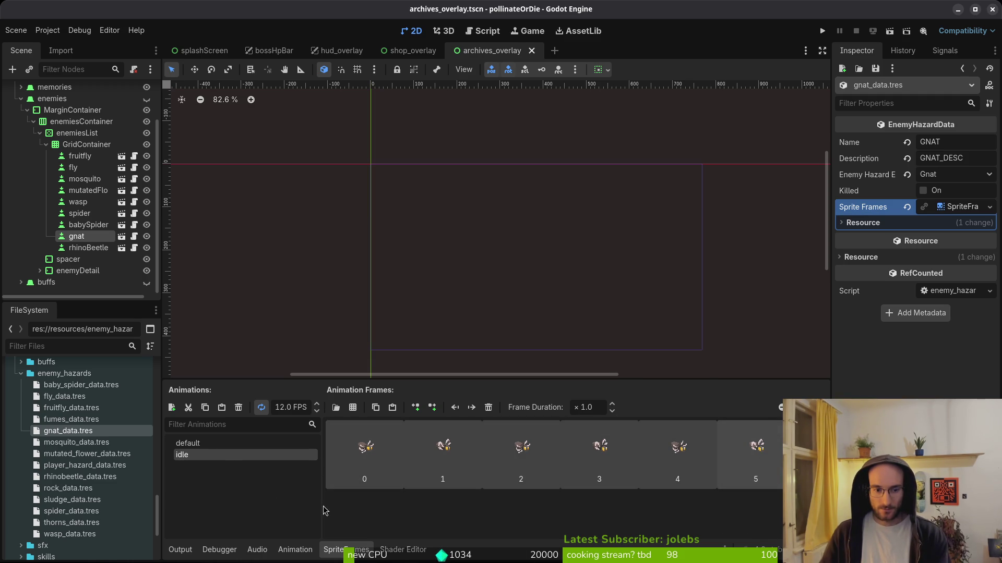
key("ctrl+s")
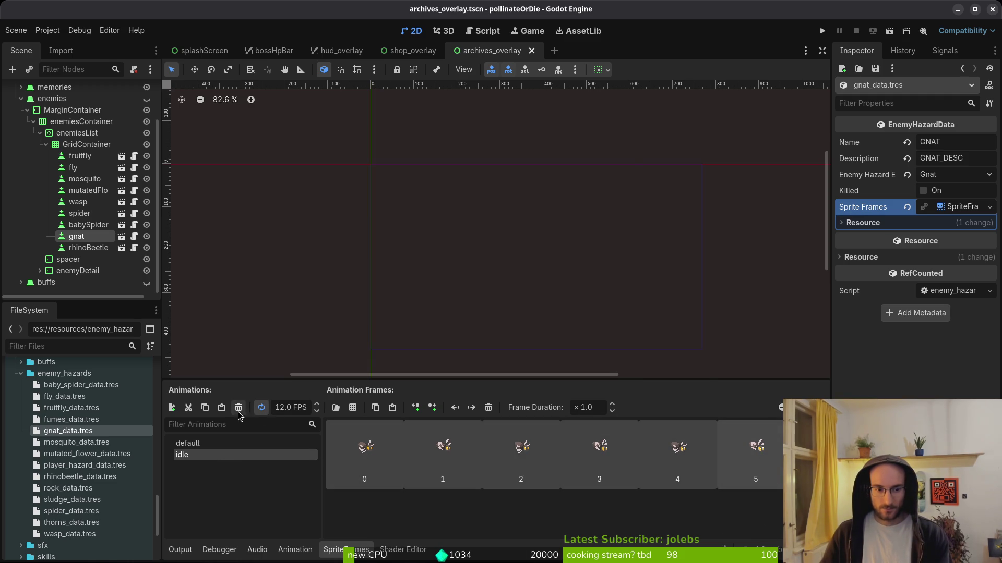
Set the gnat's default animation speed to 12 FPS, leaving idle looping unchanged
left_click(261, 412)
key("ctrl+z")
left_click(201, 444)
left_click(202, 454)
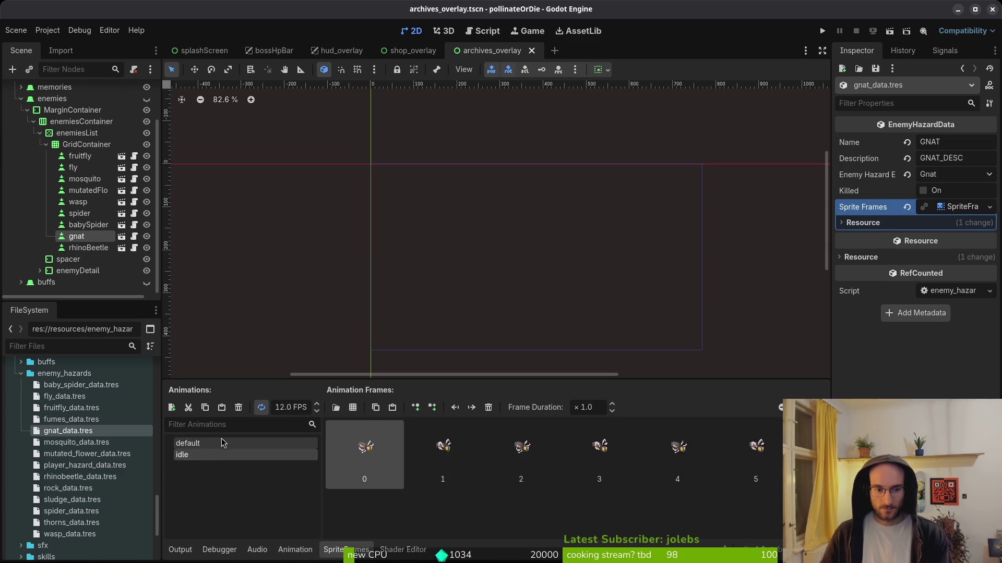
left_click(213, 445)
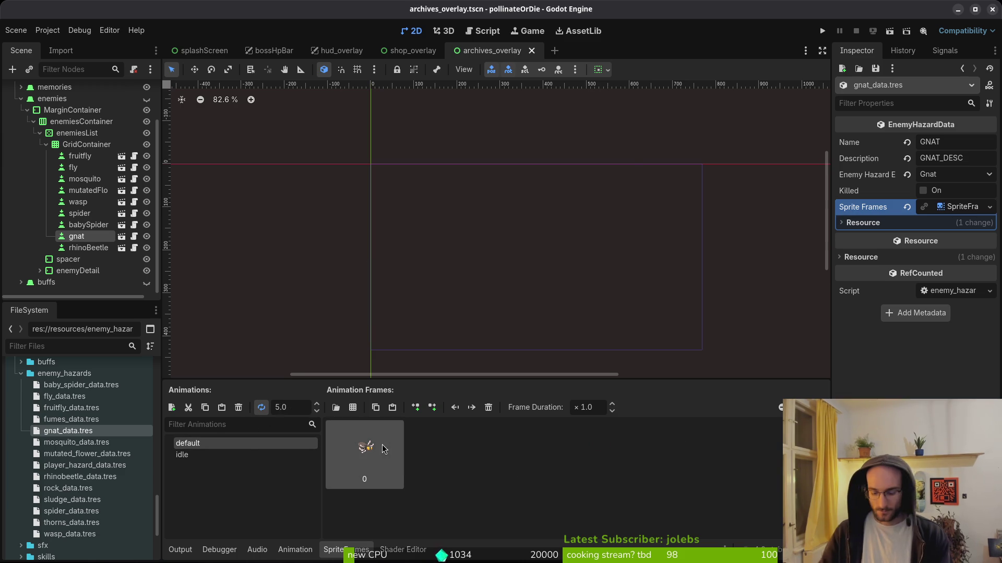
type("12")
key("Return")
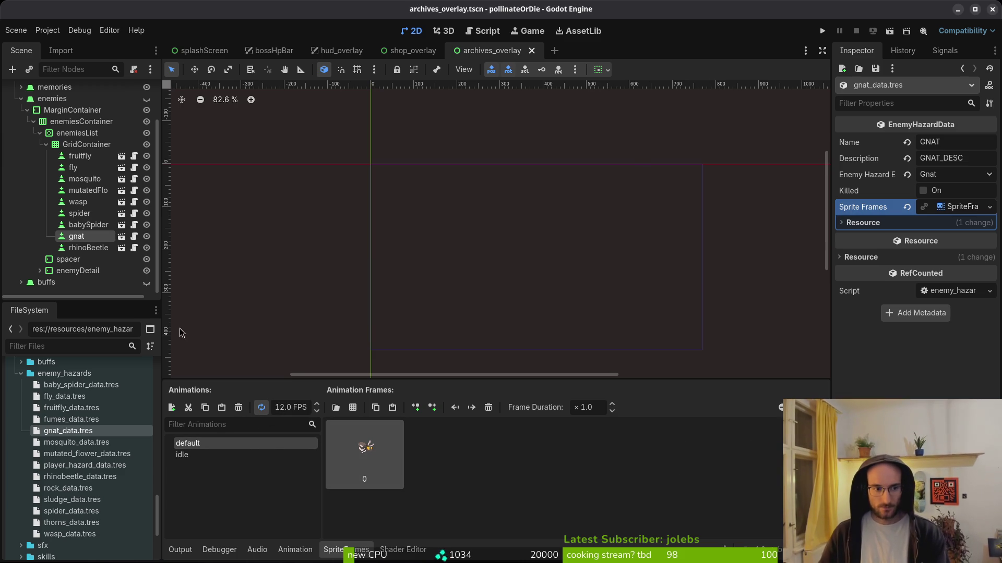
left_click(78, 236)
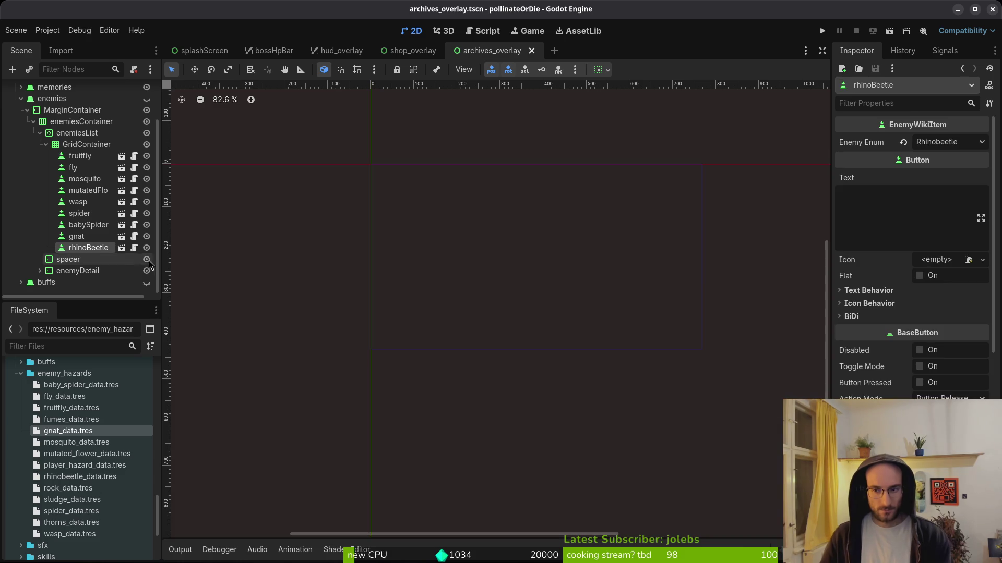
Open mosquito_data.tres and fruitfly_data.tres, comparing the fruitfly's idle and default animations
left_click(67, 443)
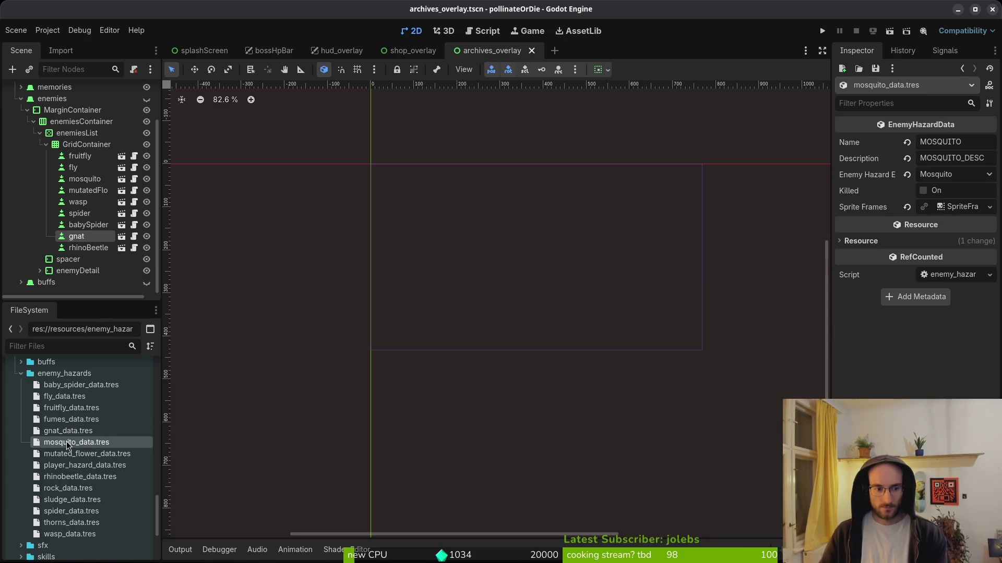
left_click(65, 408)
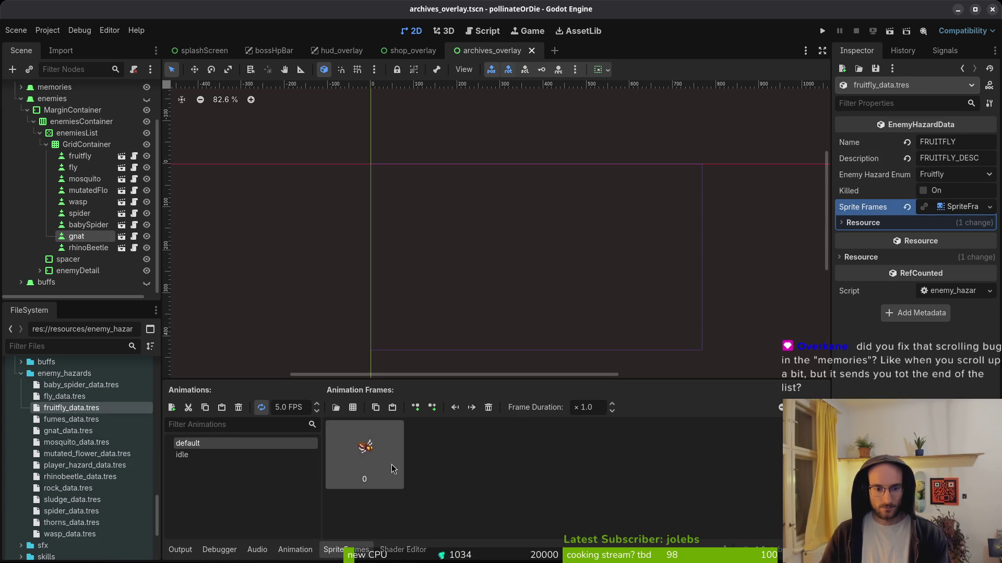
left_click(188, 455)
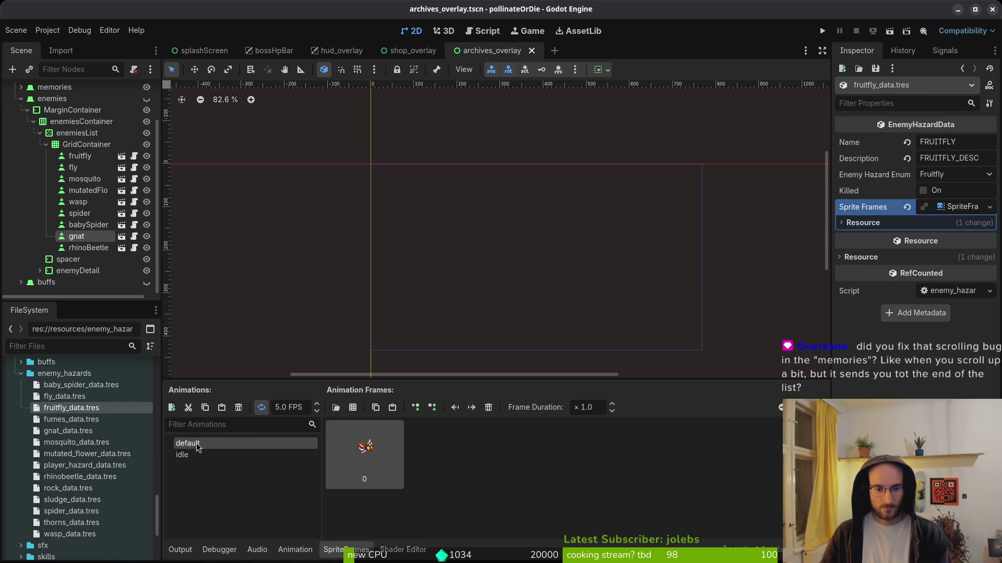
left_click(200, 447)
left_click(199, 452)
left_click(198, 446)
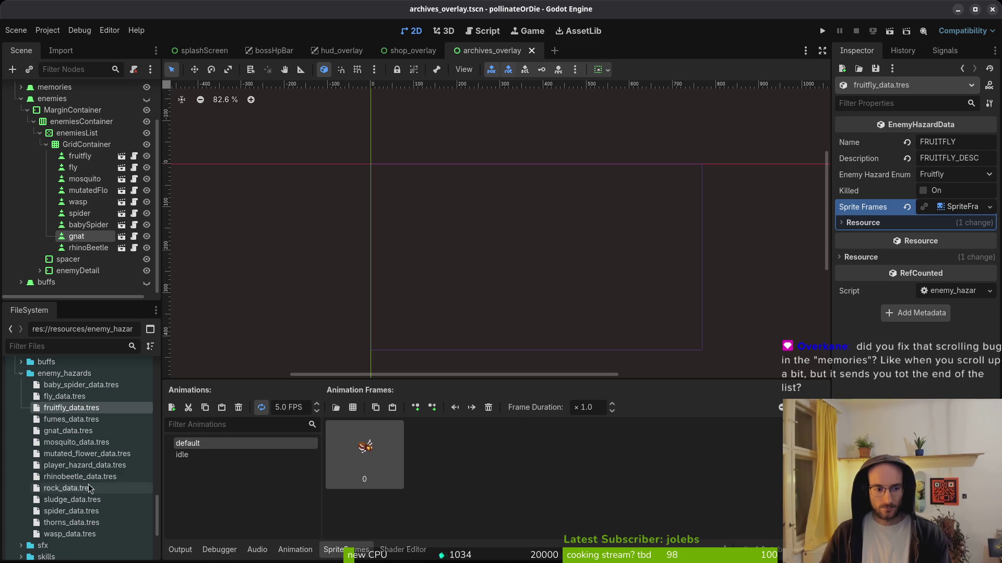
Open gnat_data.tres sprite frames and show its idle animation
left_click(73, 431)
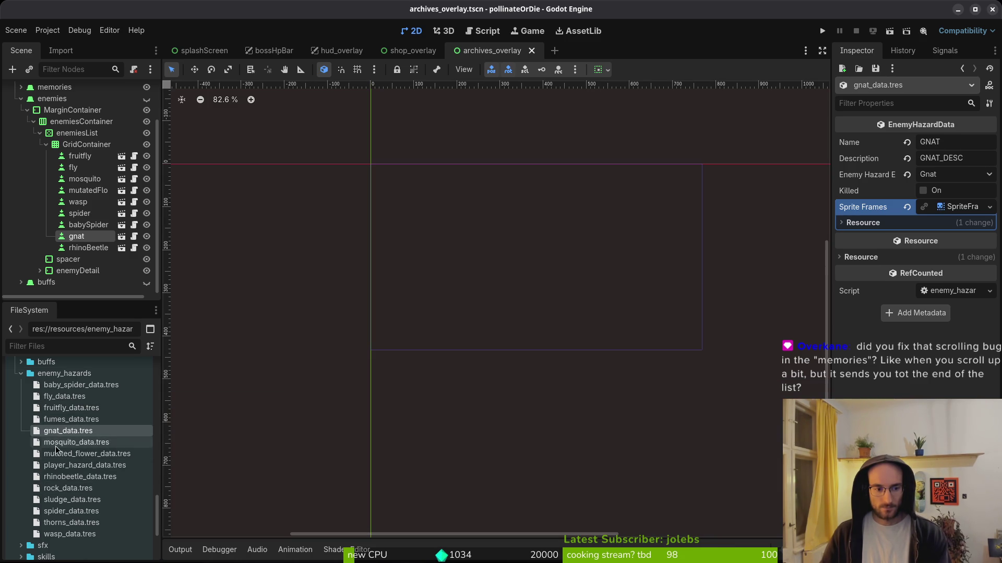
left_click(961, 207)
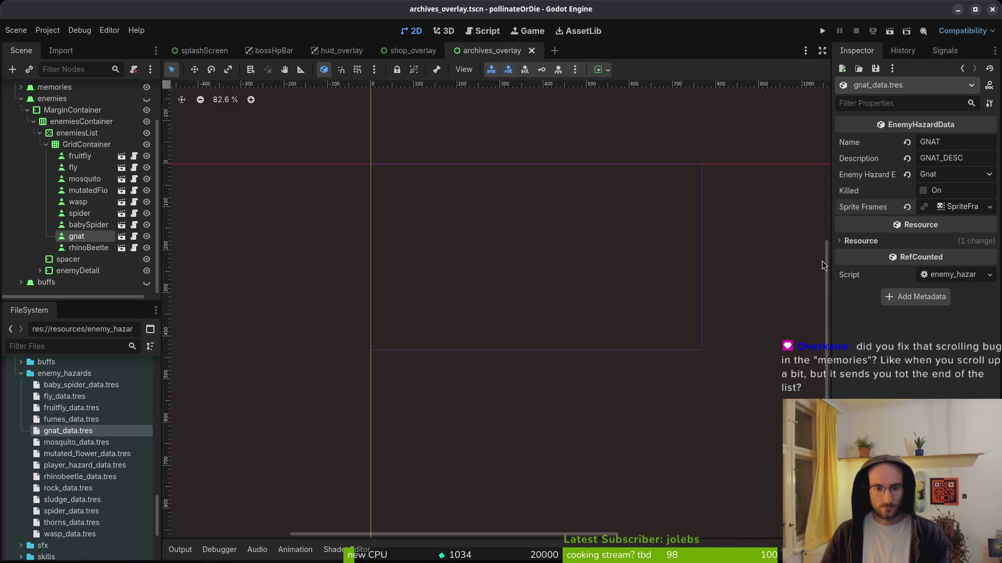
left_click(945, 209)
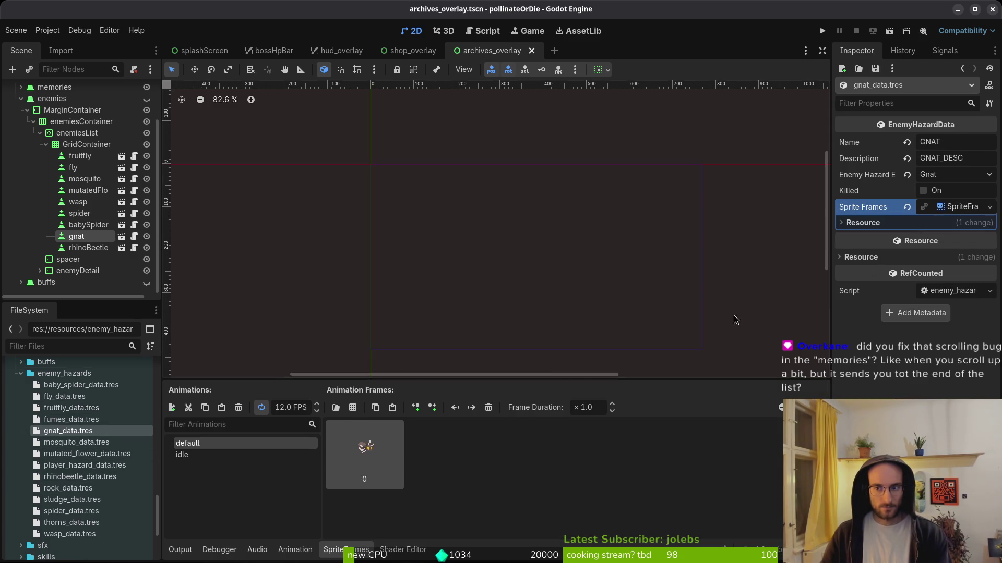
left_click(225, 456)
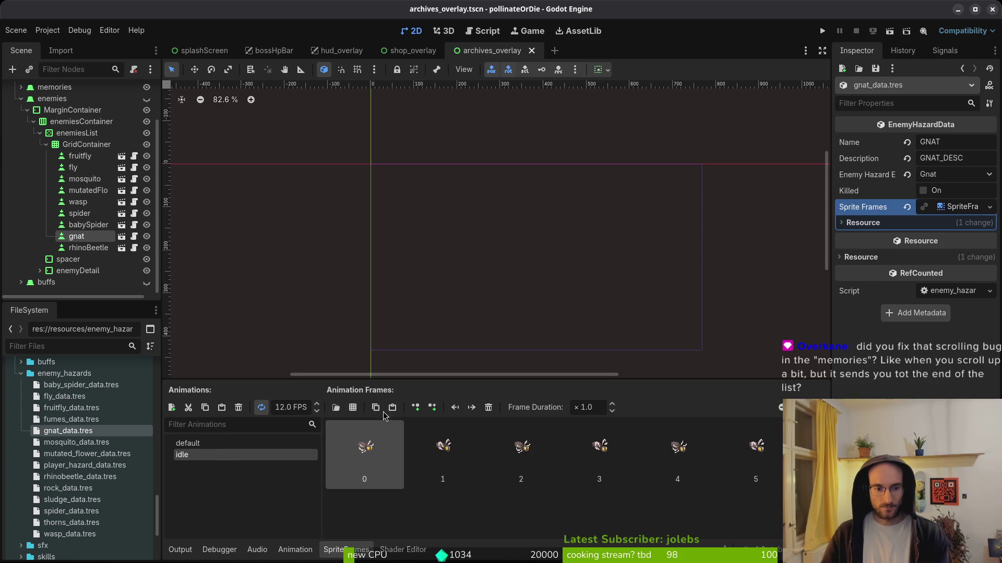
Select and delete all existing frames of the gnat's idle animation
left_click_drag(521, 459, 485, 462)
left_click(367, 466)
left_click(744, 455, "shift")
key("Delete")
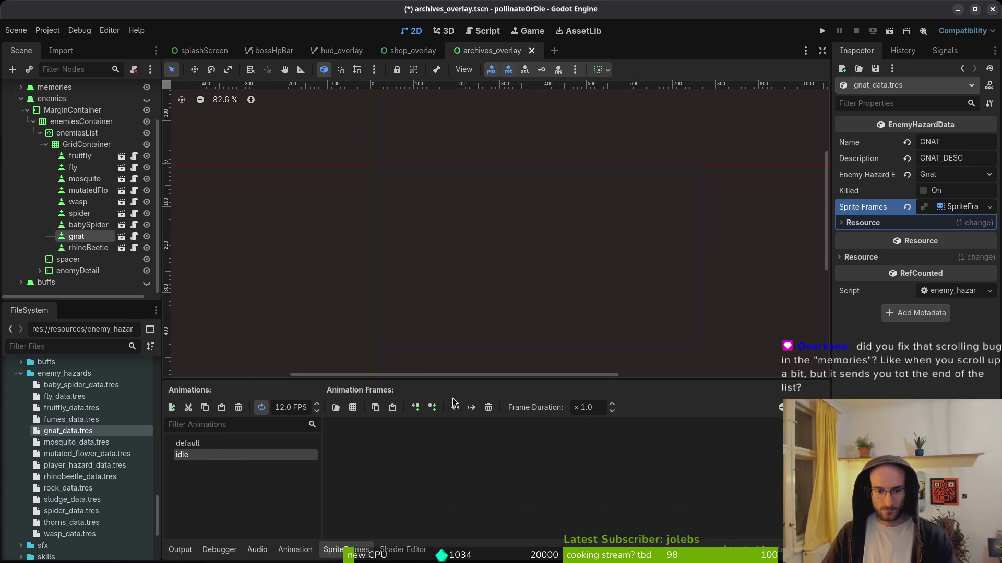
Load assets/art/enemies/gnat-Sheet.png as a sprite sheet for the idle animation
left_click(352, 408)
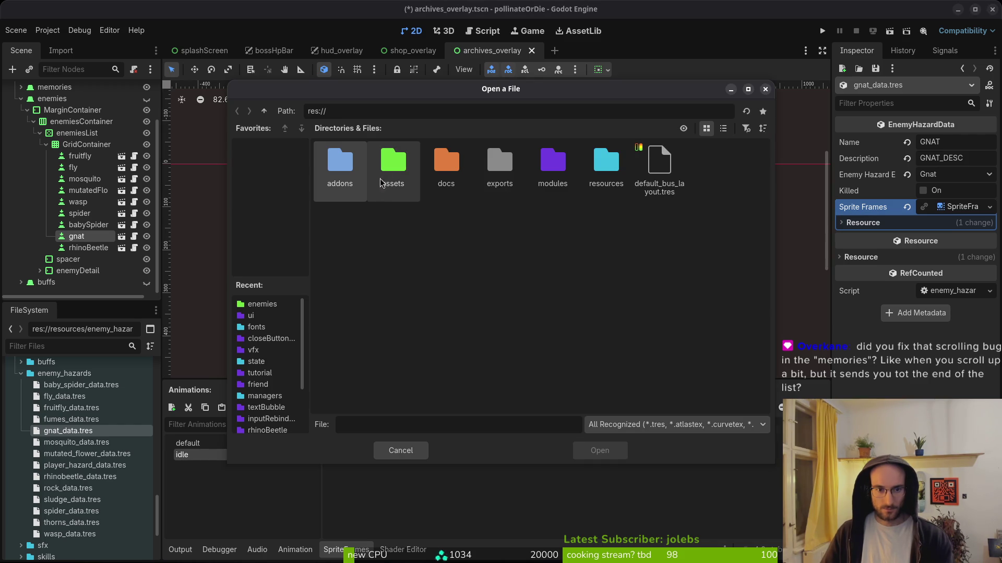
double_click(398, 163)
double_click(344, 172)
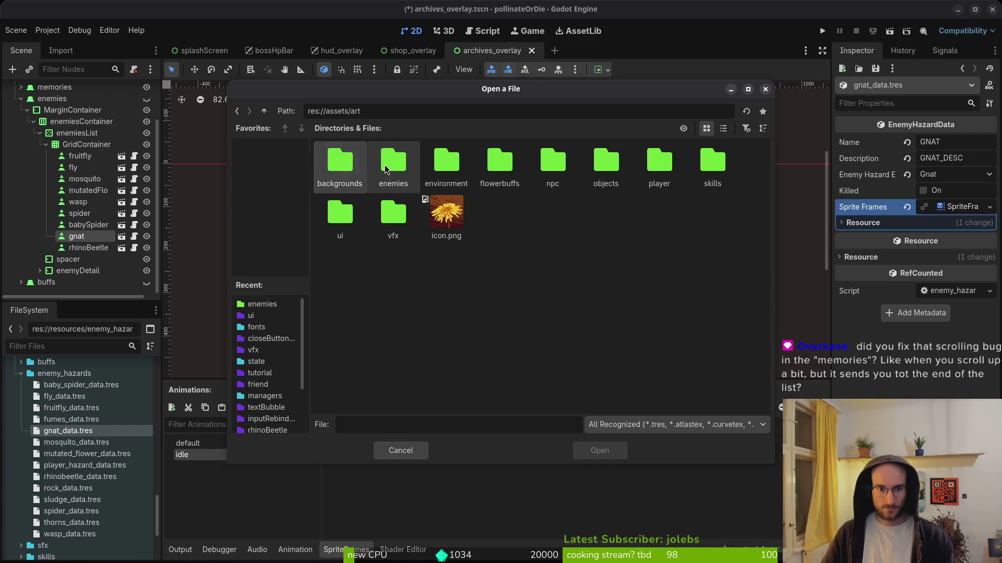
double_click(387, 167)
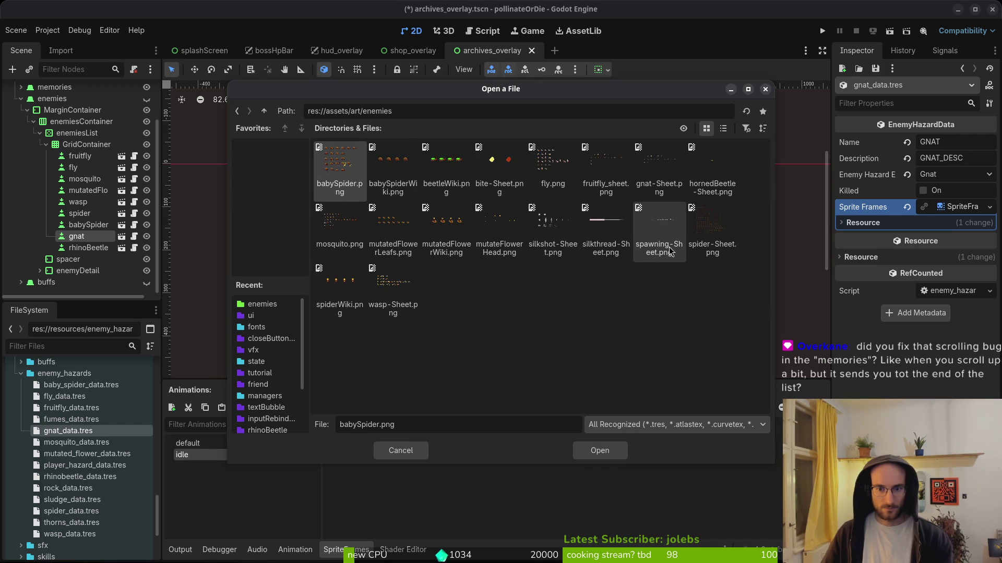
left_click(659, 168)
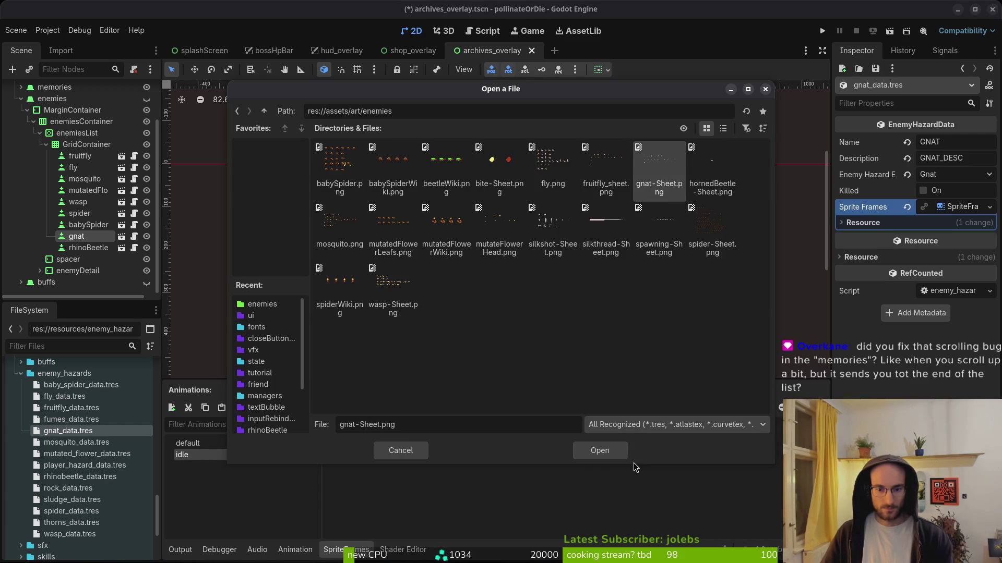
left_click(603, 451)
Slice the sheet into a 10x3 grid, add the six top-row frames, and save
left_click(797, 248)
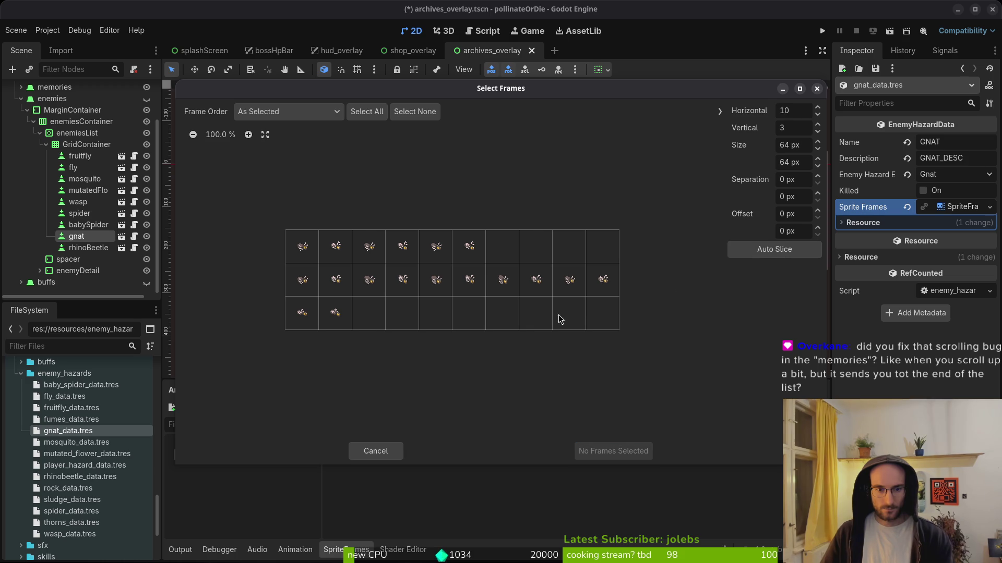
left_click_drag(305, 257, 459, 255)
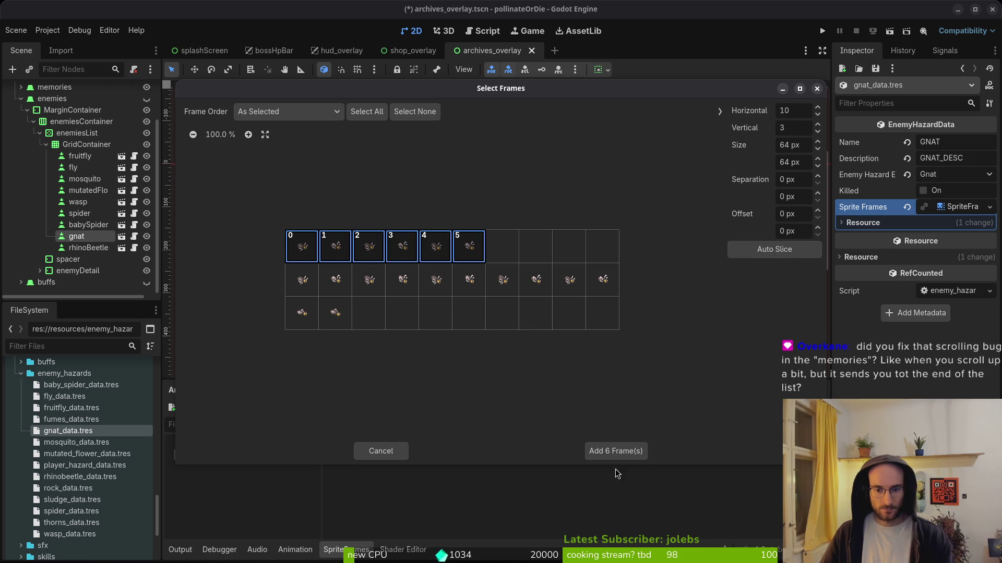
left_click(610, 450)
key("ctrl+s")
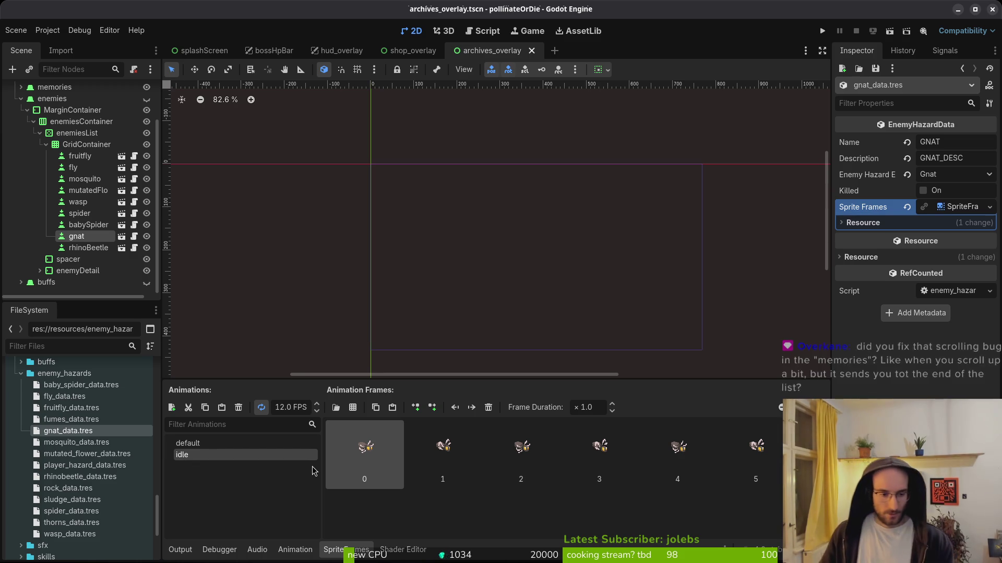
left_click(46, 145)
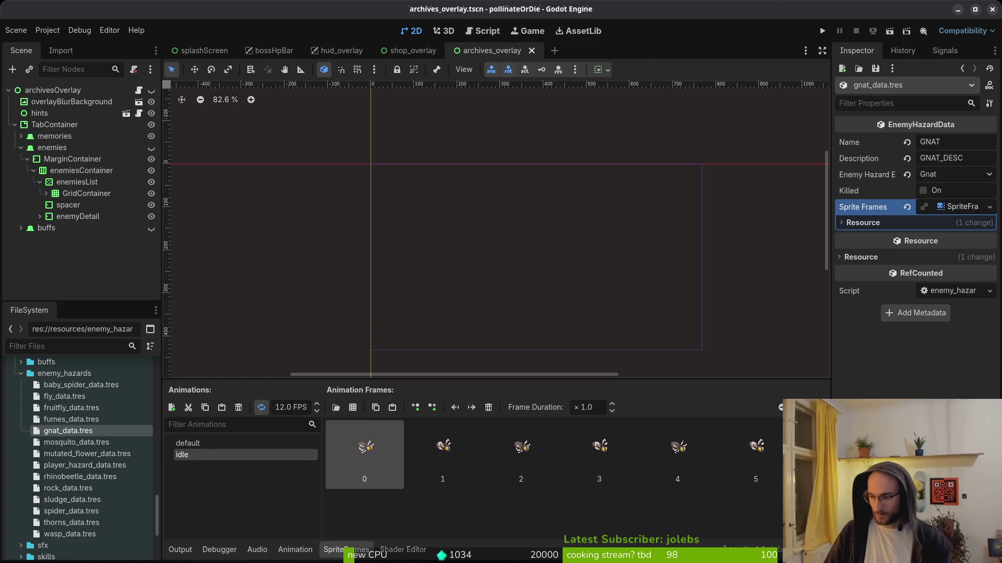
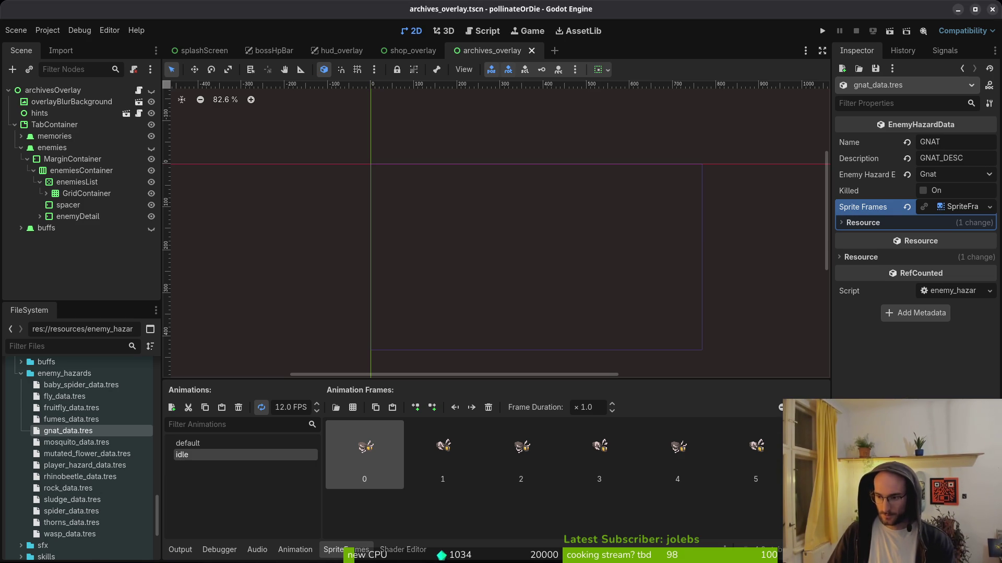
Collapse the enemiesList children, test-run the game briefly, stop it and save the scene
left_click(39, 182)
left_click(823, 31)
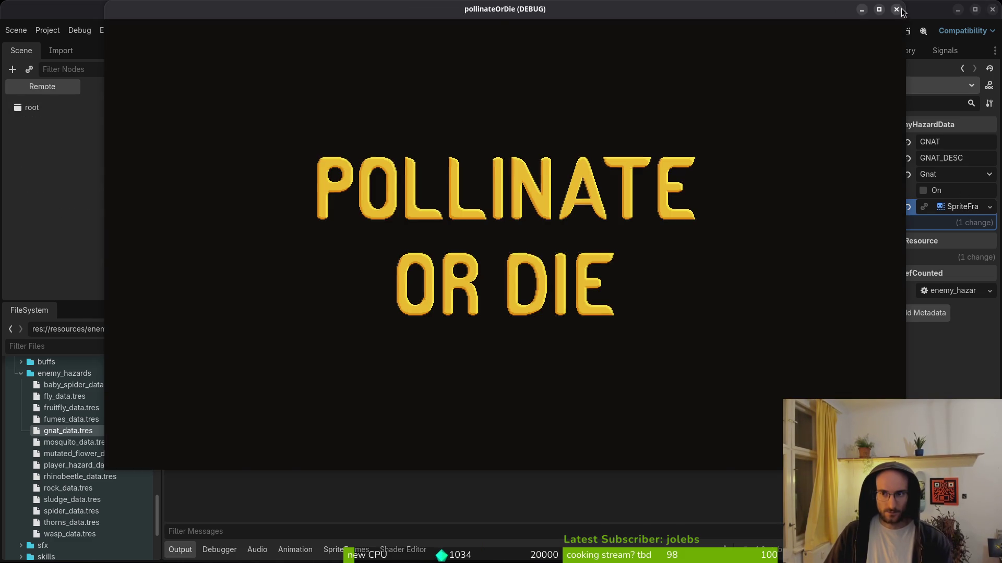
key("F8")
key("ctrl+s")
Open game.controller.tscn and check archiveManager's gnat enemy hazard template
key("alt+shift+o")
type("gacontr")
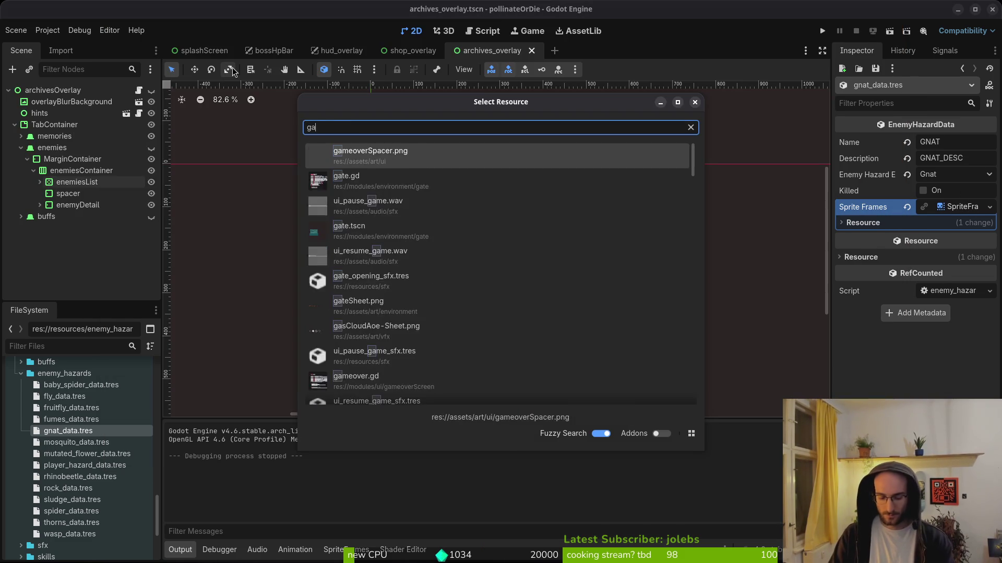
key("Down")
key("Return")
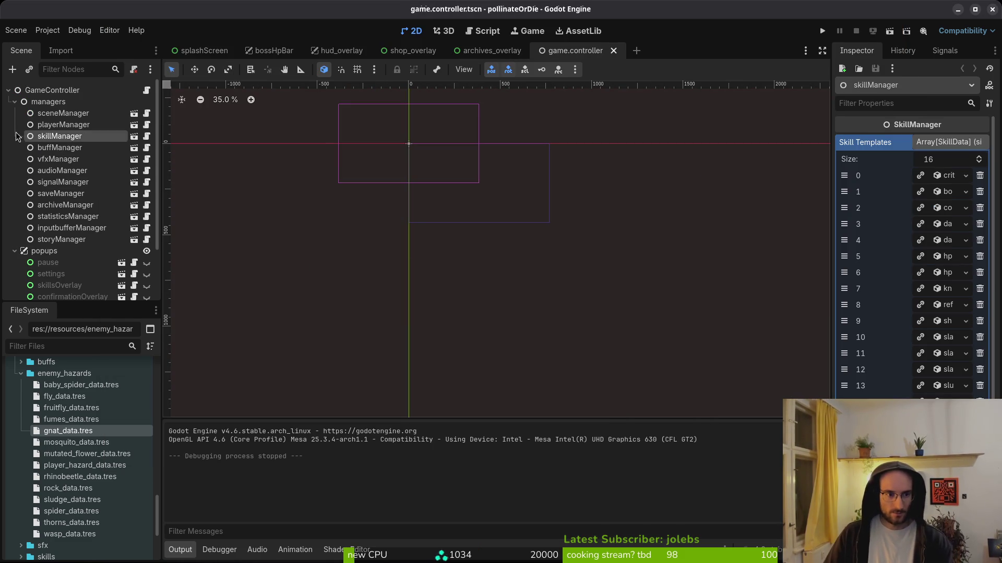
left_click(59, 207)
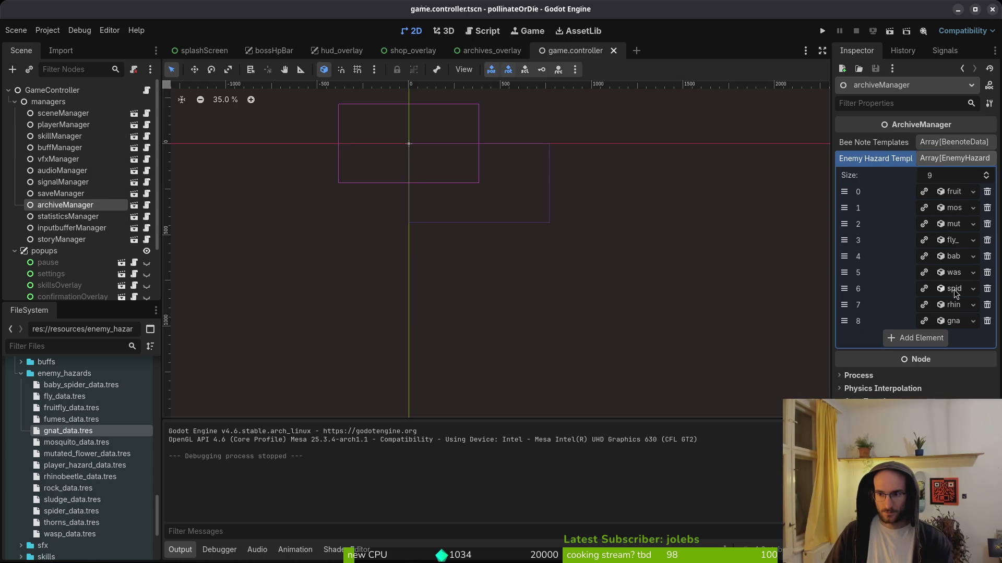
left_click(957, 322)
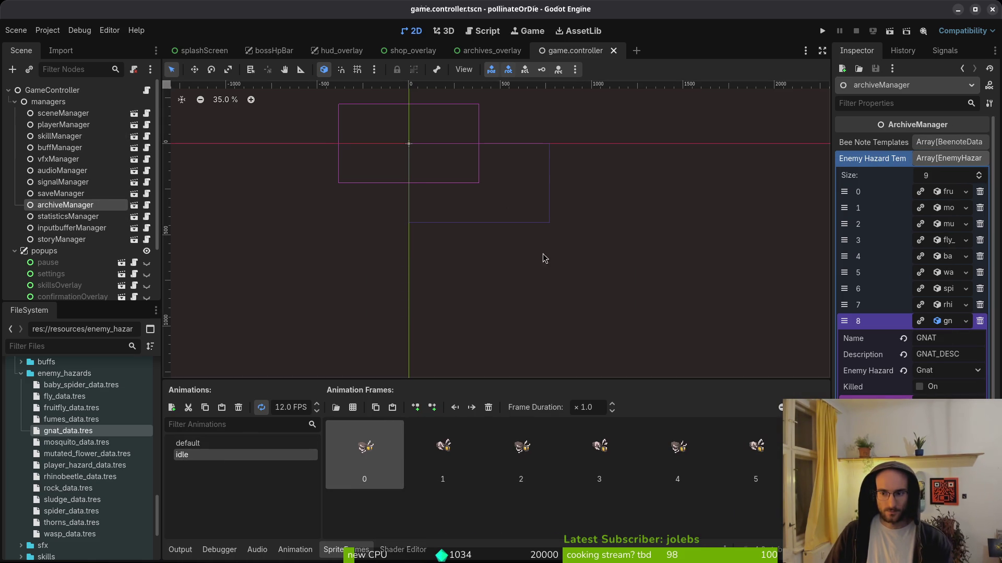
left_click(957, 158)
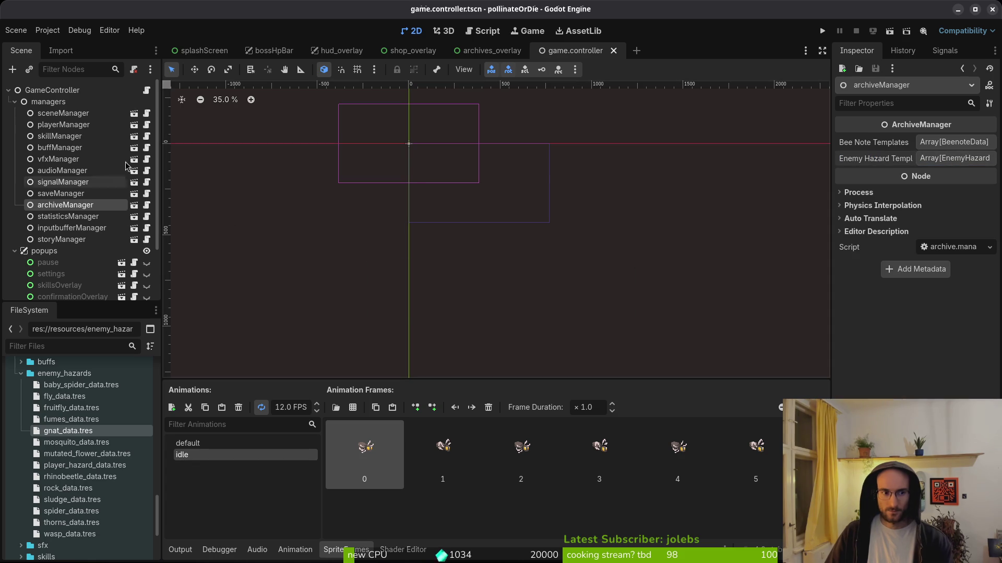
Close the other scene tabs, launch the game and continue the saved run into the hive
middle_click(203, 50)
middle_click(203, 50)
middle_click(203, 51)
middle_click(204, 50)
middle_click(203, 51)
left_click(821, 31)
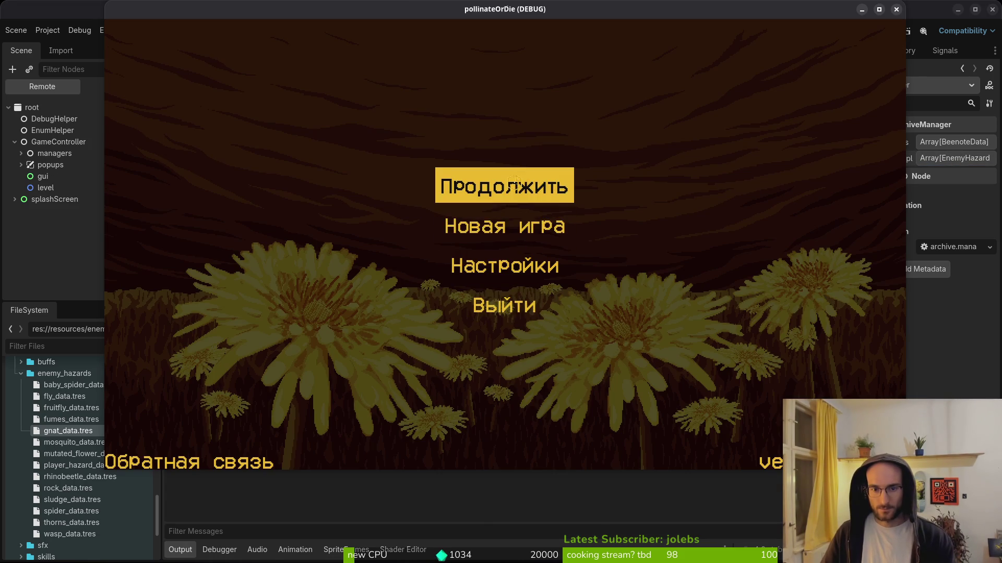
left_click(513, 183)
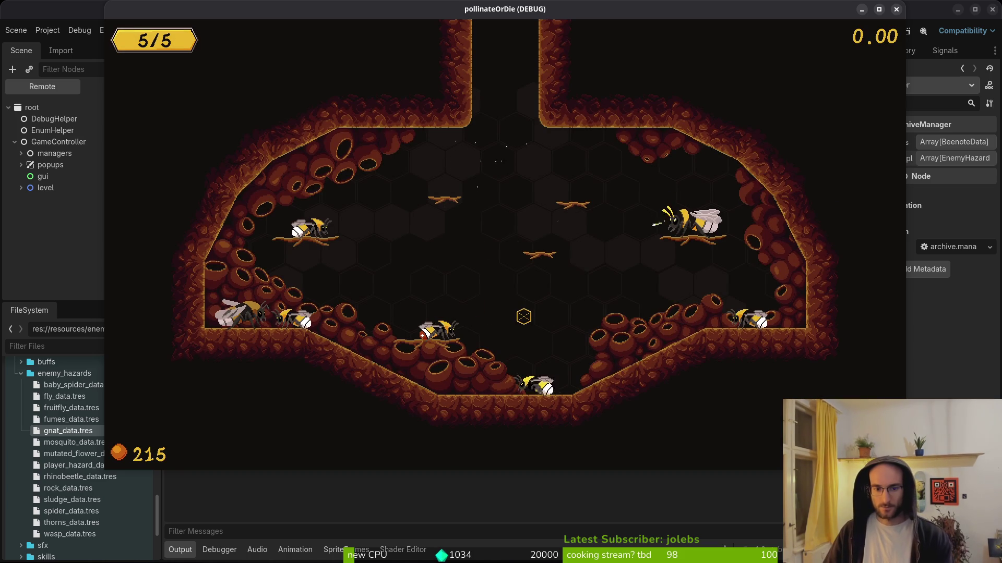
left_click(61, 227)
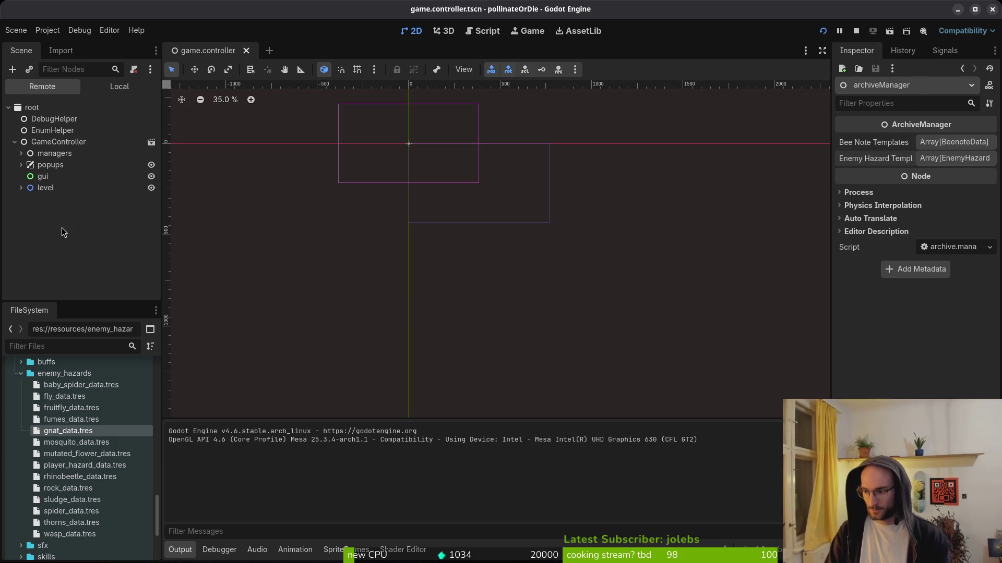
key("alt+Tab")
Open home.gd at the swap_scenes line in _continue_save_game
type("h")
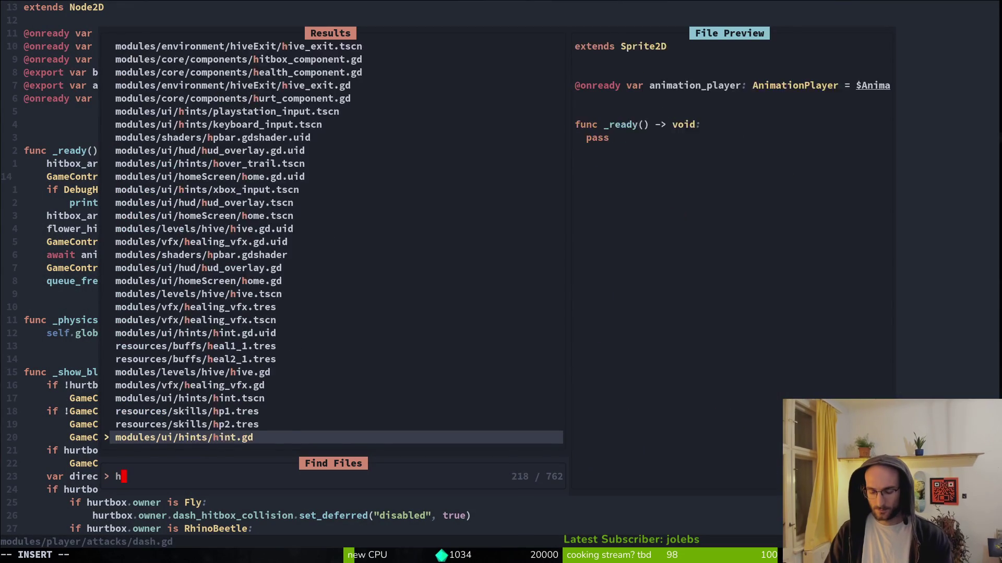
type("ome")
key("Return")
key("ctrl+d")
key("ctrl+d")
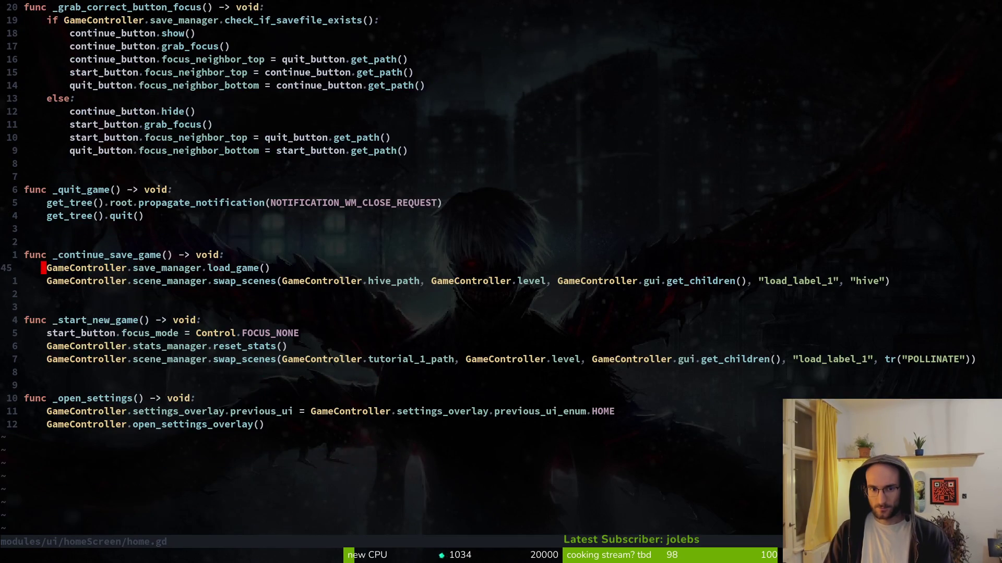
key("j")
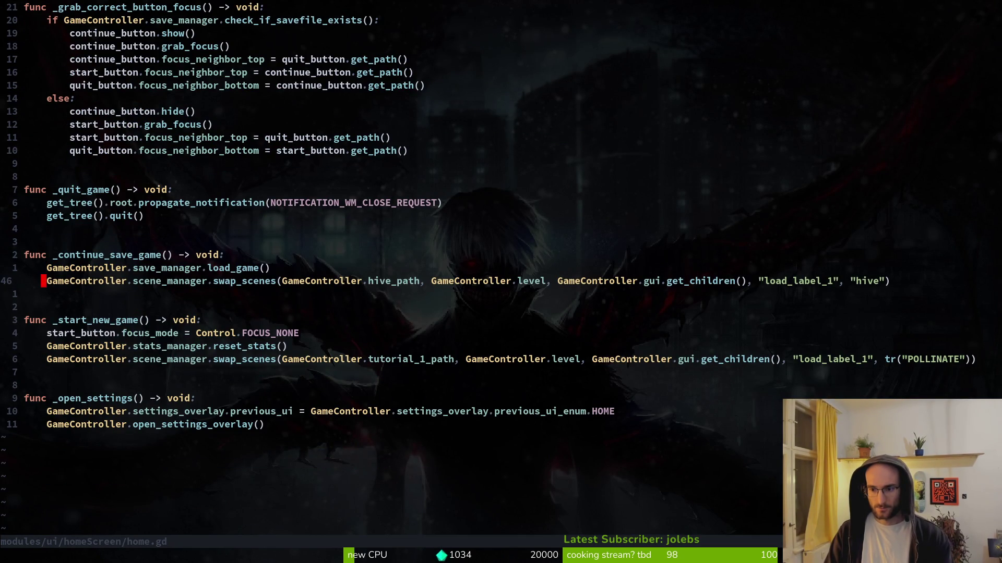
Change the "hive" label to tr("HIVE") on line 46 and save home.gd
key("b")
key("b")
key("b")
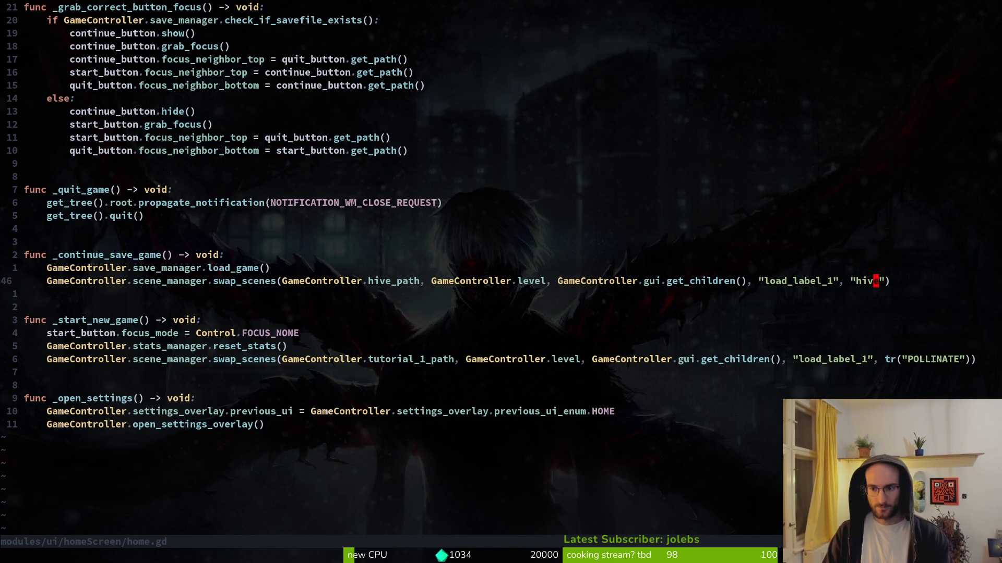
type("itrr$")
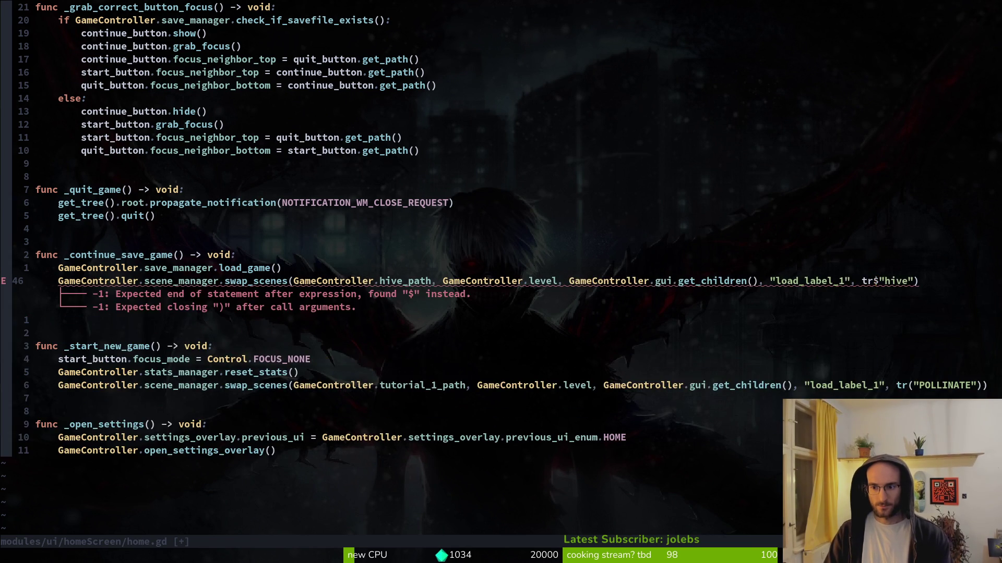
key("BackSpace")
type("(")
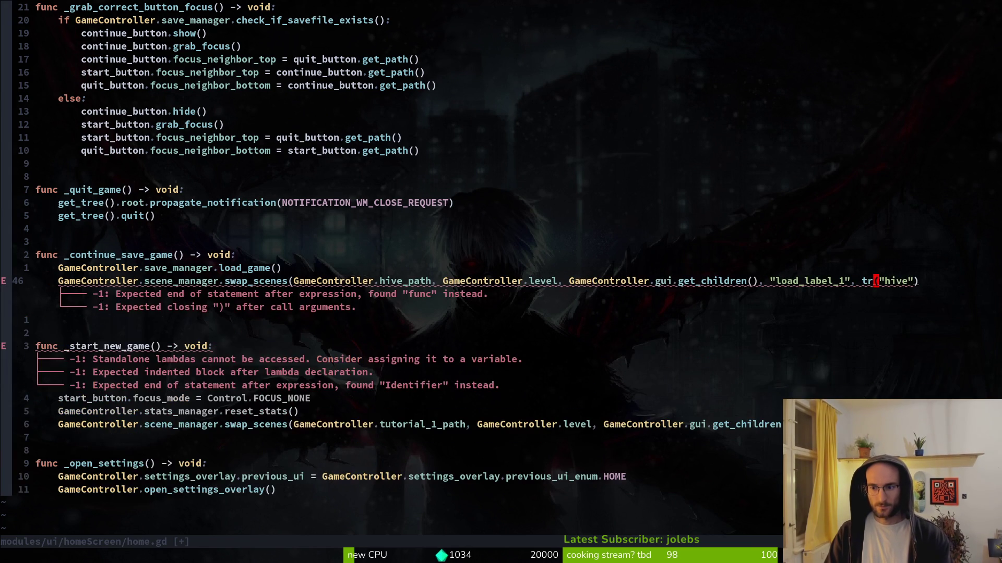
key("shift+a")
type(")")
key("Left")
key("Left")
key("BackSpace")
key("BackSpace")
key("BackSpace")
type("HIVE")
key("Escape")
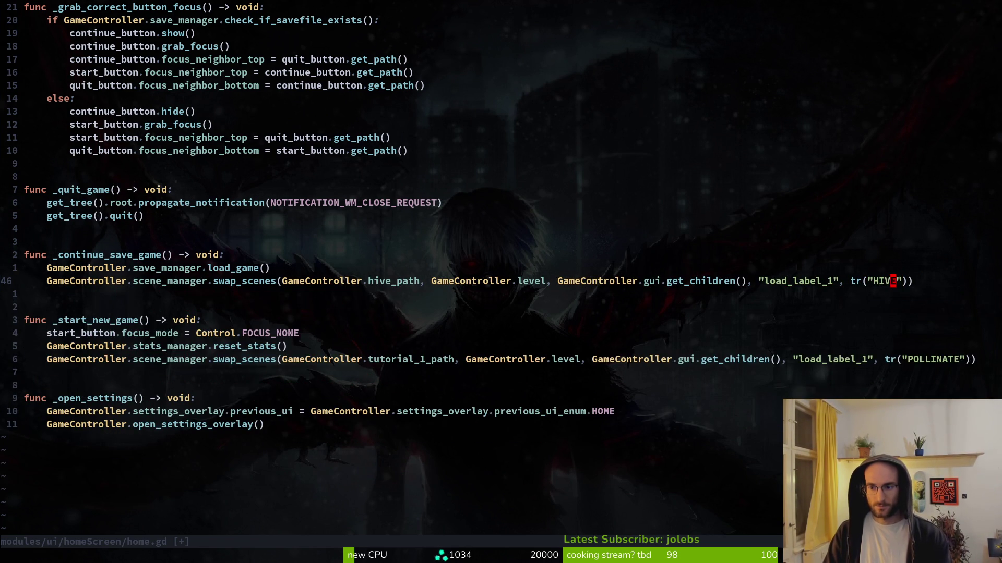
type(":w")
key("Return")
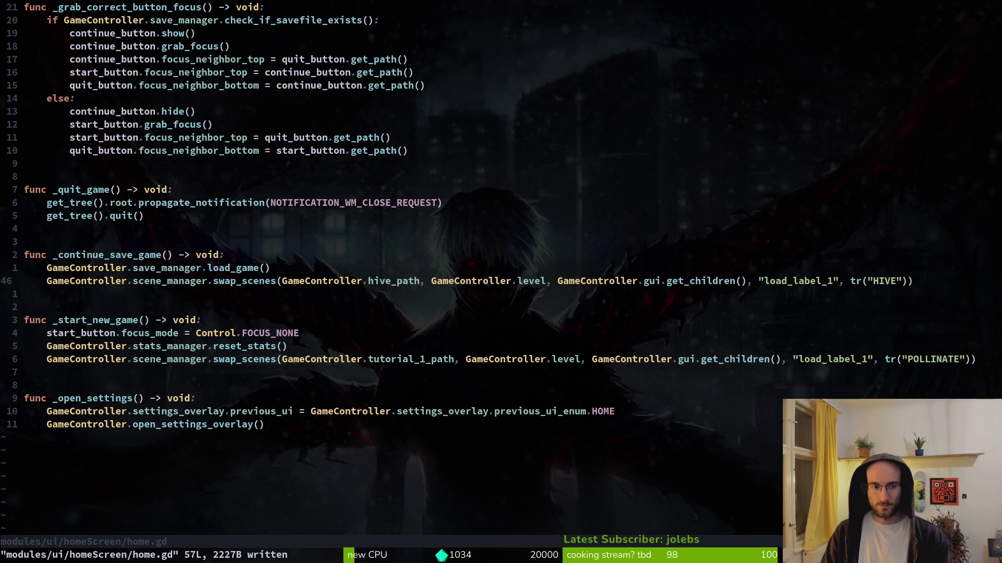
key("space")
type("fgswap_scenes")
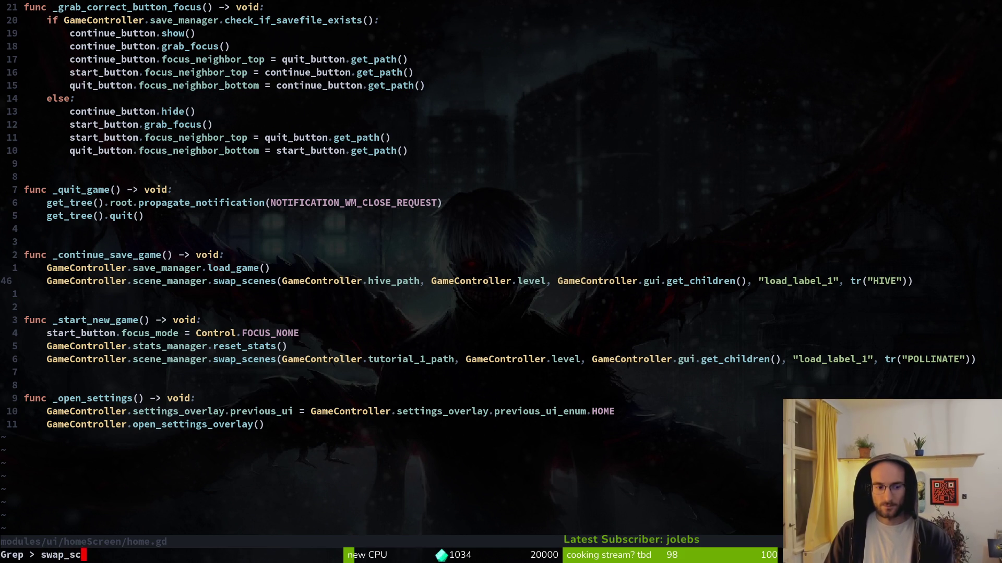
Grep the project for swap_scenes, then open pause_overlay.gd at _on_quit_to_hive
key("Return")
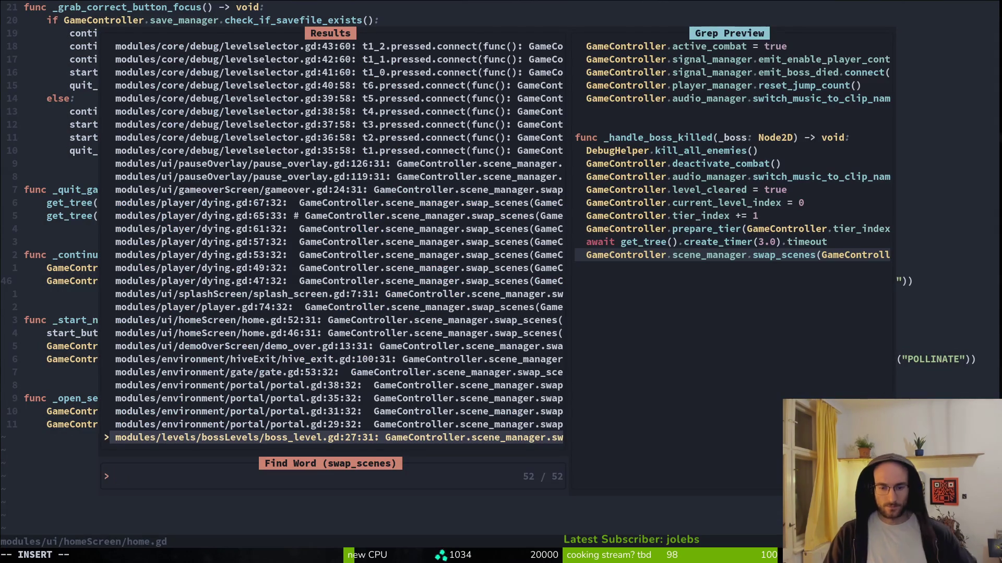
key("Return")
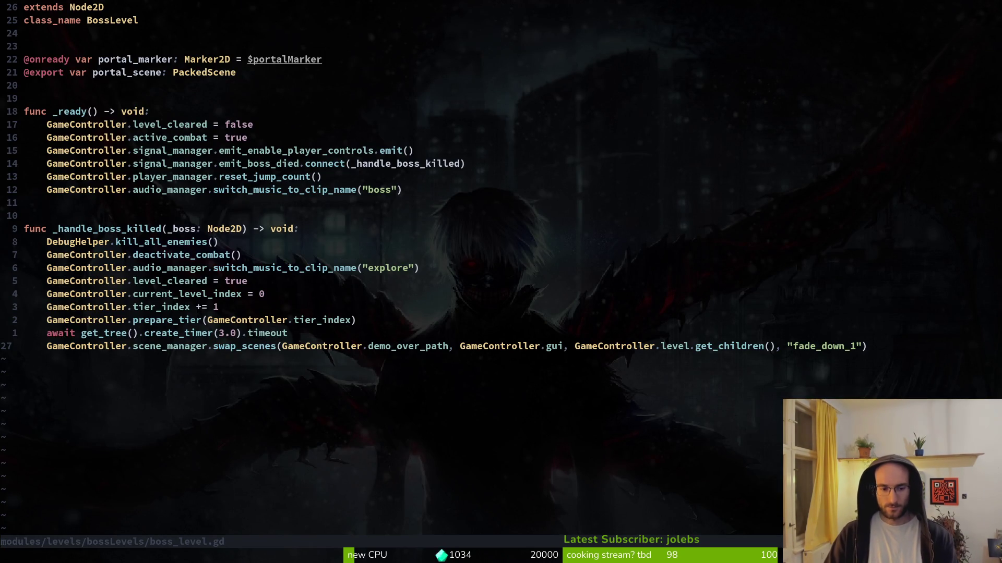
key("space")
key("f")
key("f")
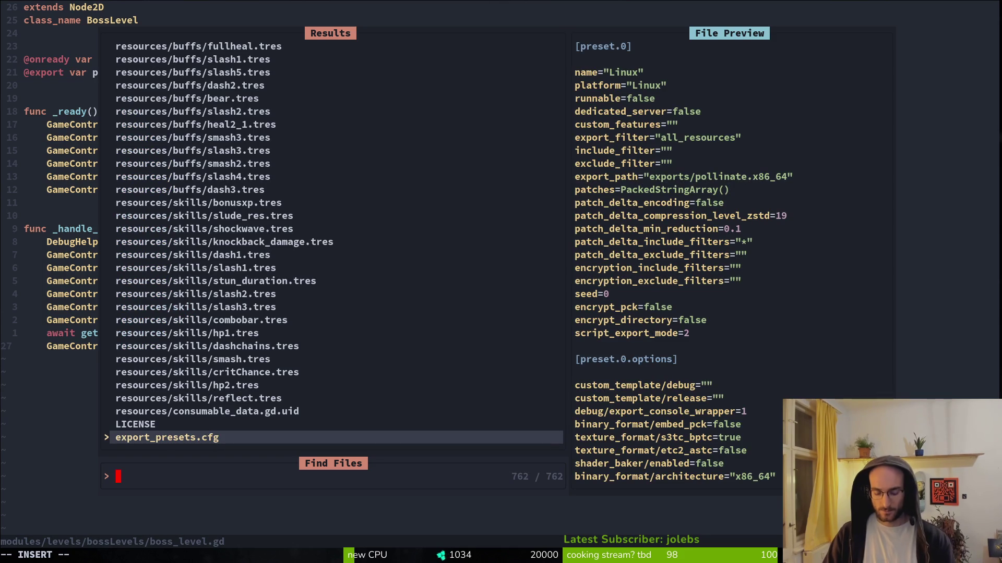
type("wast")
key("BackSpace")
key("BackSpace")
key("BackSpace")
key("BackSpace")
type("pauseov")
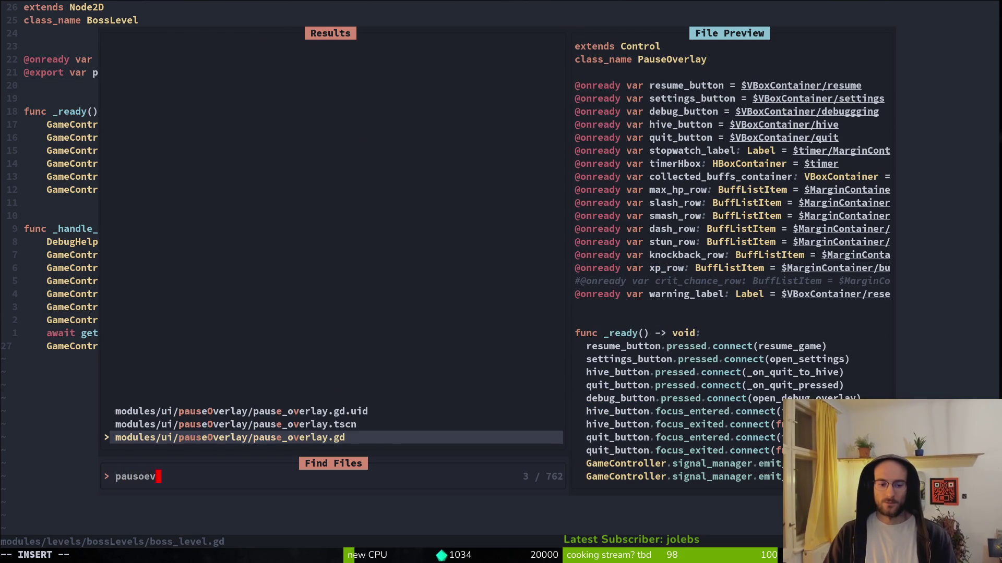
key("Return")
key("ctrl+d")
key("ctrl+d")
key("ctrl+d")
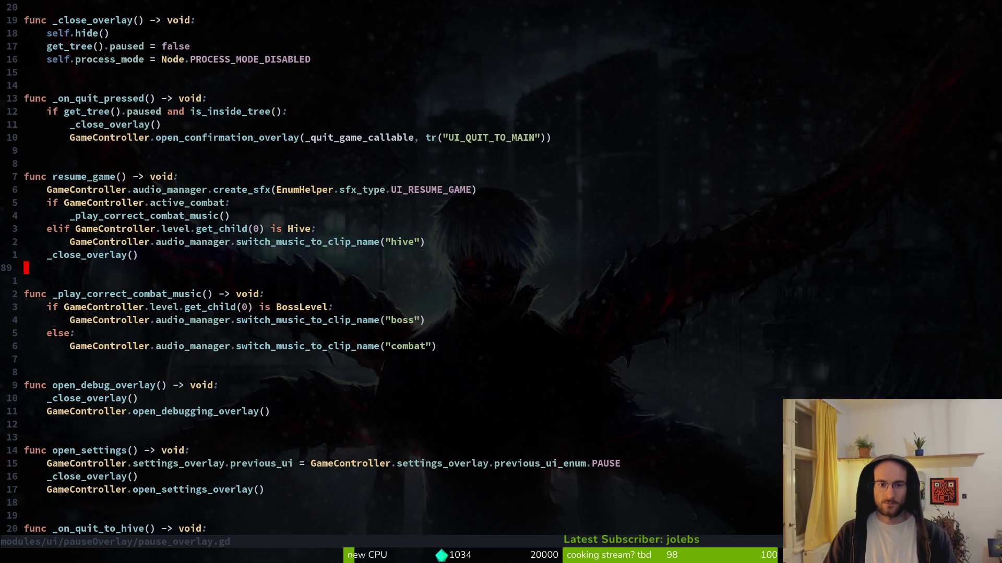
key("ctrl+d")
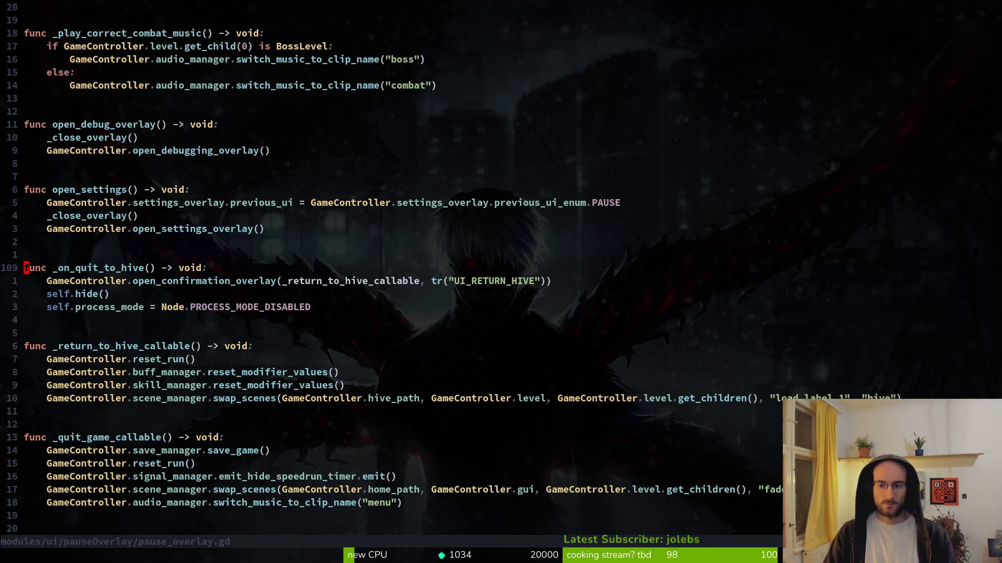
Compare the swap lines in boss_level.gd and home.gd before returning to pause_overlay.gd
key("ctrl+o")
key("ctrl+i")
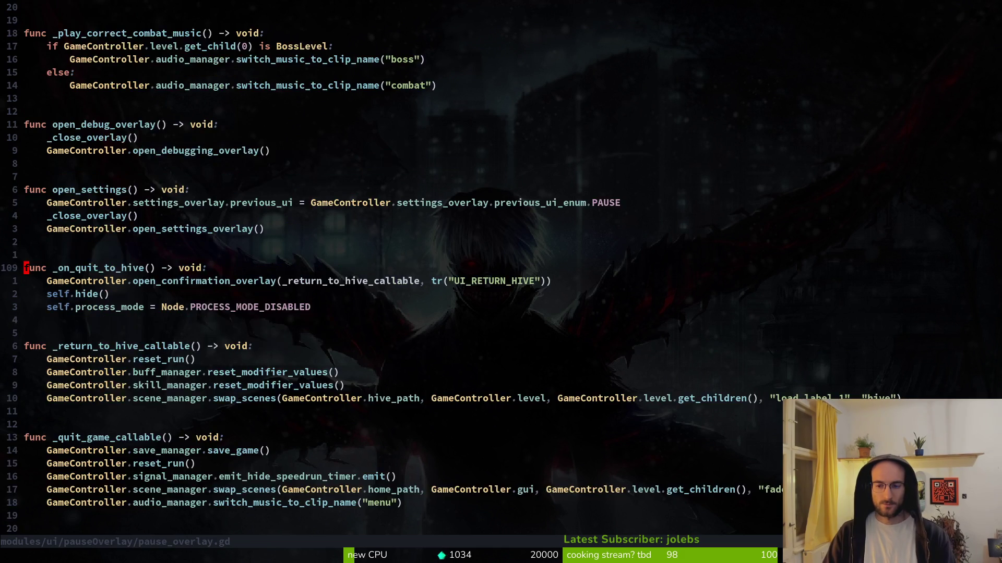
key("space")
key("f")
key("f")
type("home")
key("Return")
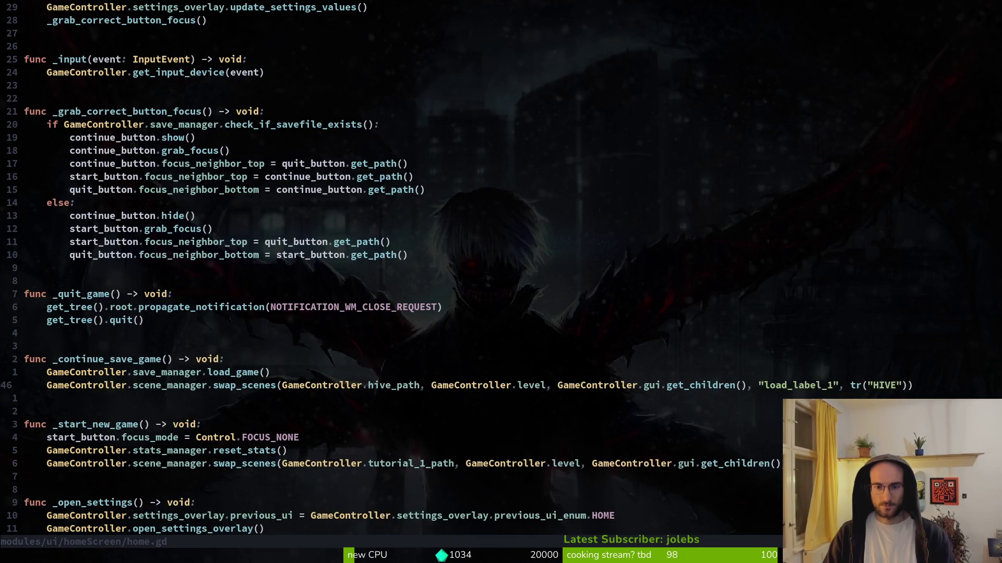
key("ctrl+o")
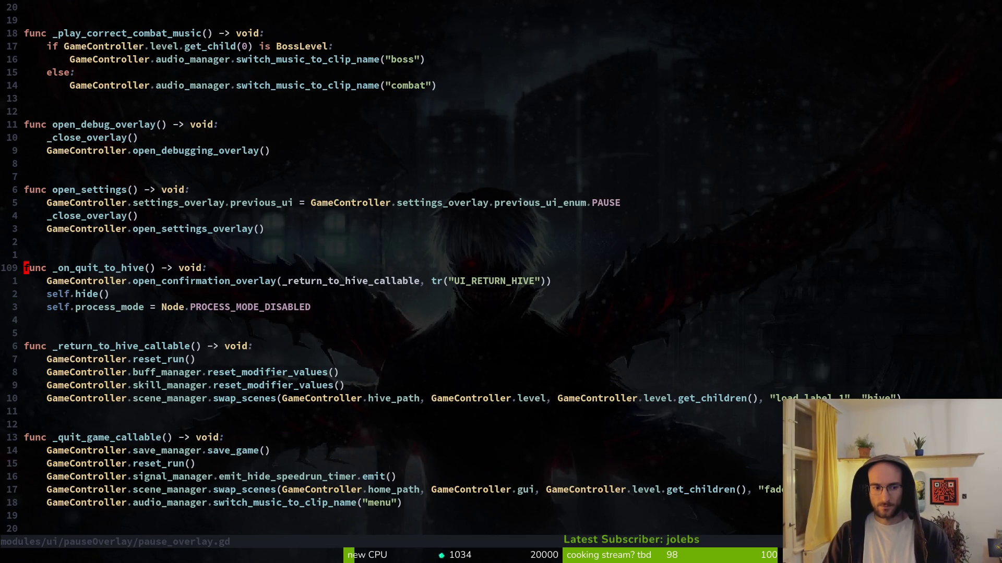
Replace line 10's return-to-hive swap with the translated tr("HIVE") version and save
key("1")
key("0")
key("j")
key("shift+v")
type("p:w")
key("Return")
Compare the old and new swap lines, keeping the translated HIVE line saved
key("u")
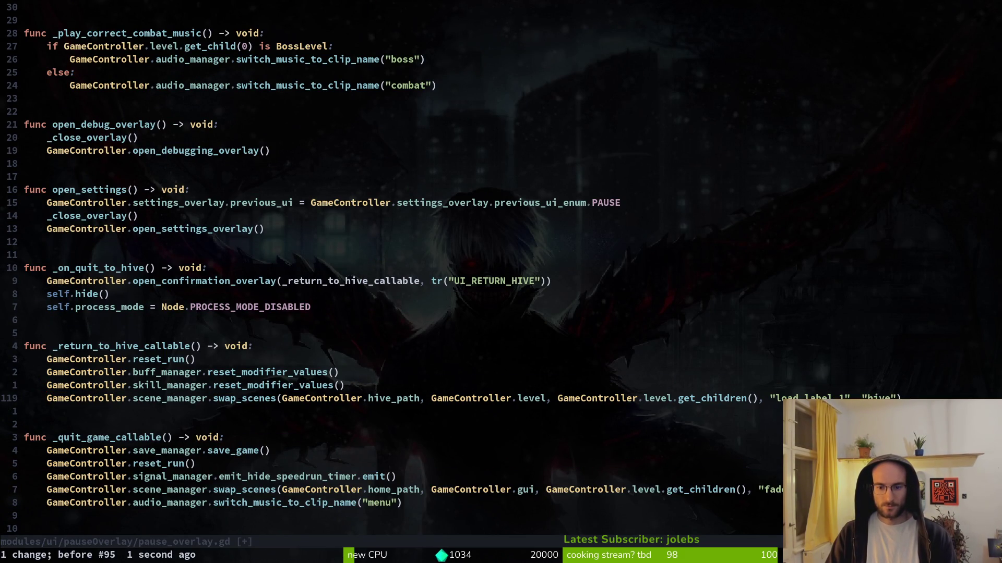
key("ctrl+r")
key("u")
key("ctrl+r")
key("u")
key("ctrl+r")
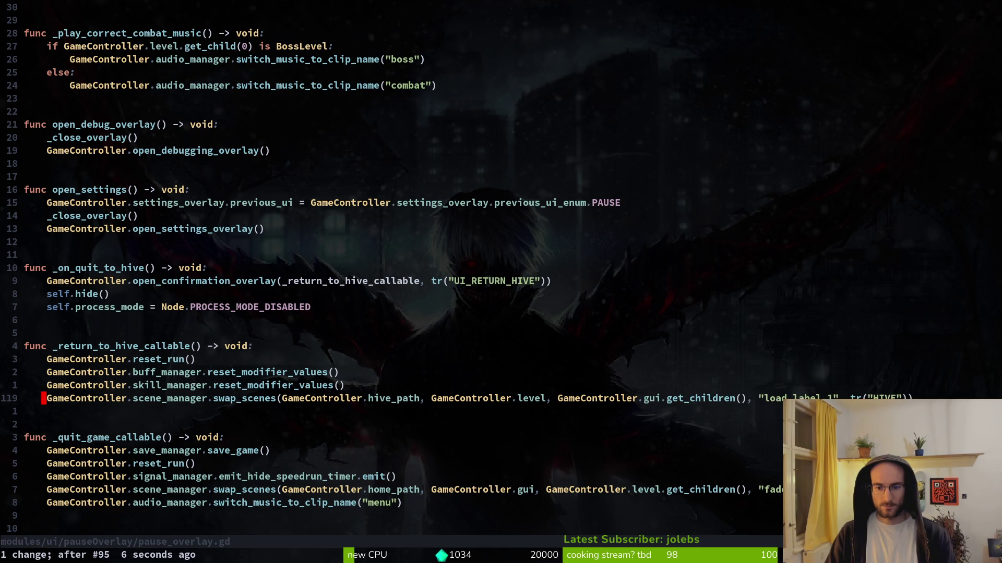
key("u")
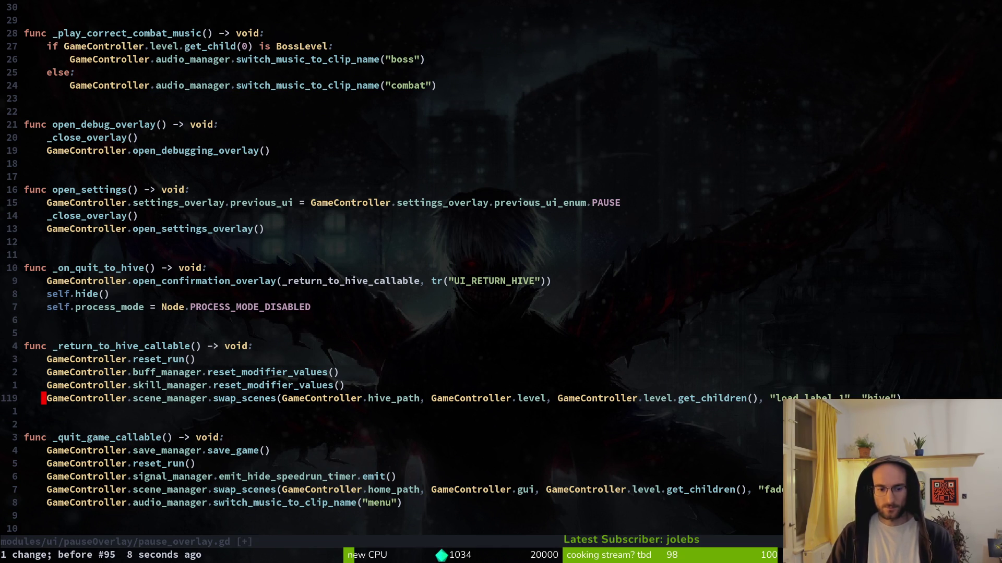
key("ctrl+r")
key("u")
key("ctrl+r")
type(":write")
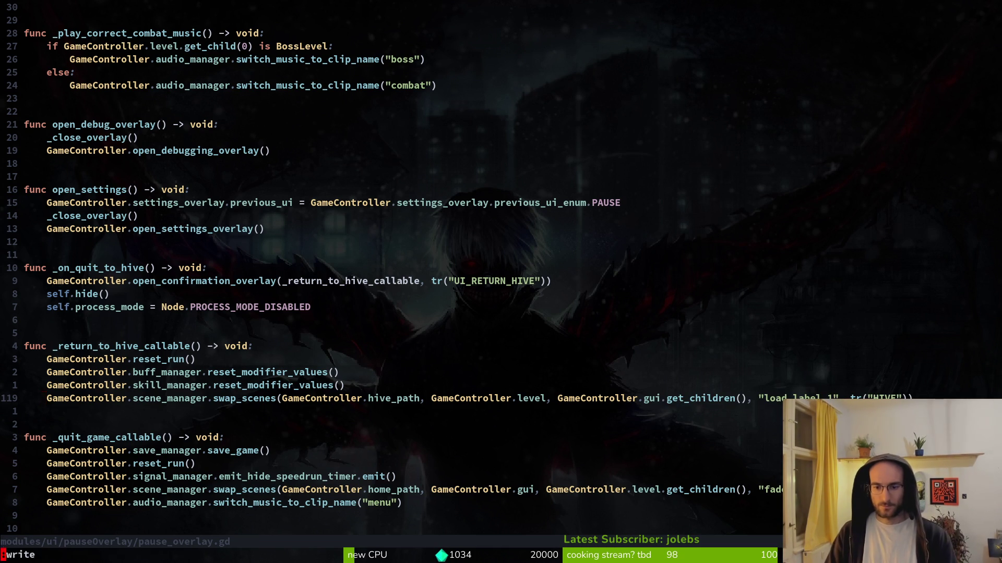
key("Return")
Change GameController.gui to GameController.level on line 119 and save pause_overlay.gd
key("f")
key("g")
key("semicolon")
type("bcwlevel")
key("Escape")
type(":w")
key("Return")
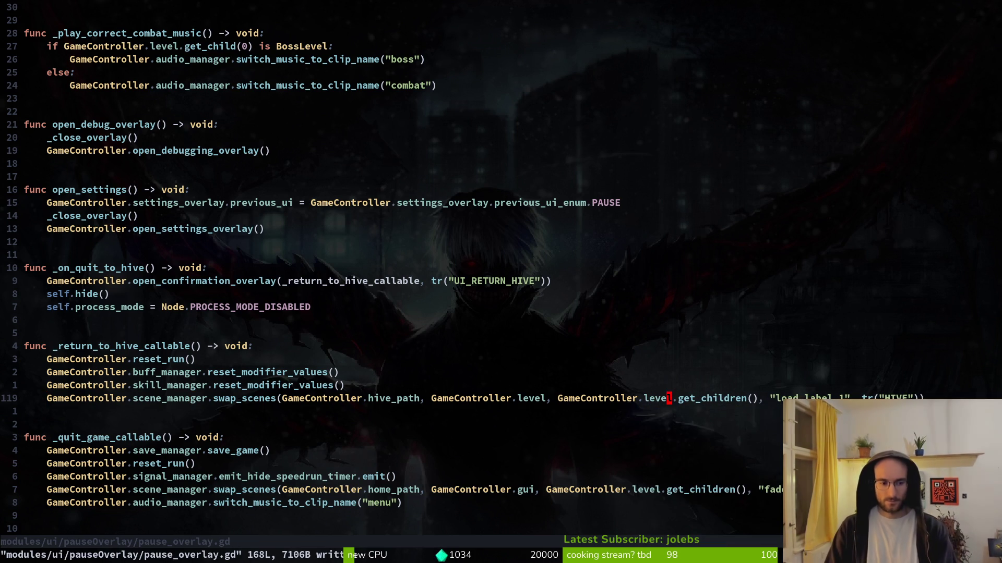
key("j")
key("ctrl+d")
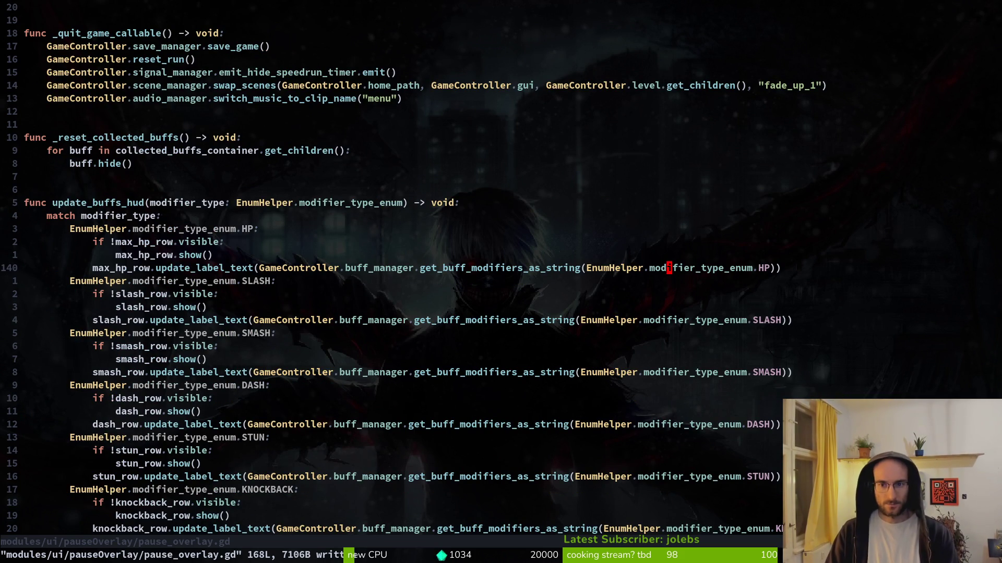
key("alt+Tab")
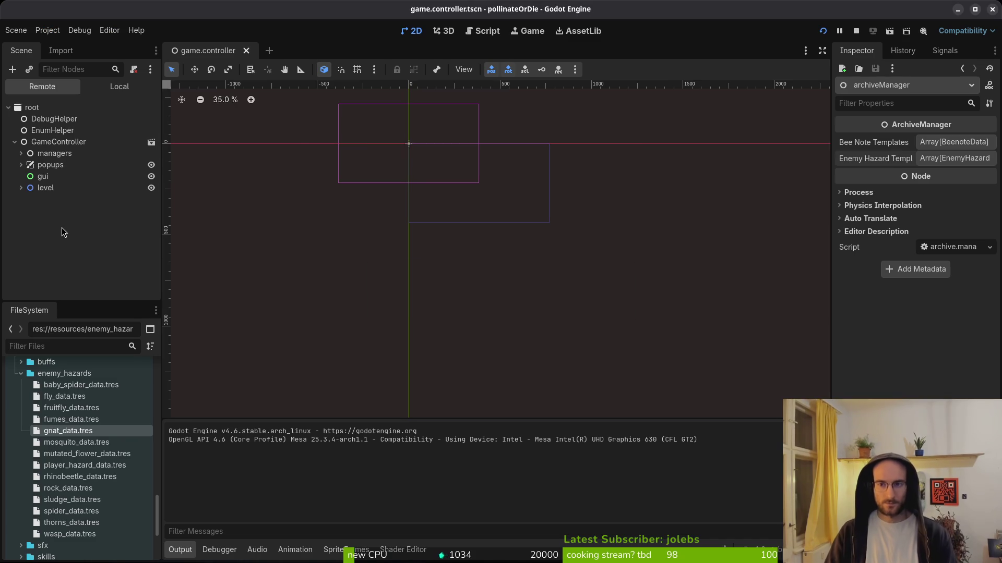
left_click(822, 31)
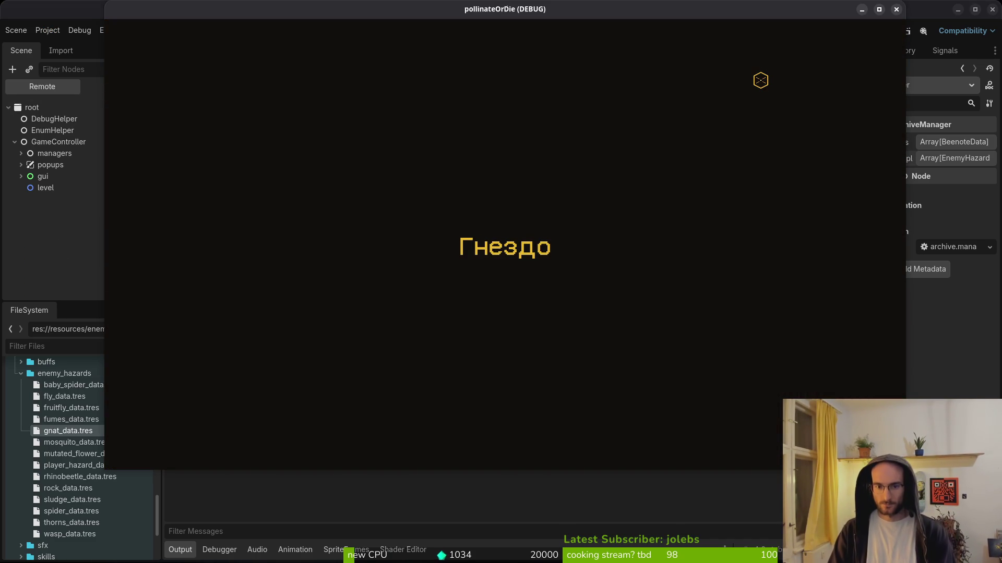
key("Escape")
key("Down")
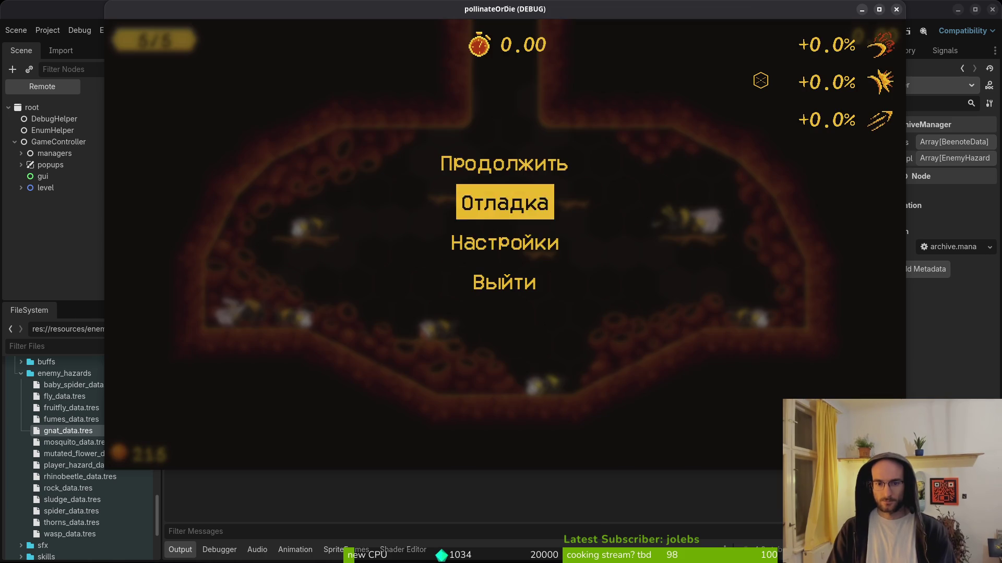
key("Down")
key("Return")
key("Right")
key("Left")
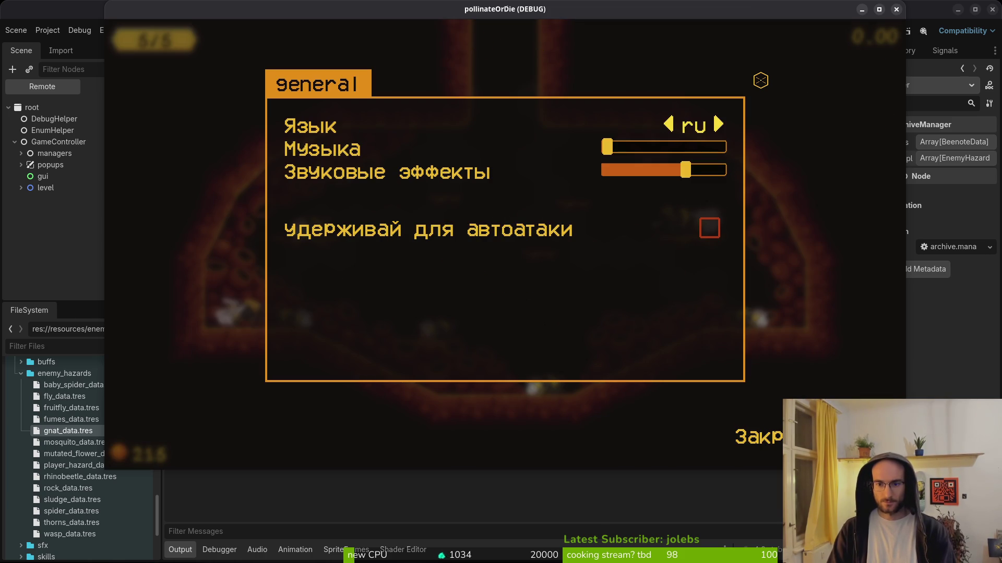
key("Escape")
key("Escape")
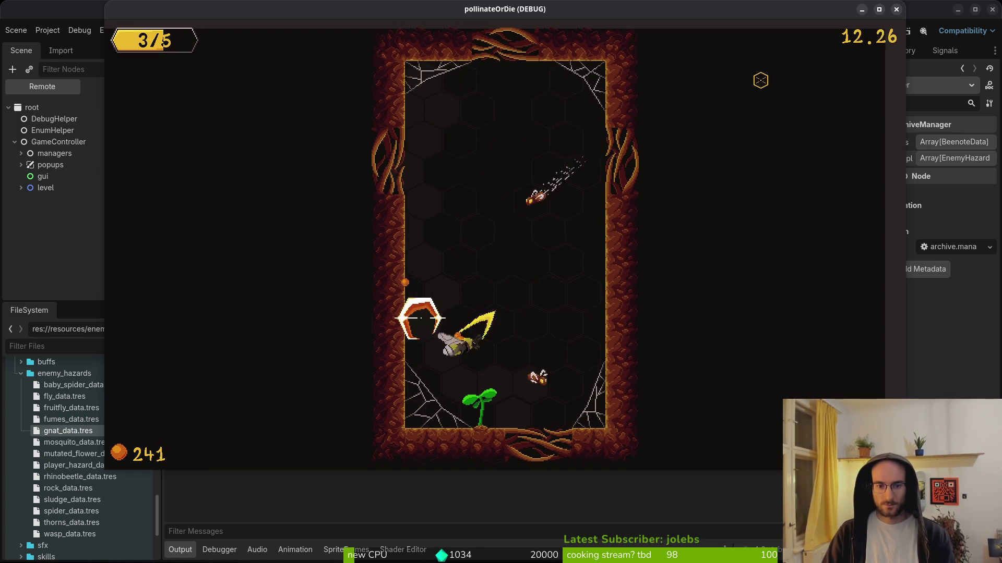
key("Escape")
key("Down")
key("Down")
key("Down")
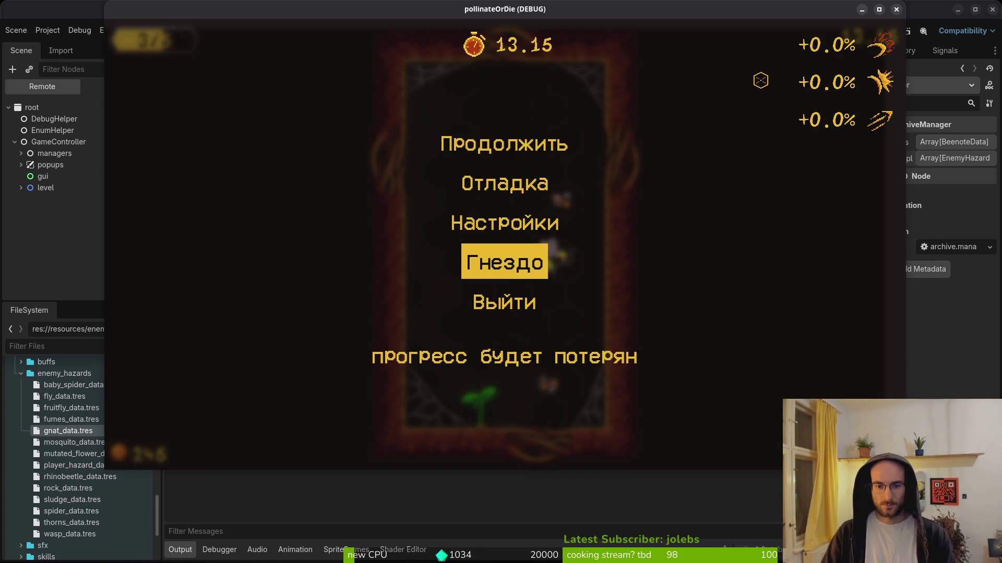
key("Return")
key("Left")
key("Return")
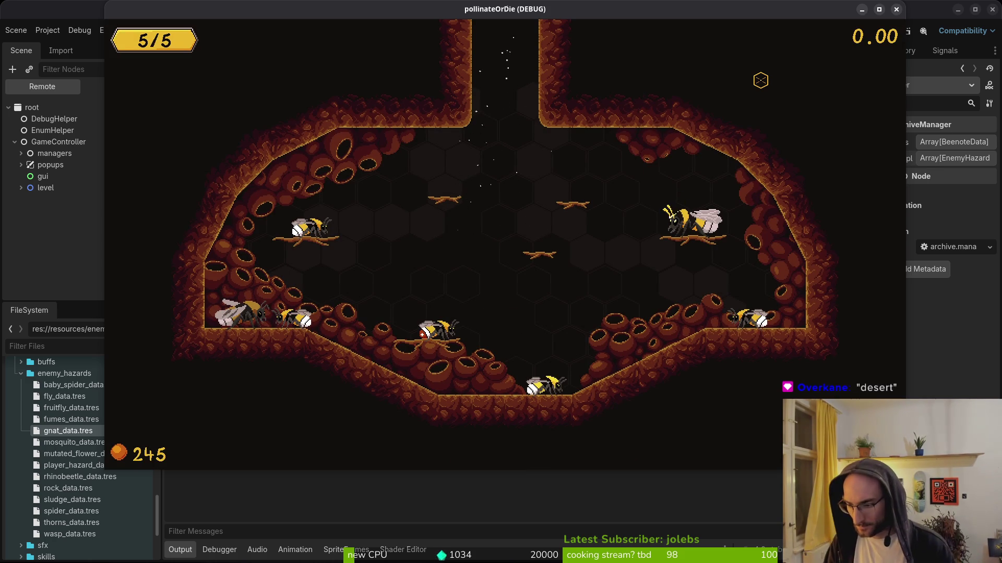
key("F8")
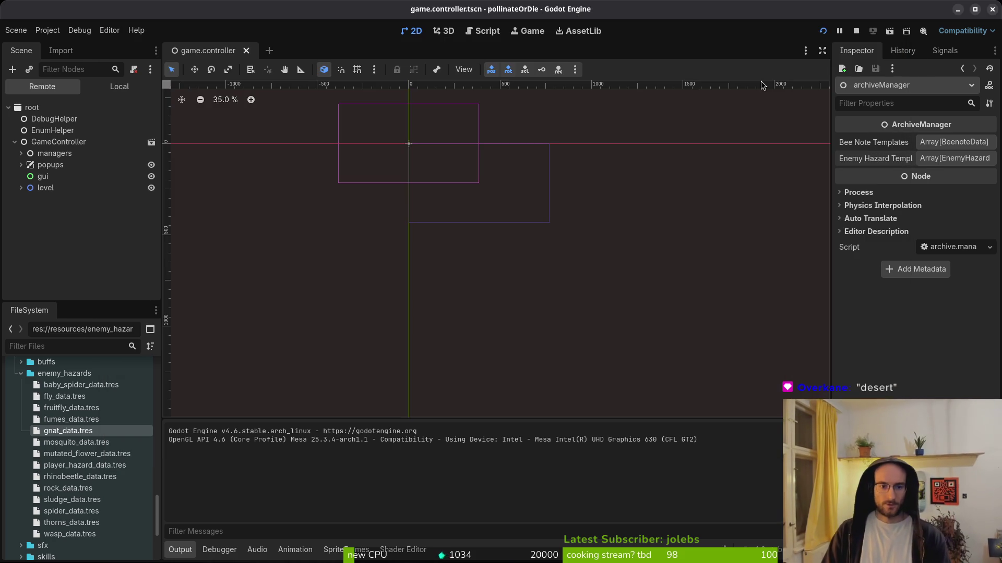
Open gate.gd in Neovim and scroll through it
key("alt+Tab")
key("space")
key("f")
key("f")
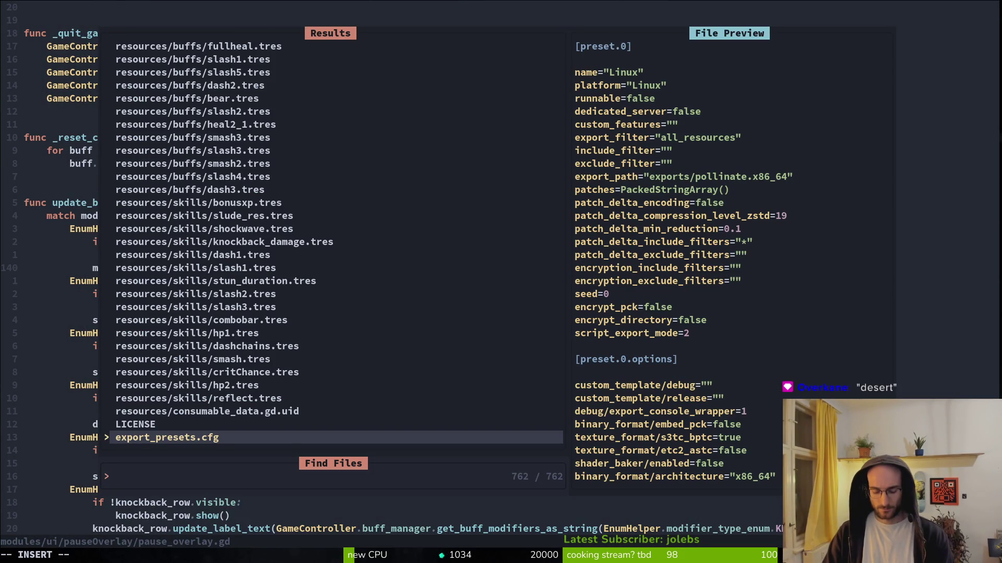
type("gate")
key("Return")
key("space")
key("f")
key("f")
type("gate")
key("Return")
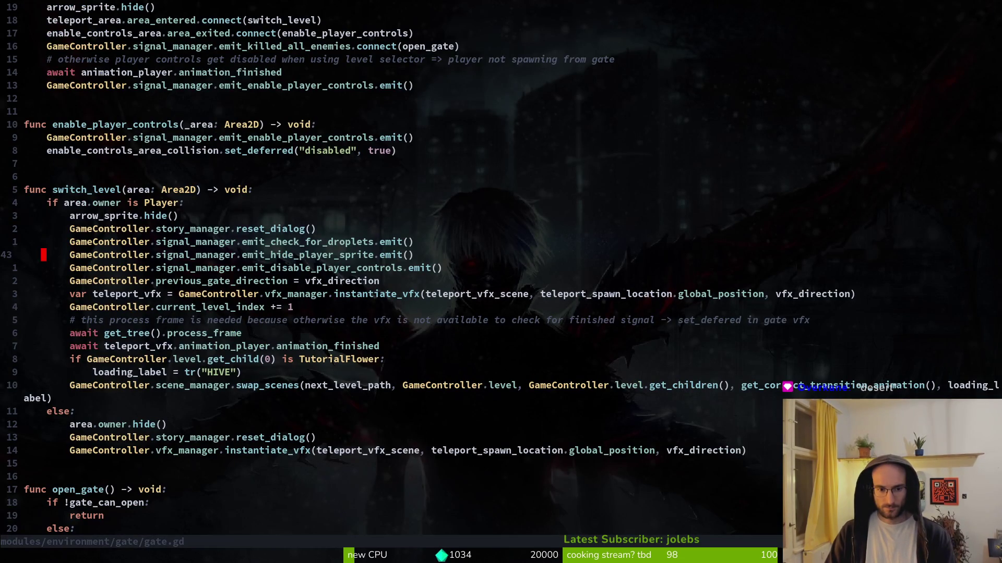
key("ctrl+d")
key("ctrl+d")
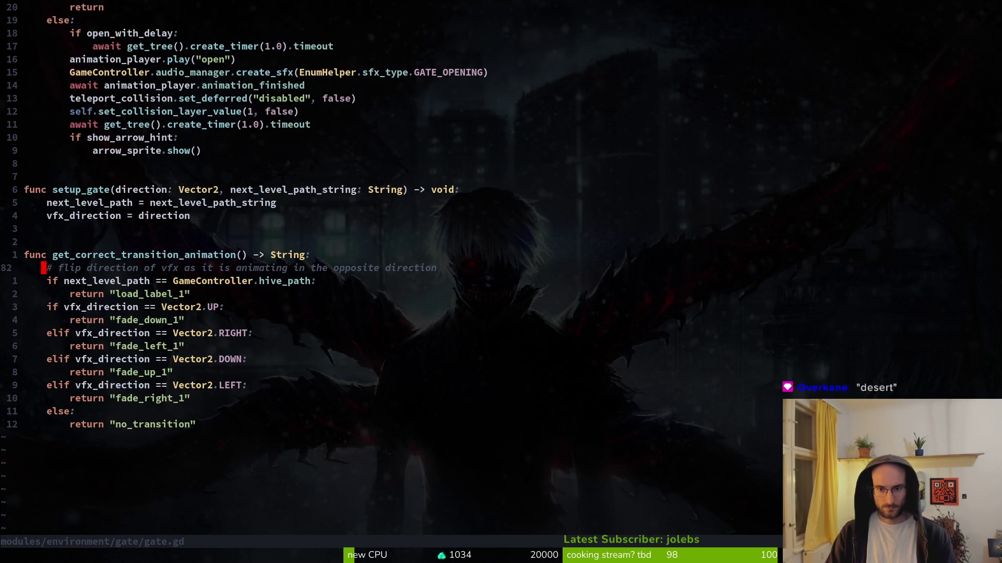
Grep the project for "desert" and open portal.gd at line 38
key("space")
type("ps\"desert\"")
key("Return")
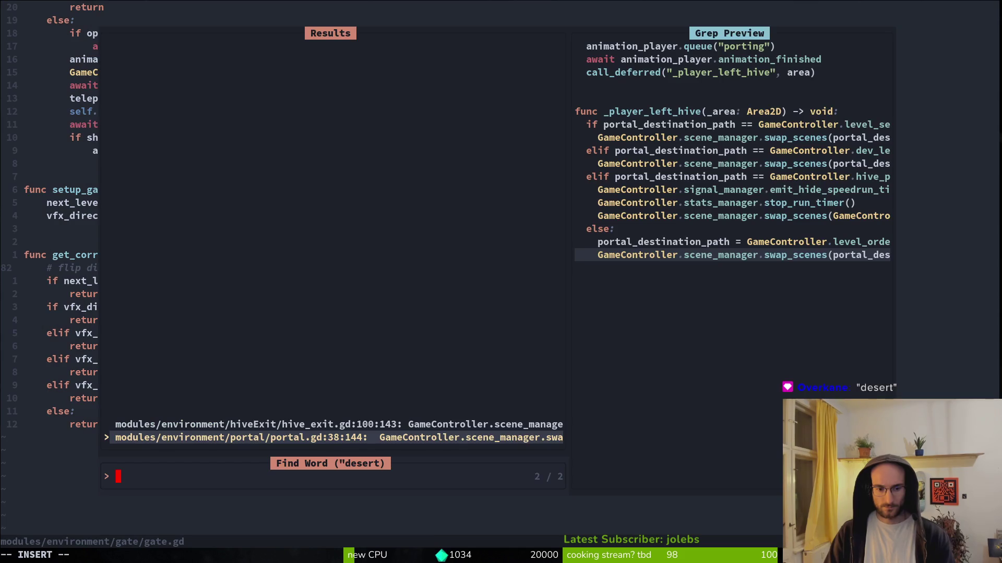
key("Return")
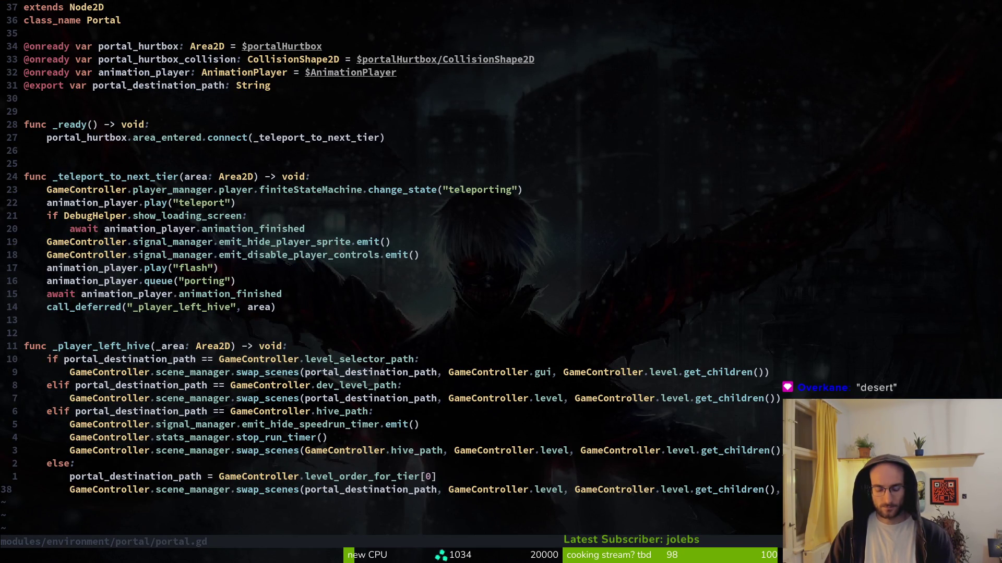
Save portal.gd and undo the stray edits on line 38
key("i")
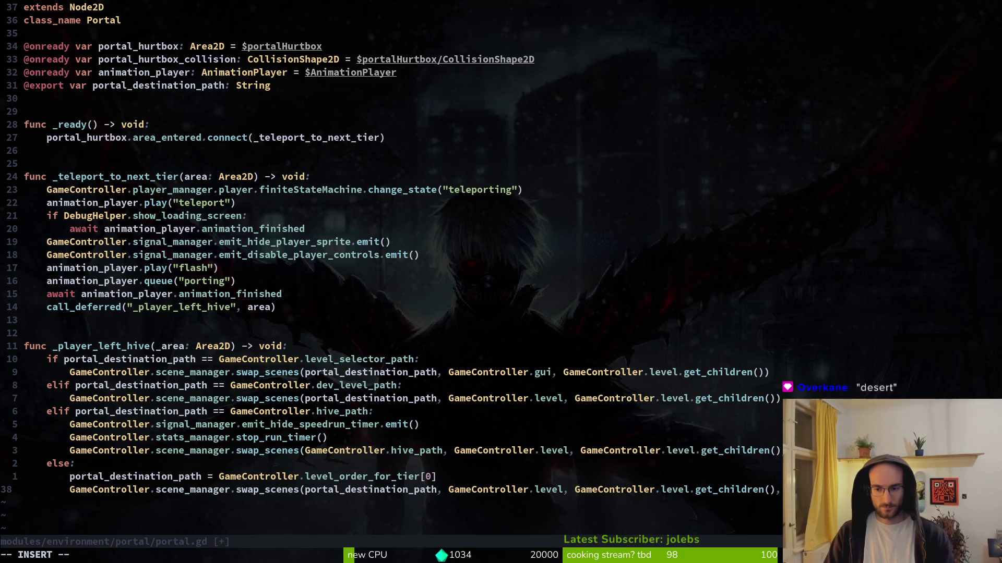
key("Escape")
key("ctrl+s")
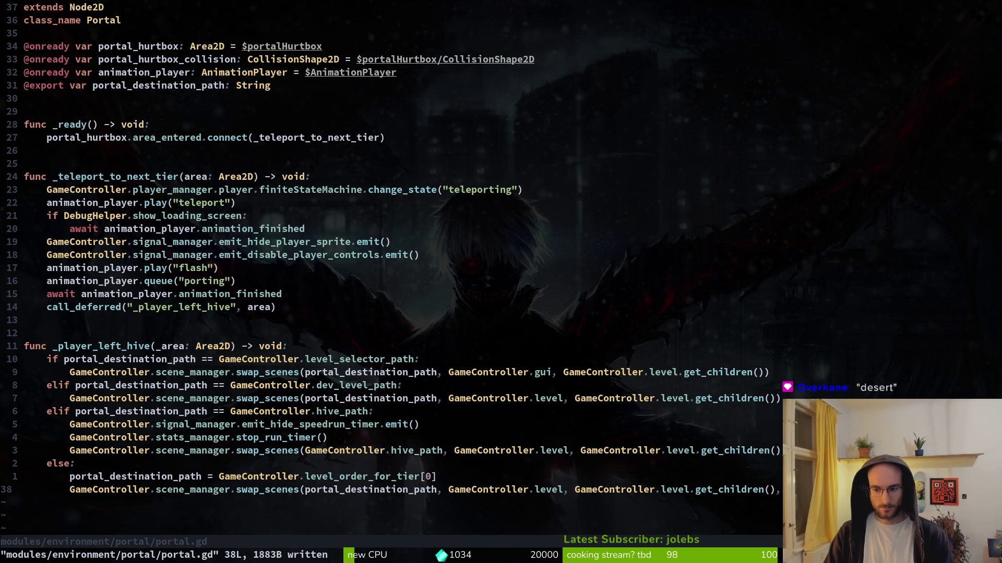
key("i")
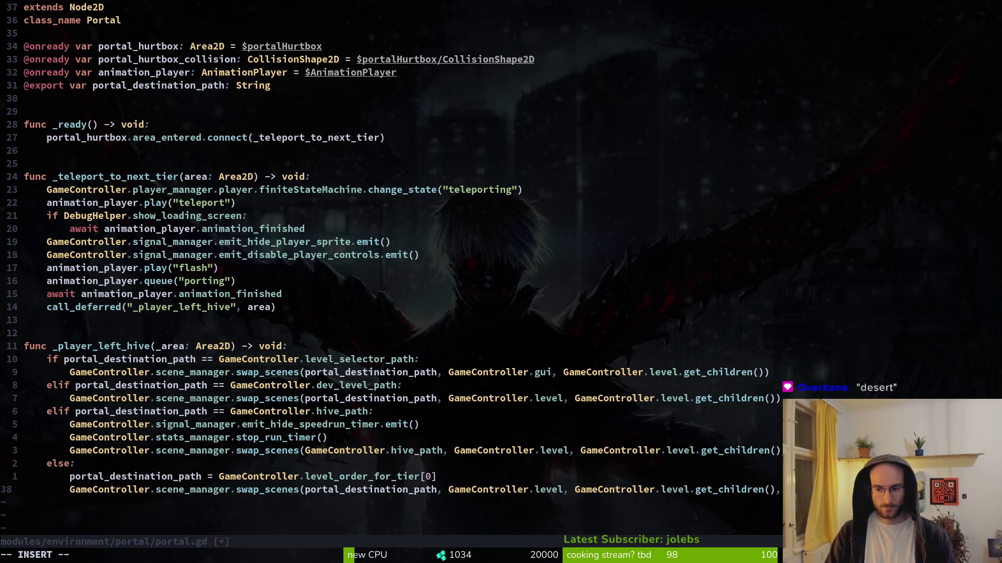
key("Escape")
key("ctrl+s")
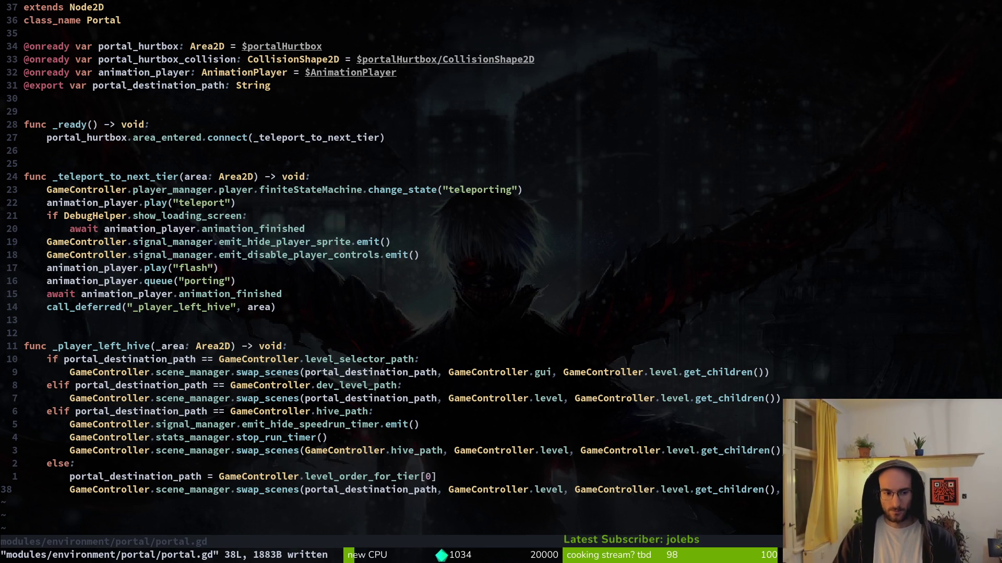
key("w")
key("w")
key("w")
key("v")
key("Escape")
type("lsw")
key("Escape")
type("usa")
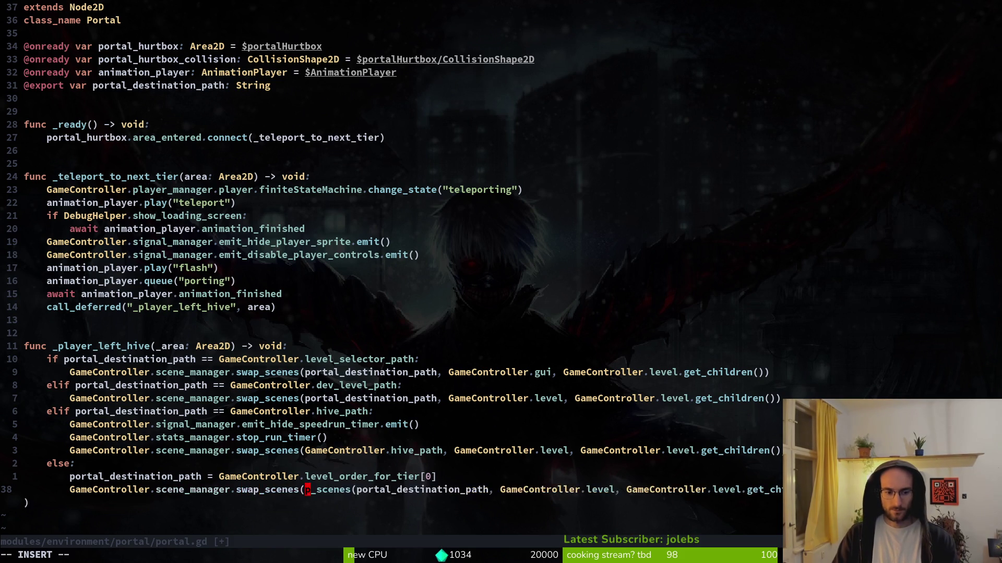
key("Escape")
key("u")
Select swap_scenes on line 38 and grep its usages, listing 52 matches
key("v")
key("w")
key("Escape")
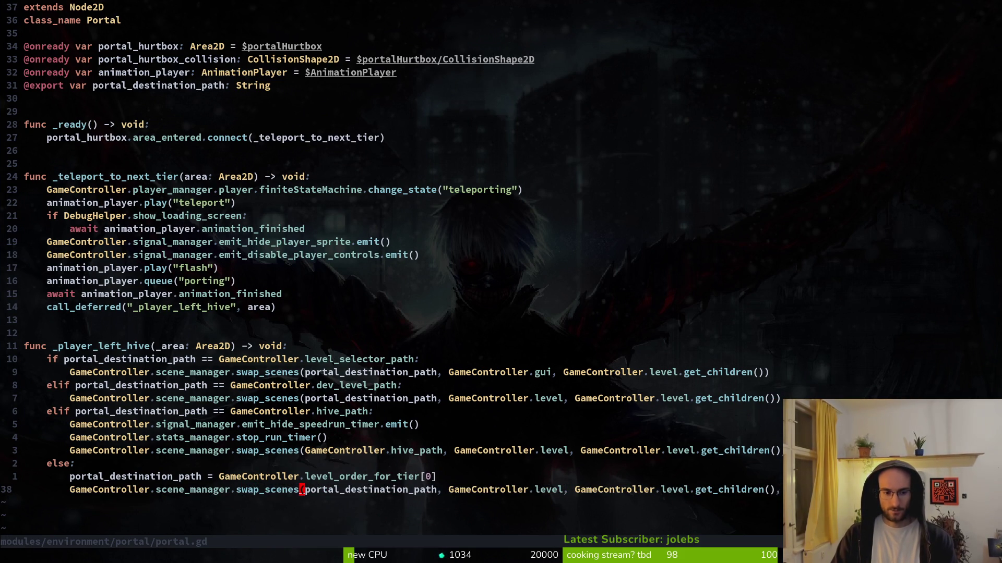
key("v")
key("b")
key("Escape")
key("space")
key("f")
key("g")
key("Return")
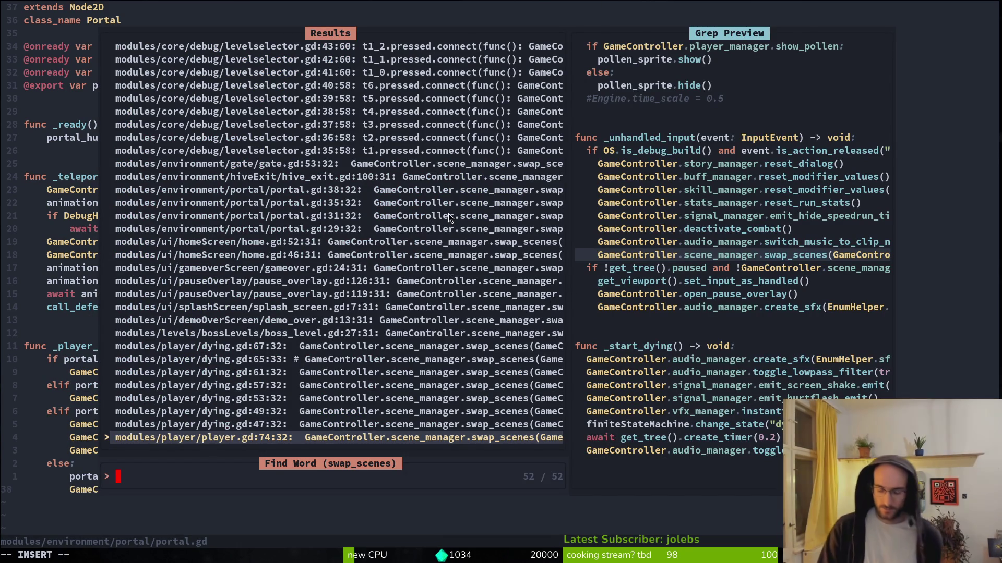
Browse the swap_scenes grep results, opening player.gd and then dying.gd at line 61
type("d")
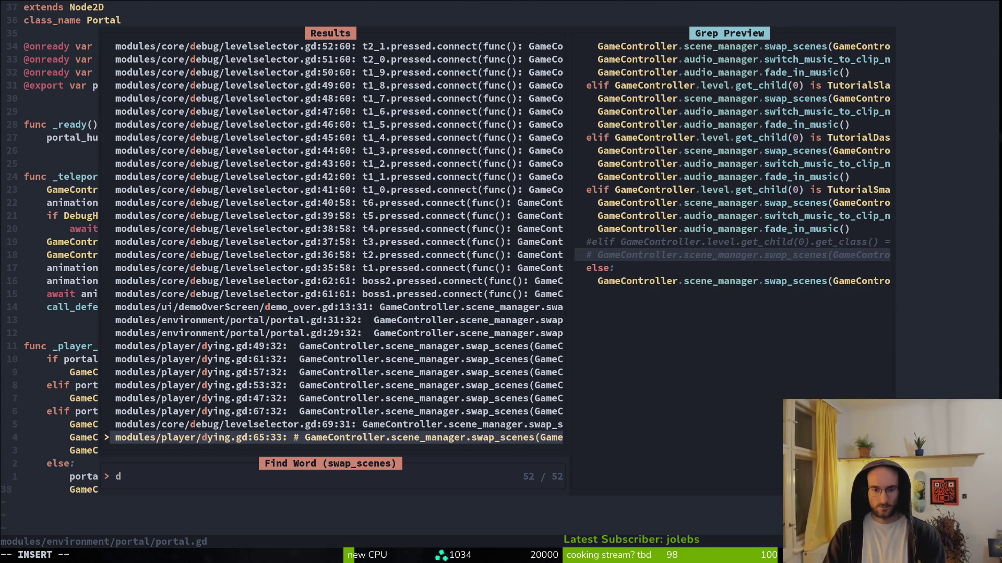
key("BackSpace")
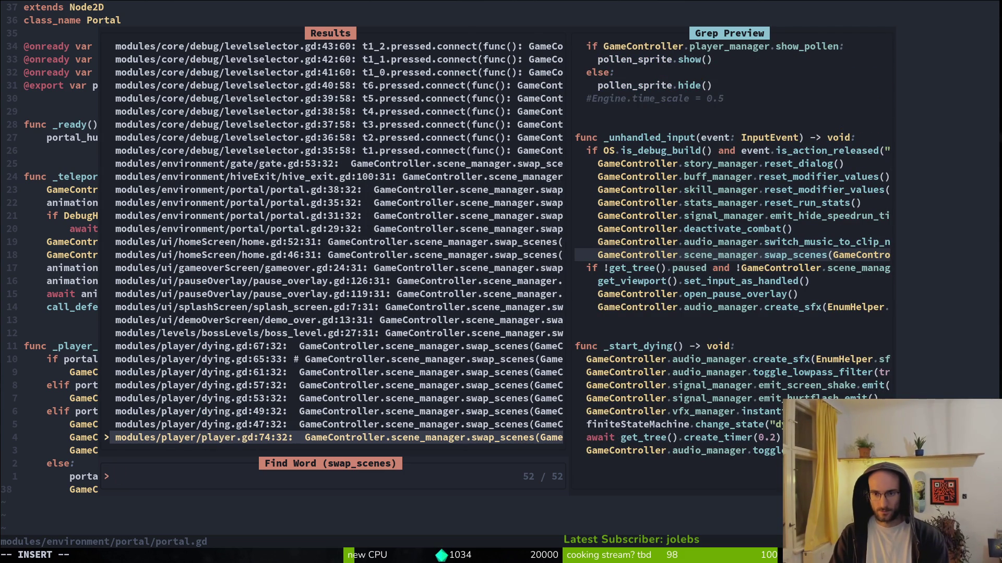
key("Up")
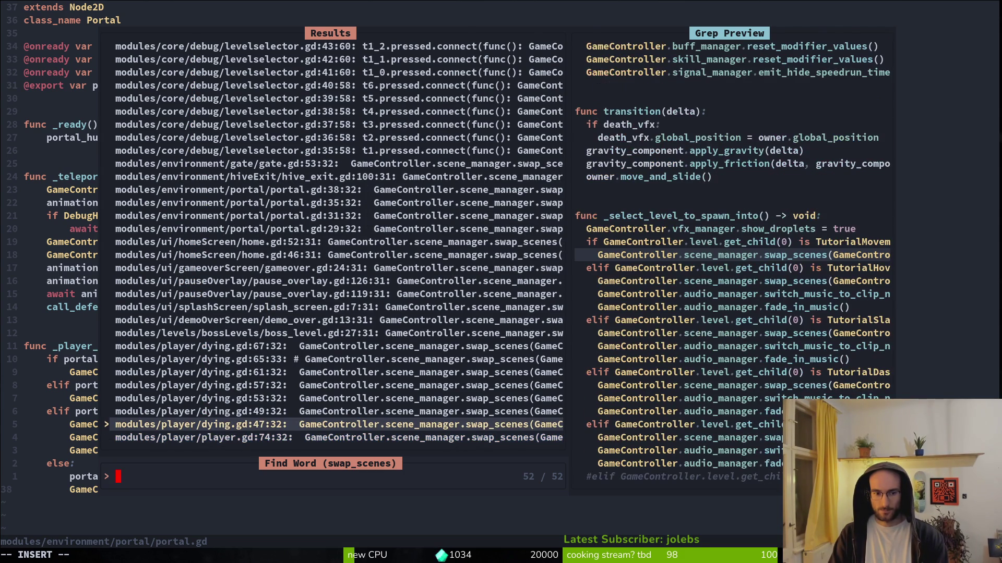
key("Down")
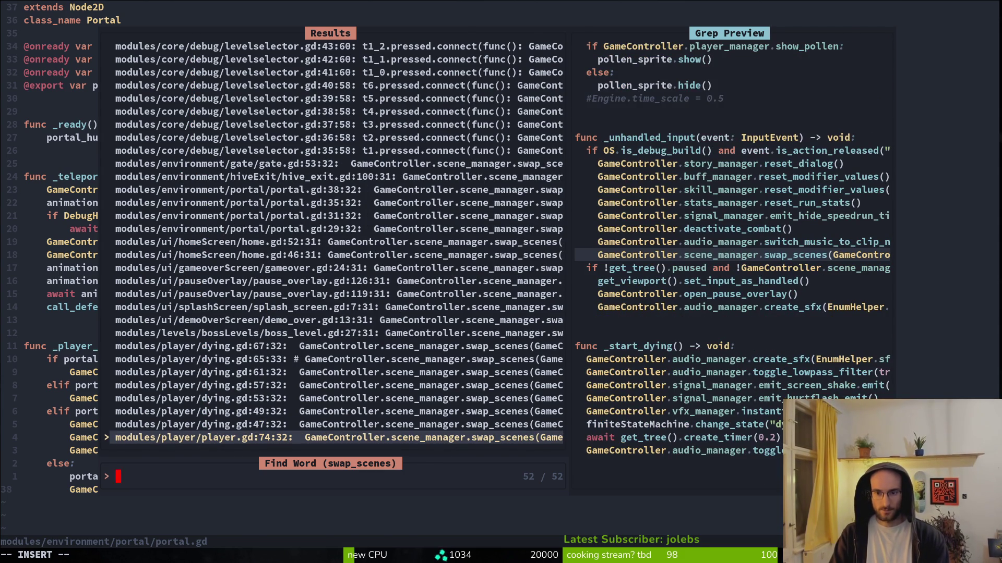
key("Return")
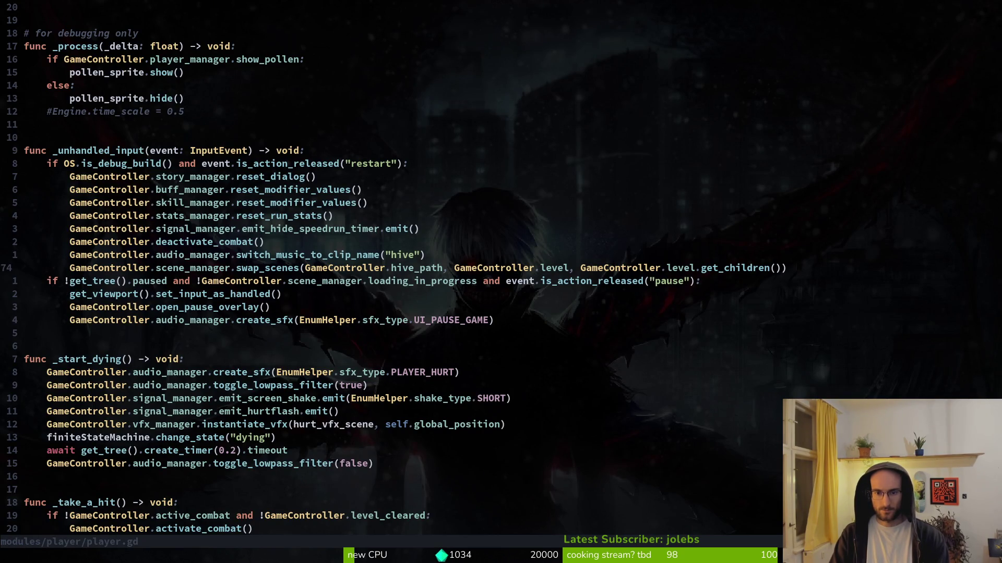
key("space")
key("f")
key("w")
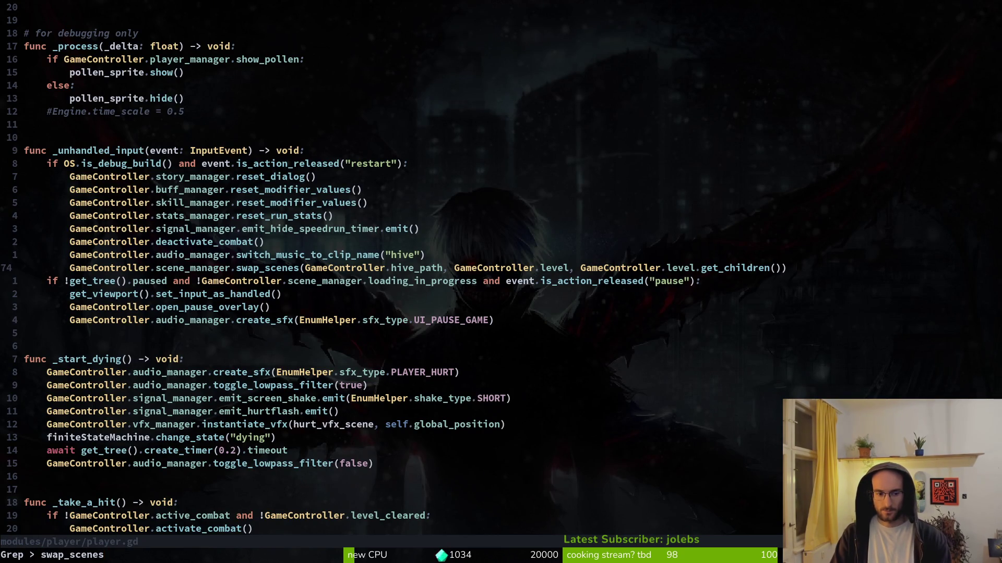
key("Up")
key("Up")
key("Up")
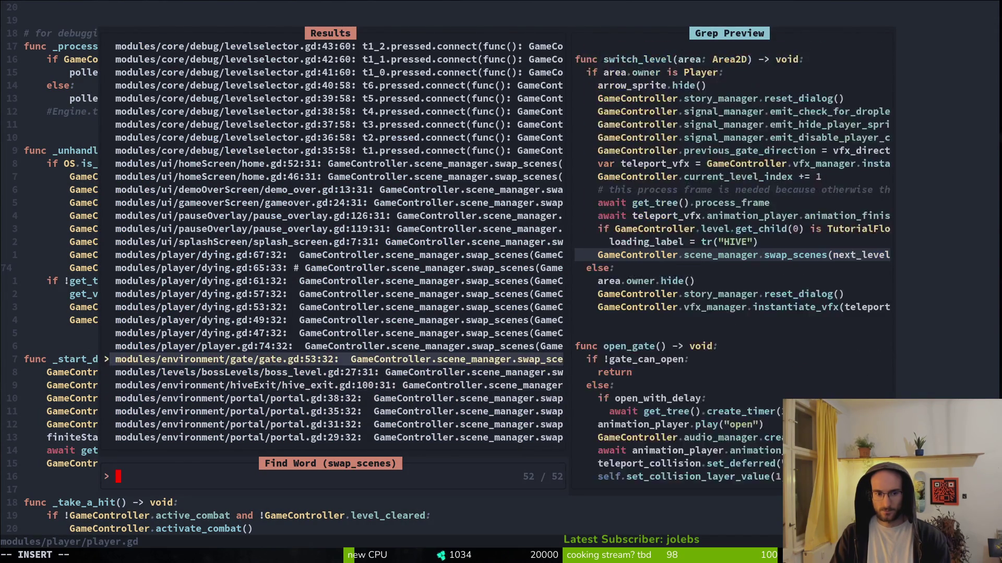
key("Return")
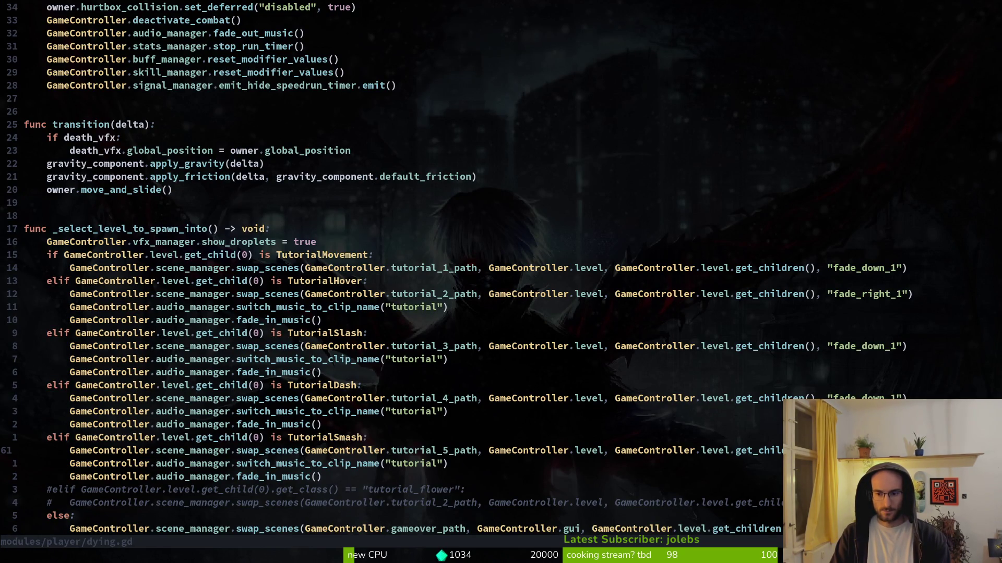
Open hive_exit.gd at its swap_scenes line from the project search and save it
key("G")
key("z")
key("z")
key("z")
key("b")
key("space")
key("f")
key("w")
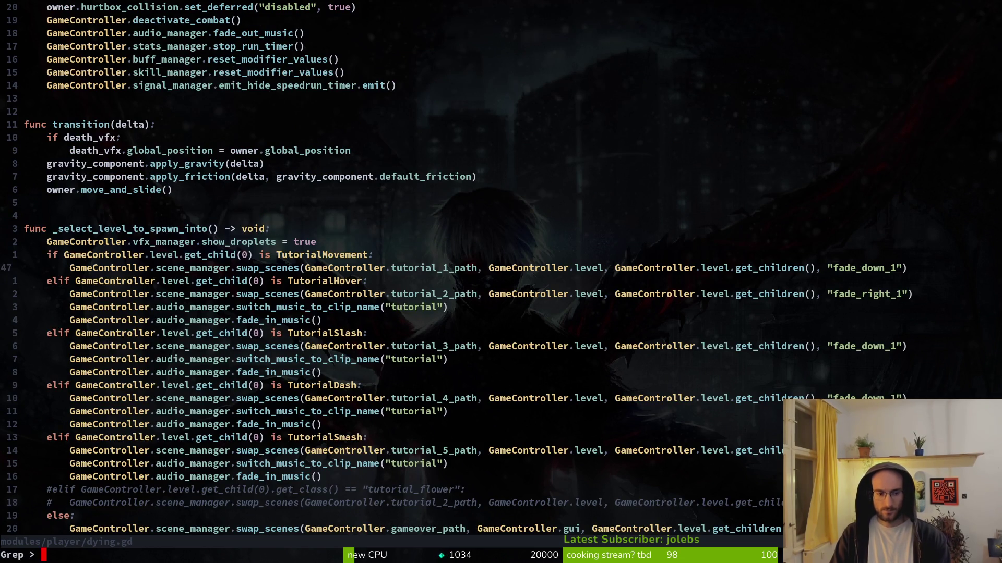
key("Down")
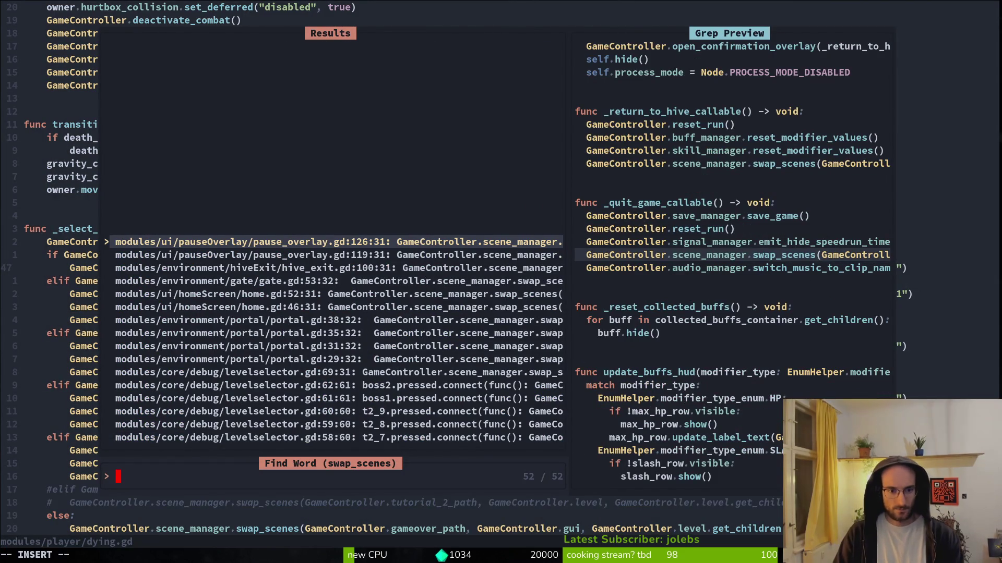
key("Down")
key("Down")
key("Return")
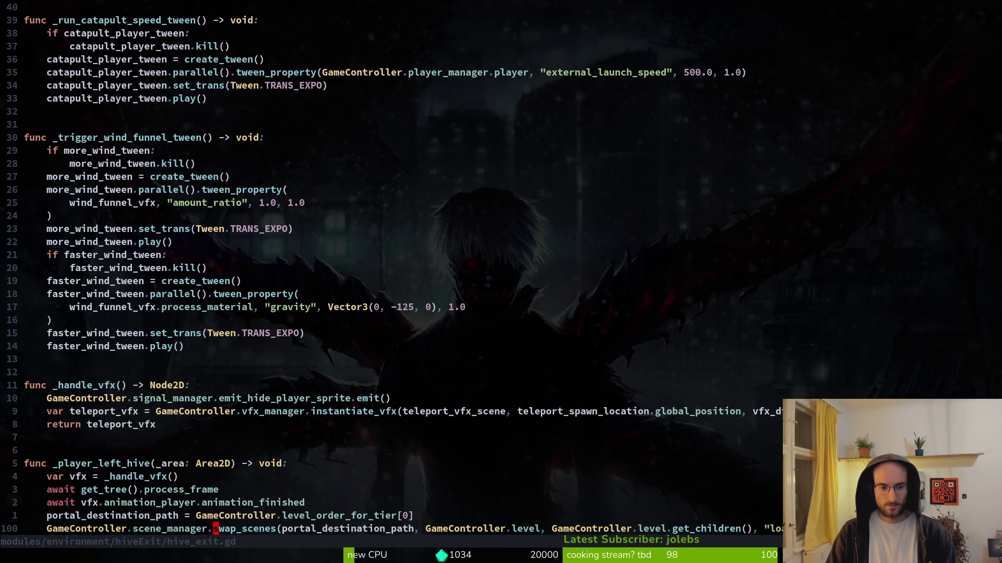
key("ctrl+s")
Open portal.gd and copy its whole swap_scenes line
key("space")
key("f")
key("f")
type("portal")
key("Return")
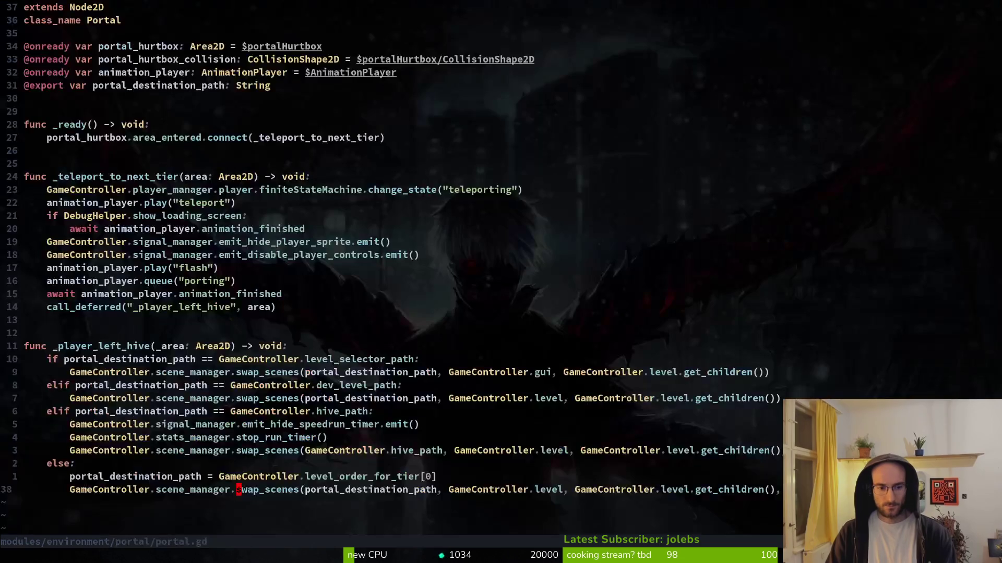
key("V")
key("y")
Replace hive_exit.gd's swap_scenes line with portal.gd's call, fix indentation, and :write
key("ctrl+6")
key("V")
key("p")
key("V")
key("<")
key("Escape")
key("u")
key("u")
key("ctrl+r")
key("ctrl+r")
key("ctrl+r")
type(":write")
key("Return")
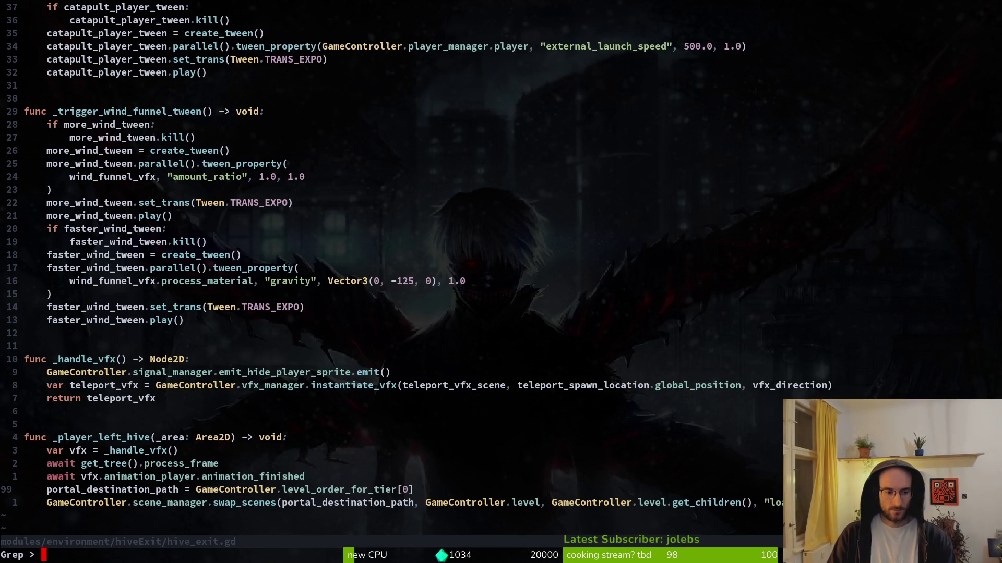
Search swap_scenes again and open portal.gd at line 31
key("space")
key("s")
key("w")
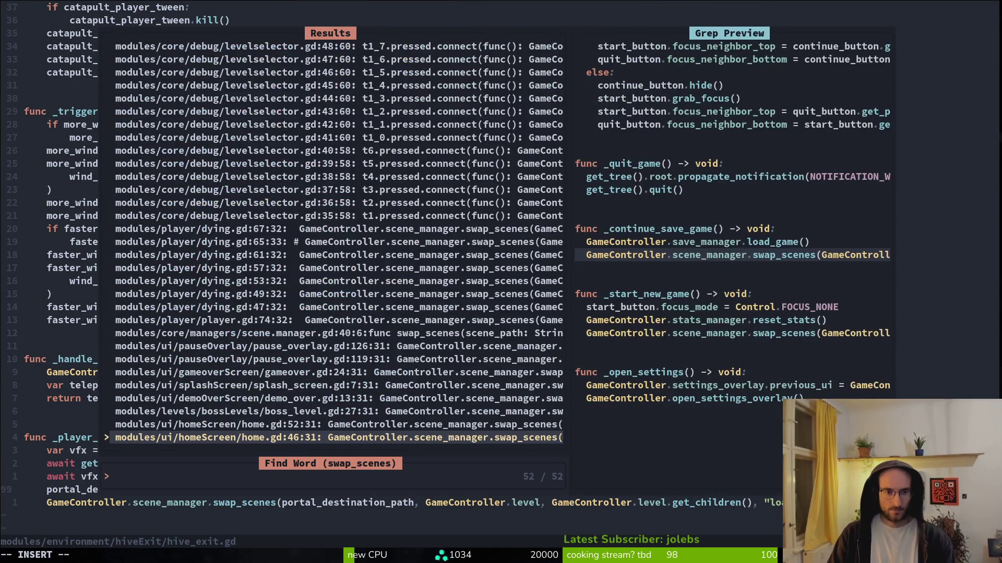
key("Up")
key("Up")
key("Up")
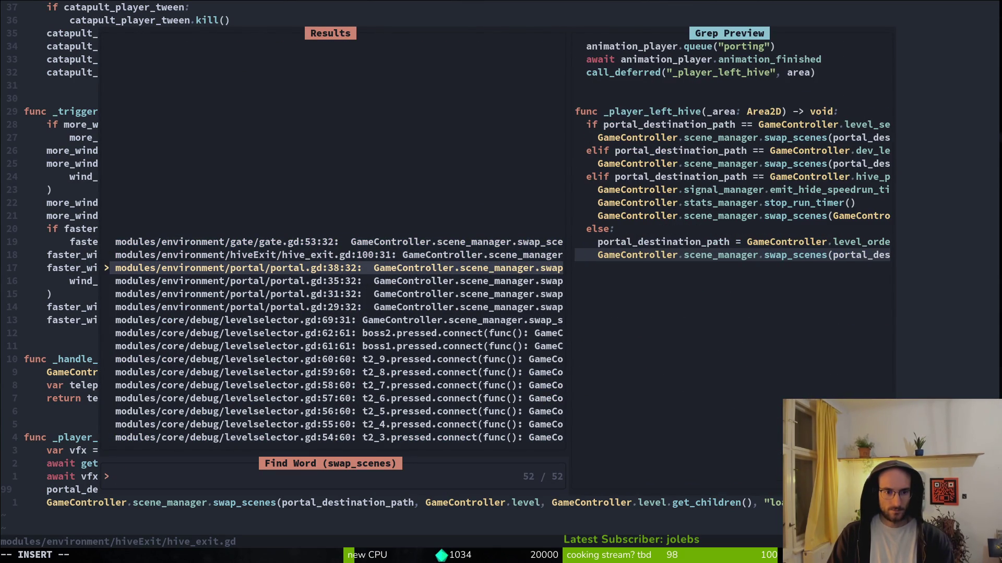
key("Up")
key("Up")
key("Down")
key("Down")
key("Down")
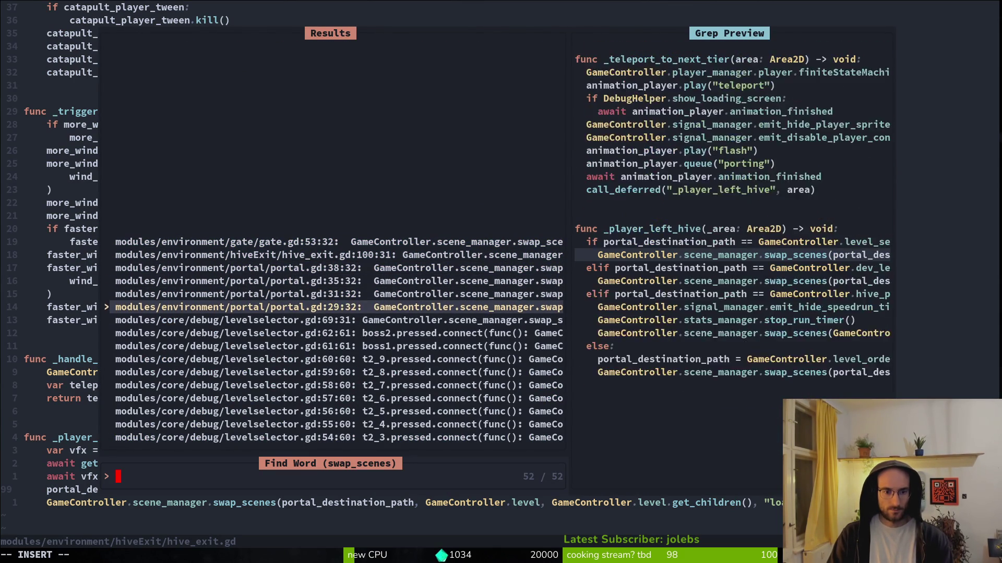
key("Up")
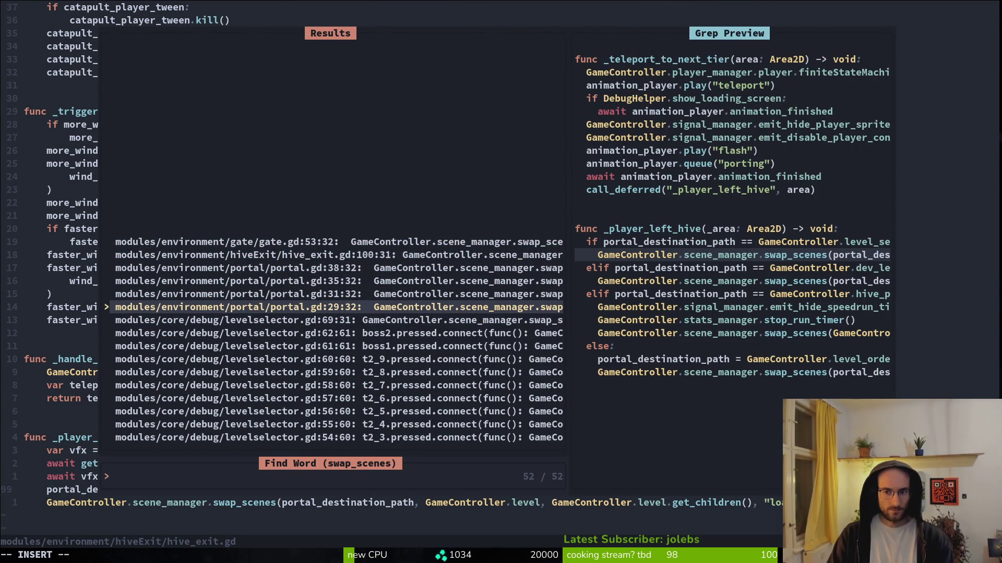
key("Up")
key("Up")
key("Down")
key("Return")
Search all files for swap_scenes and open demo_over.gd at its match
key("space")
type("psswap_scenes")
key("Return")
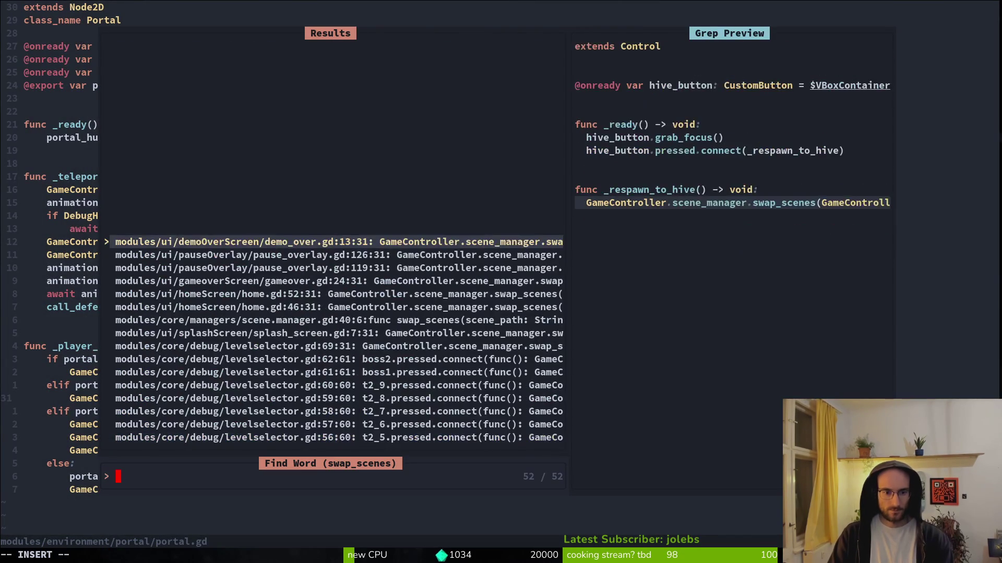
key("Up")
key("Up")
key("Up")
key("Up")
key("Up")
key("Up")
key("Up")
key("Up")
key("Up")
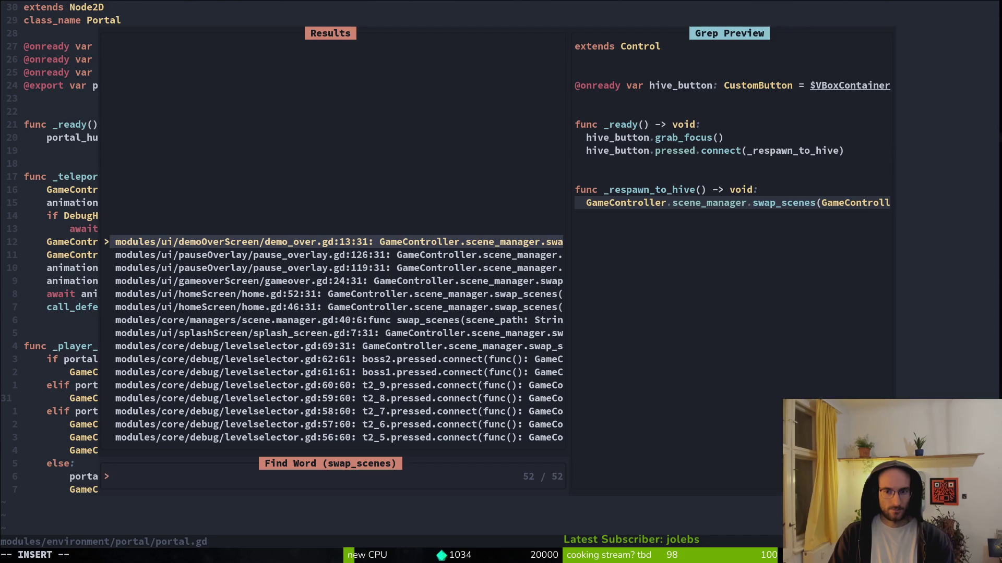
key("Return")
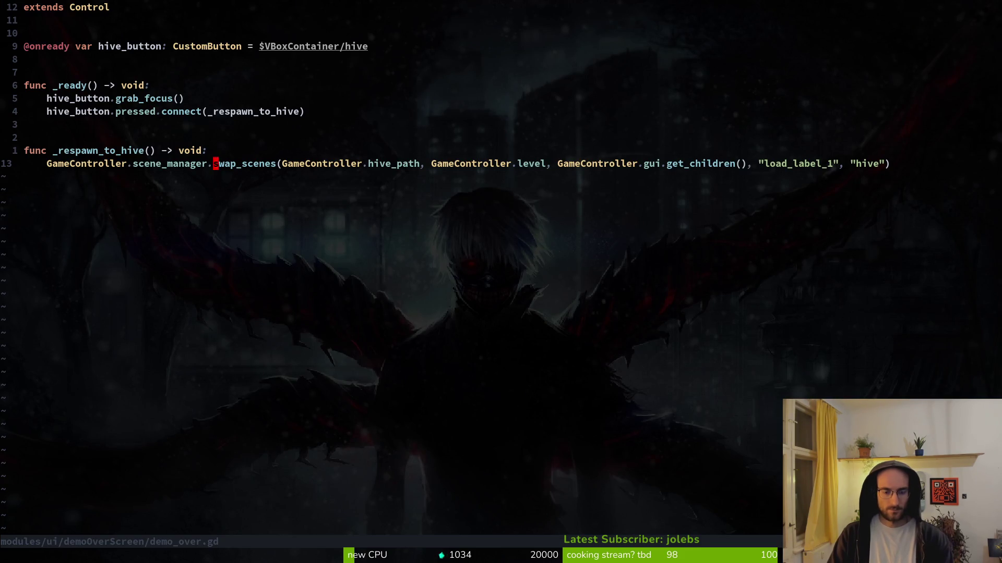
Replace the untranslated hive line with the tr("HIVE") line from clipboard history and save with :w
key("super+v")
type("hive")
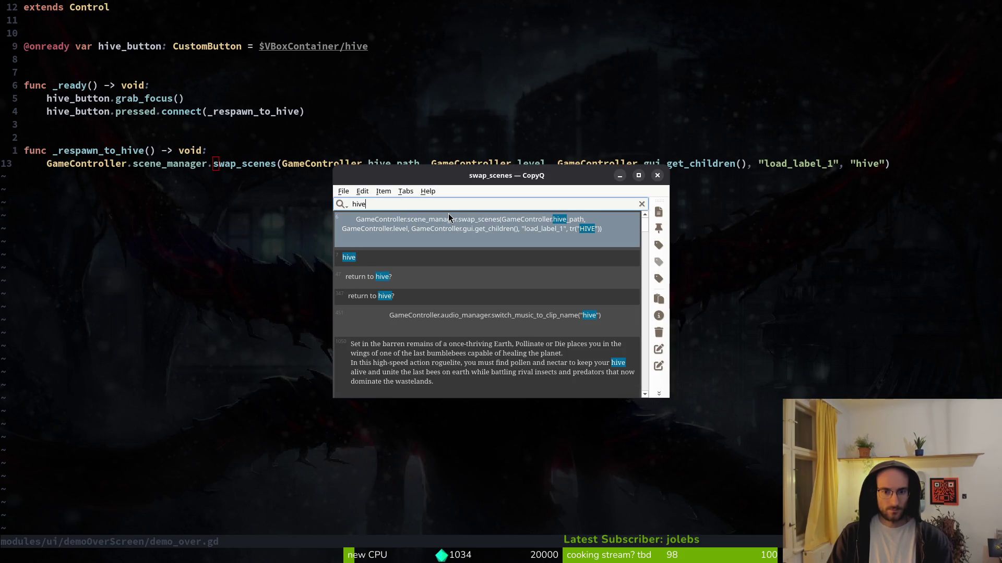
key("Return")
key("d")
key("d")
key("P")
key("d")
key("d")
key("p")
key("V")
key("Escape")
type(":w")
key("Return")
key("space")
Check the swap_scenes definition in scene.manager.gd, quit Neovim with :qa, and return to Godot
type("fg")
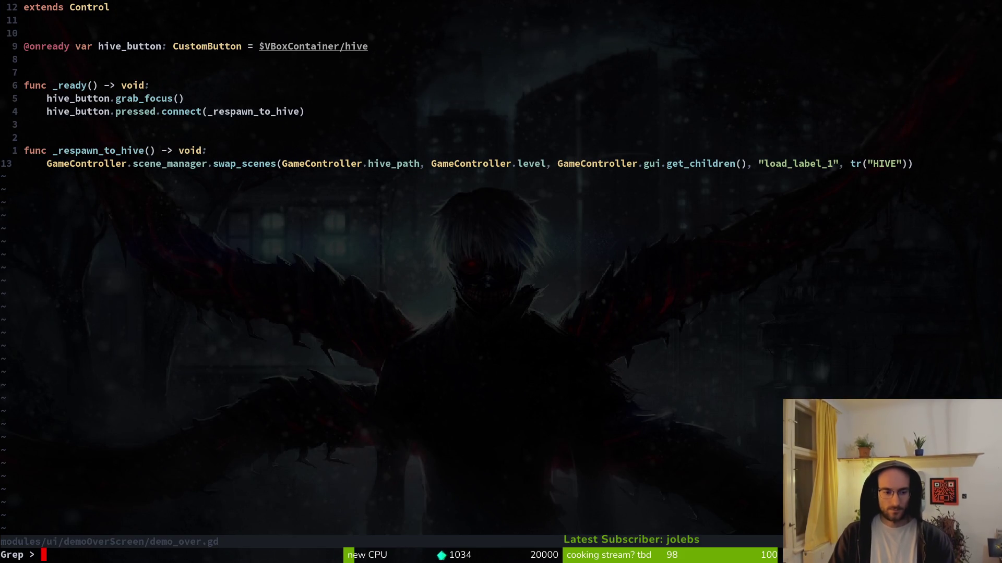
type("swap_scenes")
key("Return")
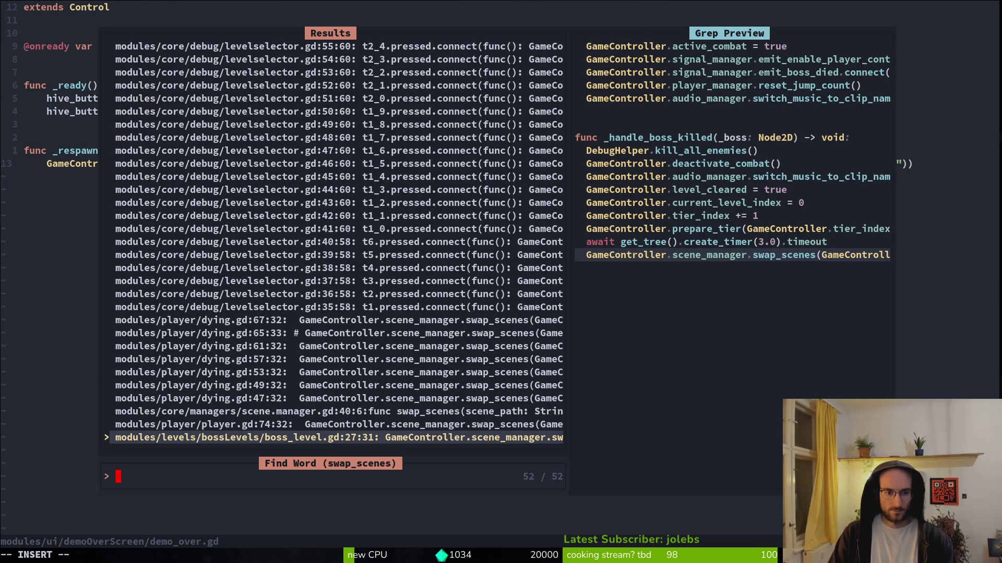
key("ctrl+p")
key("ctrl+p")
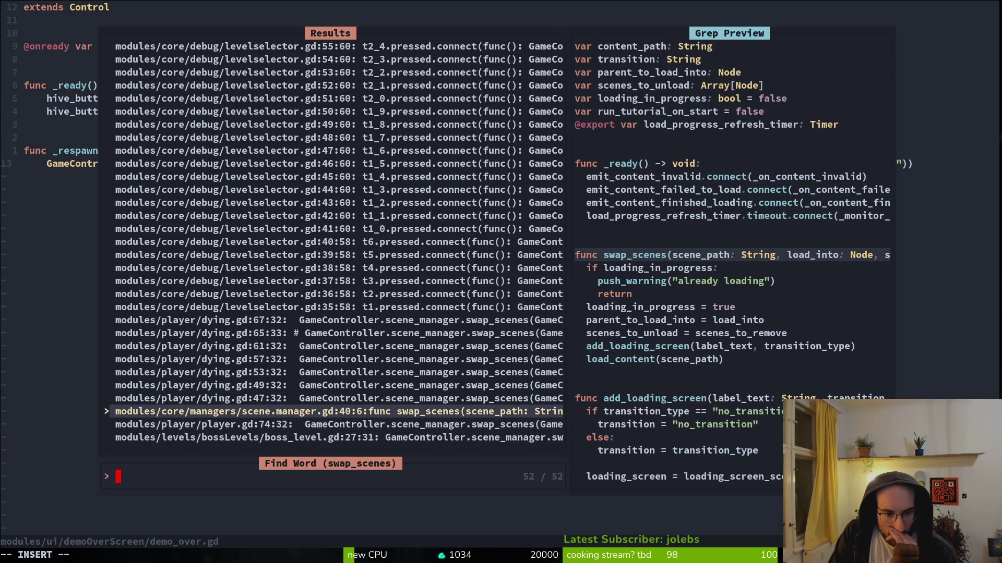
key("Return")
type(":qa")
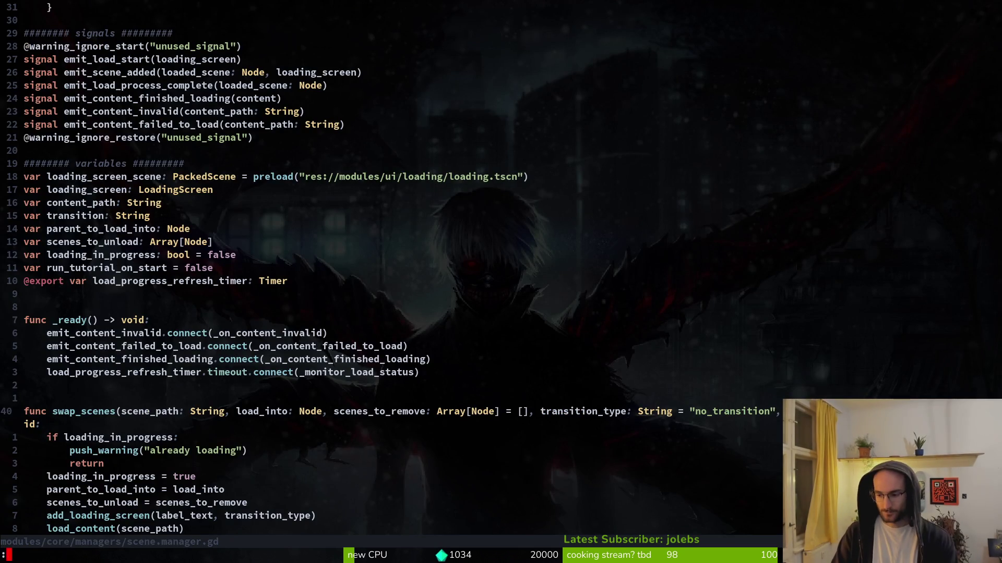
key("Return")
key("alt+Tab")
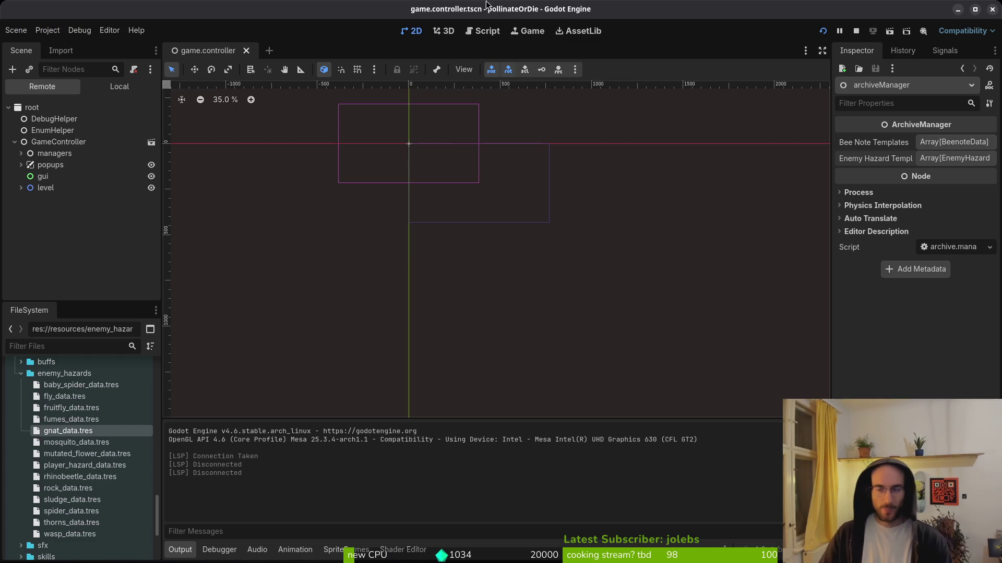
Run the game, continue the save, open the pause menu's debugging panel, then stop the game
left_click(823, 31)
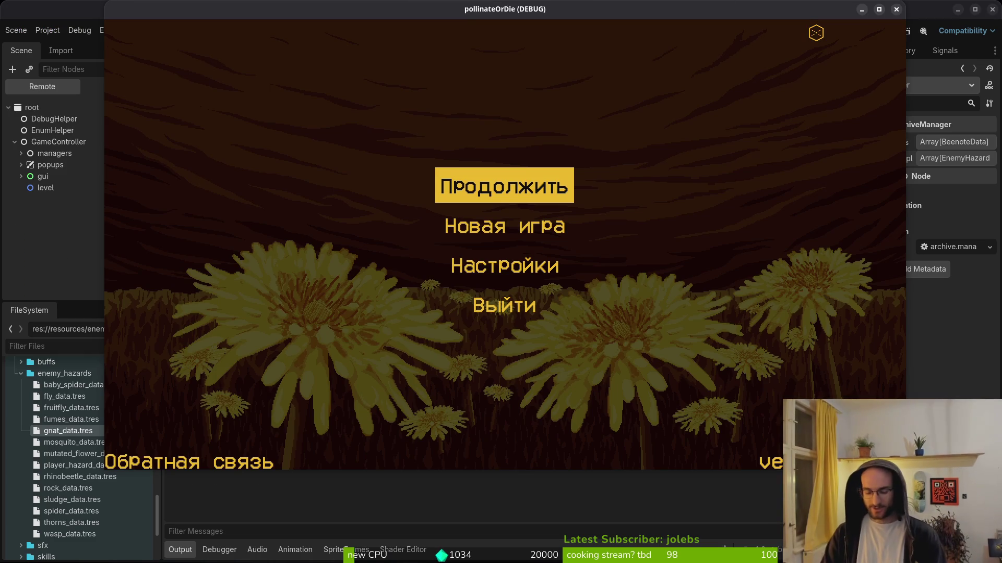
key("Return")
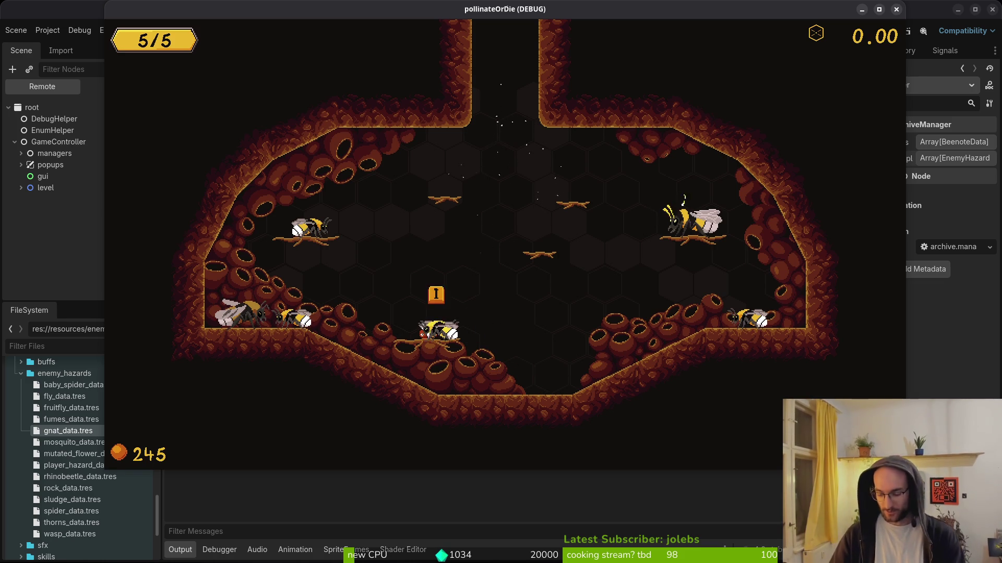
key("Escape")
key("Down")
key("Down")
key("Up")
key("Return")
key("Down")
key("Down")
key("Down")
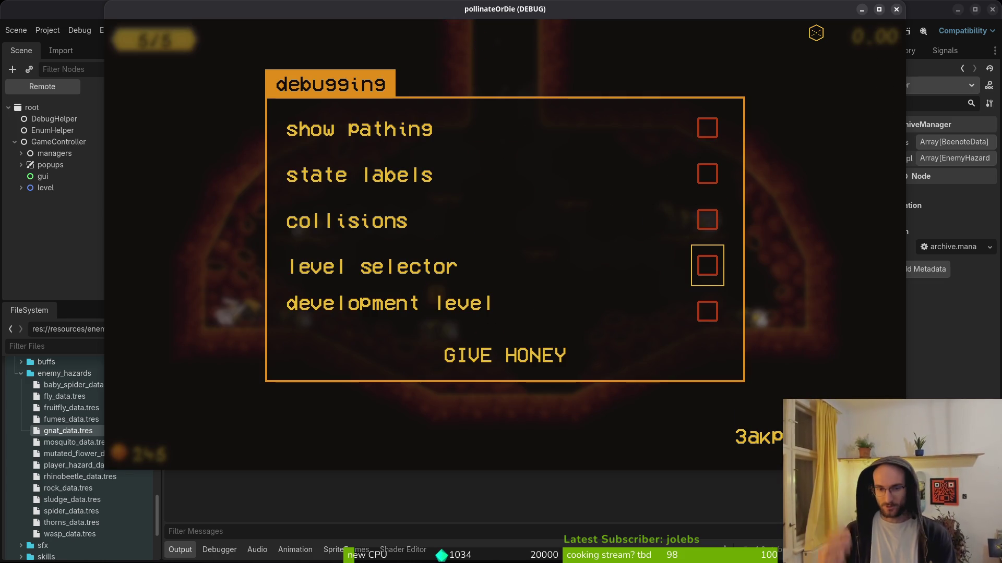
key("Up")
key("Up")
key("Up")
key("Down")
key("Escape")
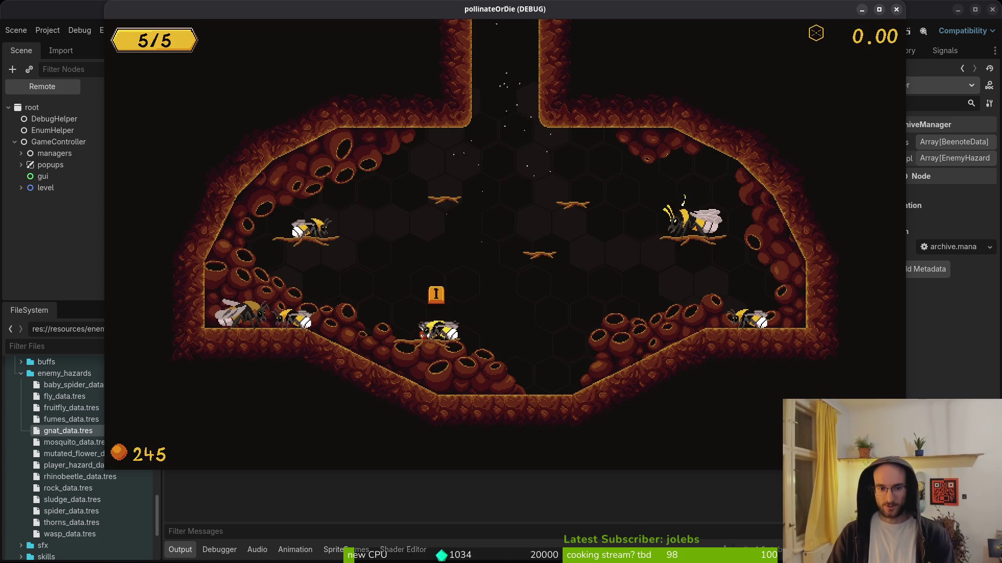
key("alt+Tab")
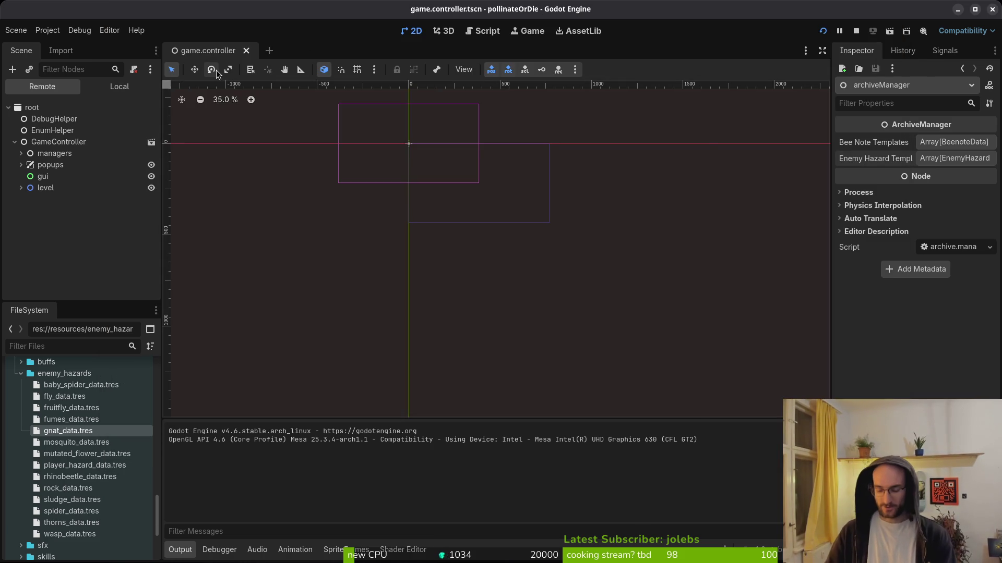
Quick-open debug_overlay.tscn by searching 'debug_overl'
key("shift+alt+o")
type("debug_overl")
key("Return")
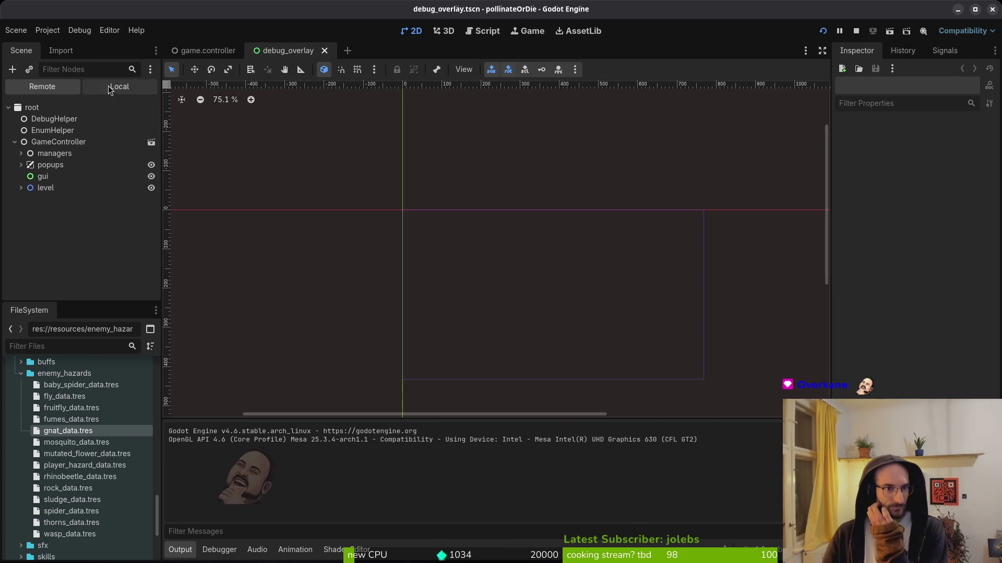
Set devlevel's custom check button bottom focus neighbour to money and save the scene
left_click(110, 87)
left_click(14, 142)
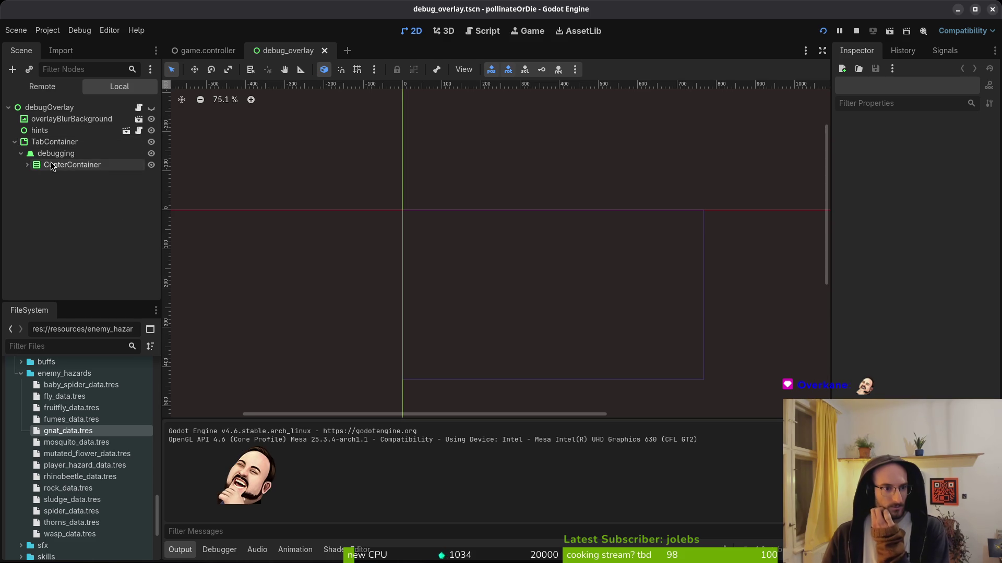
left_click(28, 165)
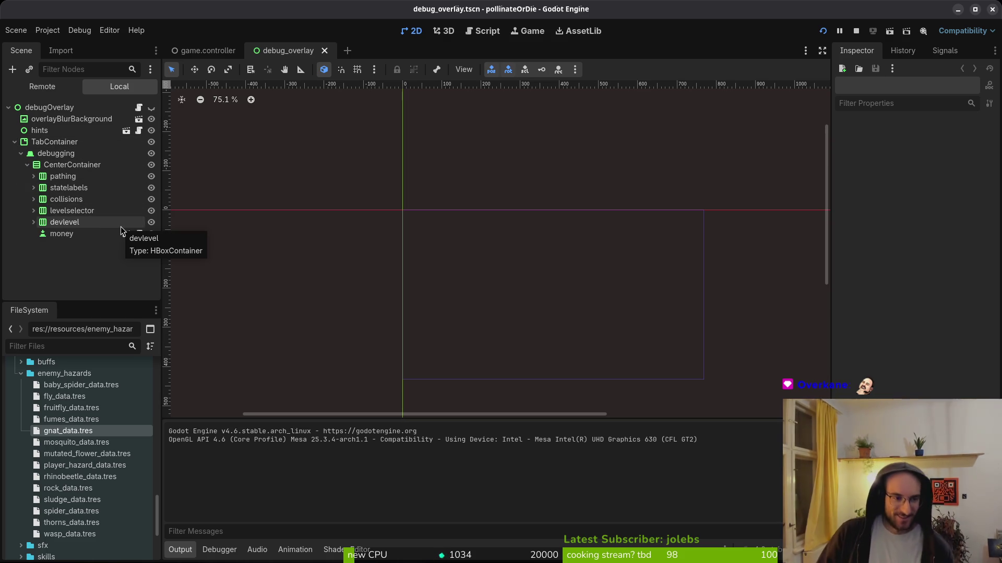
left_click(72, 225)
left_click(36, 225)
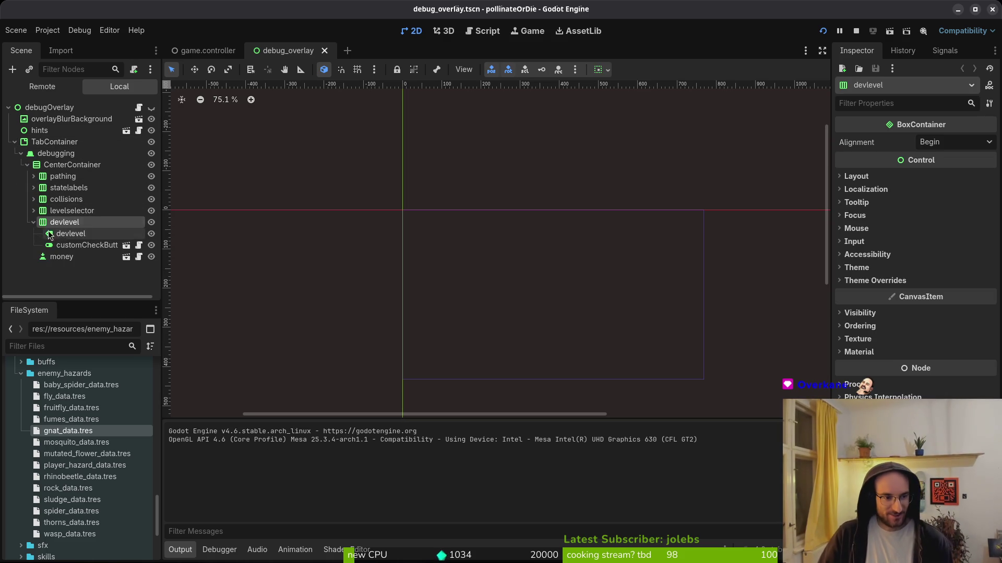
left_click(83, 245)
scroll(937, 350, "down", 5)
left_click(883, 303)
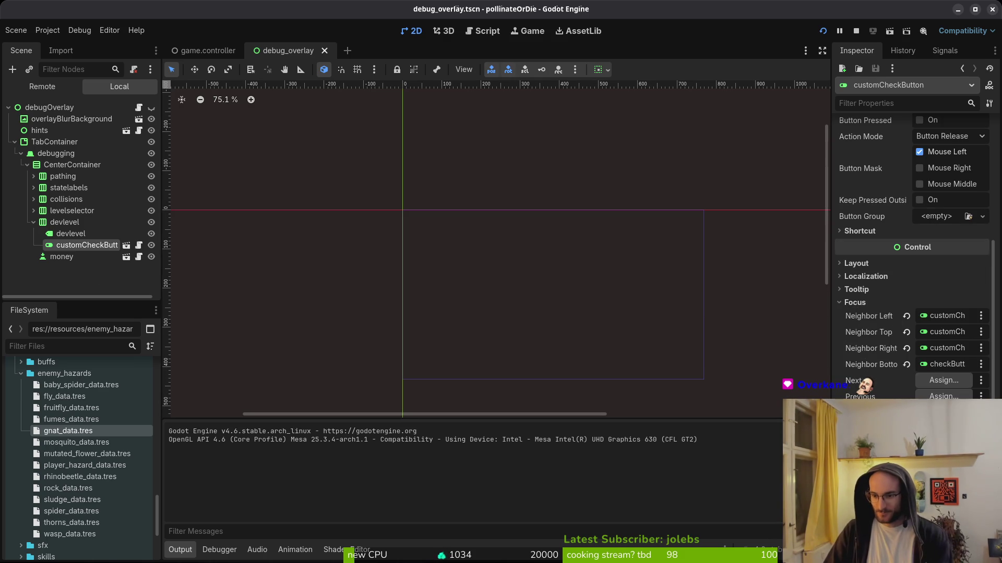
left_click(943, 362)
left_click(499, 399)
left_click(538, 452)
key("ctrl+s")
Give money focus neighbours: bottom pathing checkButton, top devlevel customCheckButton, right and left itself; save
left_click(73, 257)
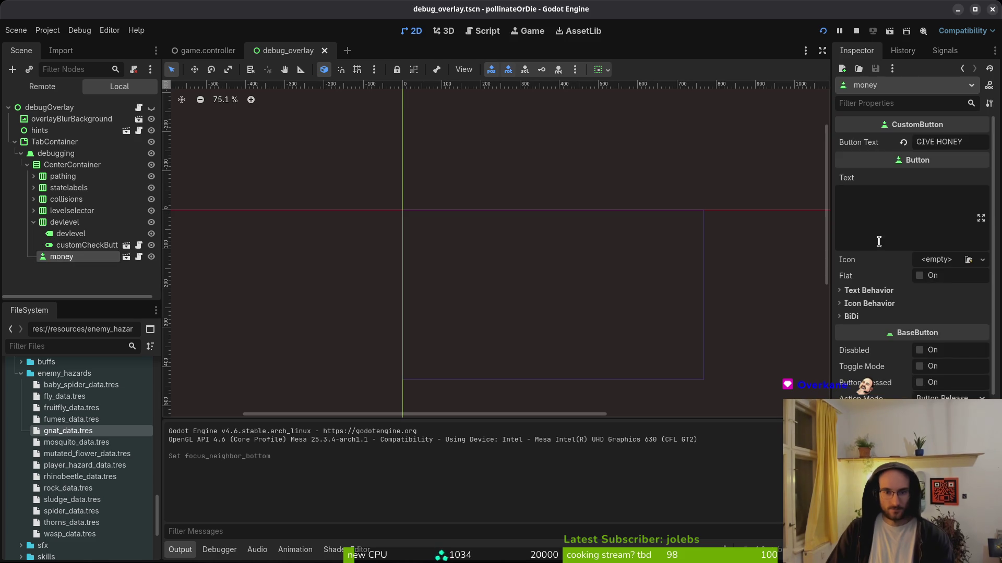
left_click(854, 303)
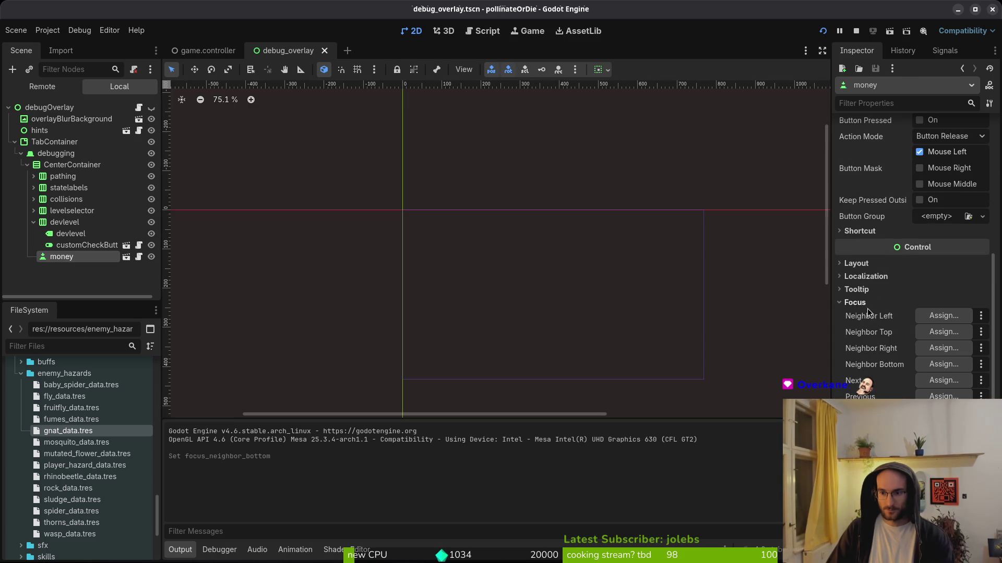
left_click(931, 366)
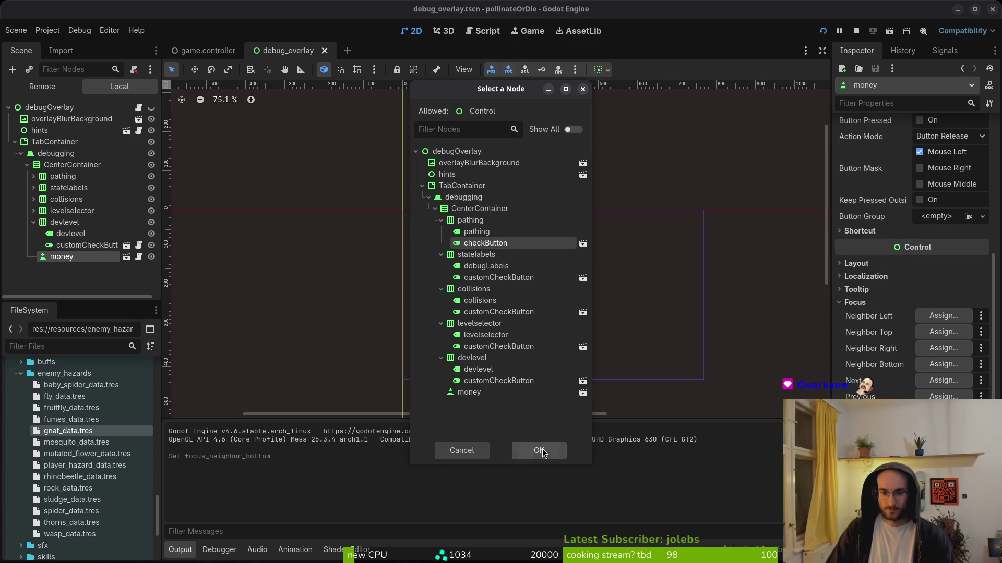
left_click(539, 450)
left_click(943, 332)
left_click(499, 381)
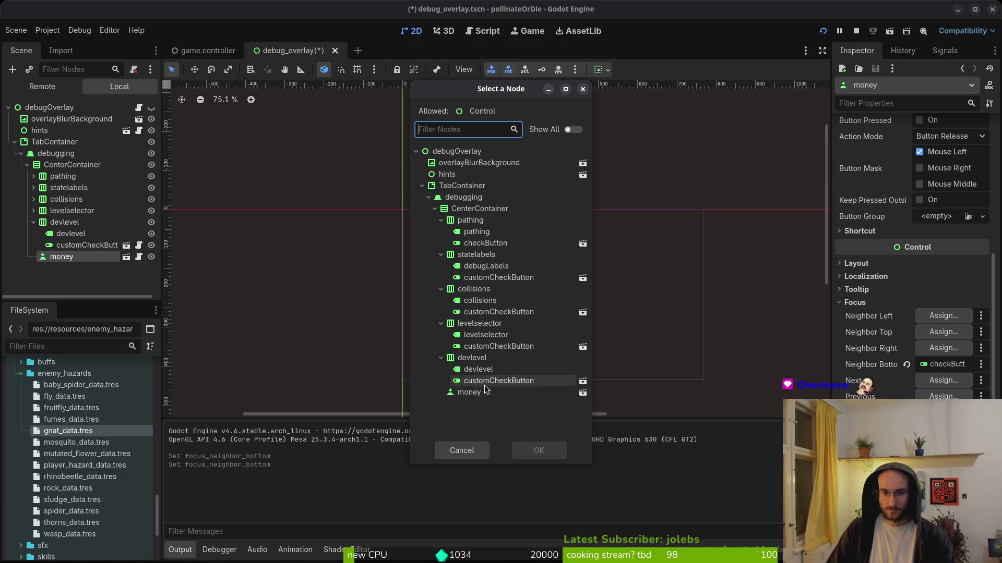
left_click(541, 451)
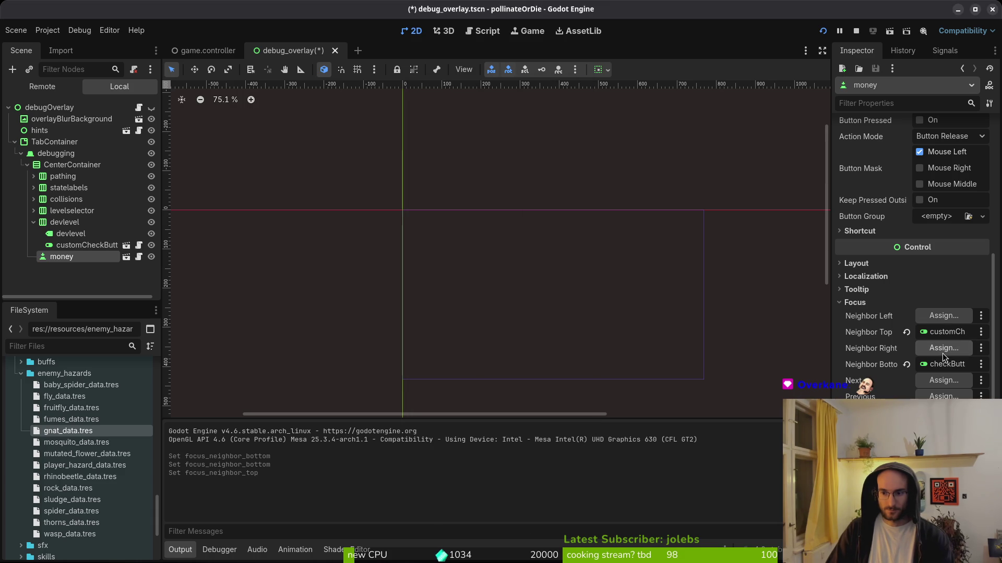
left_click(943, 348)
left_click(469, 392)
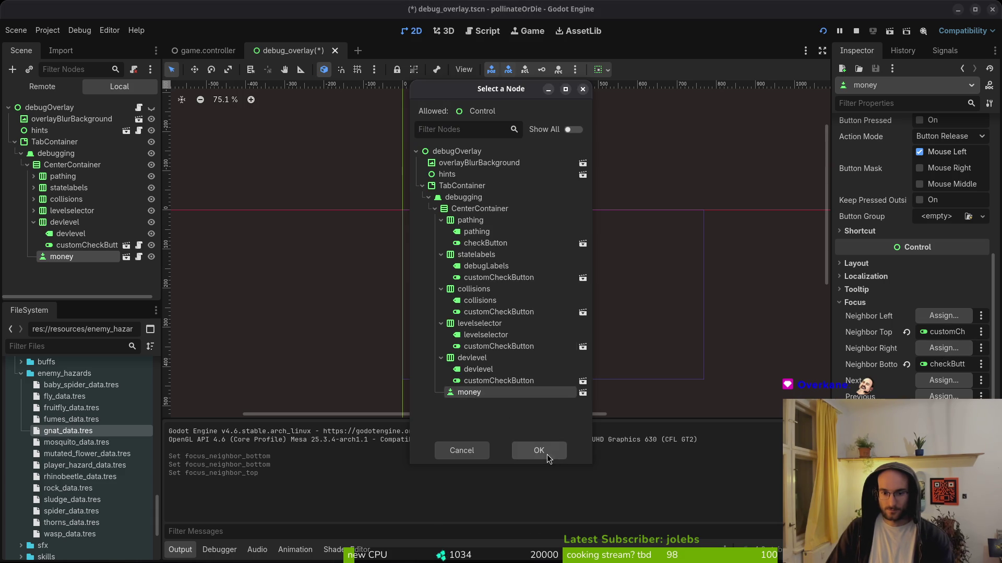
left_click(541, 451)
left_click(499, 396)
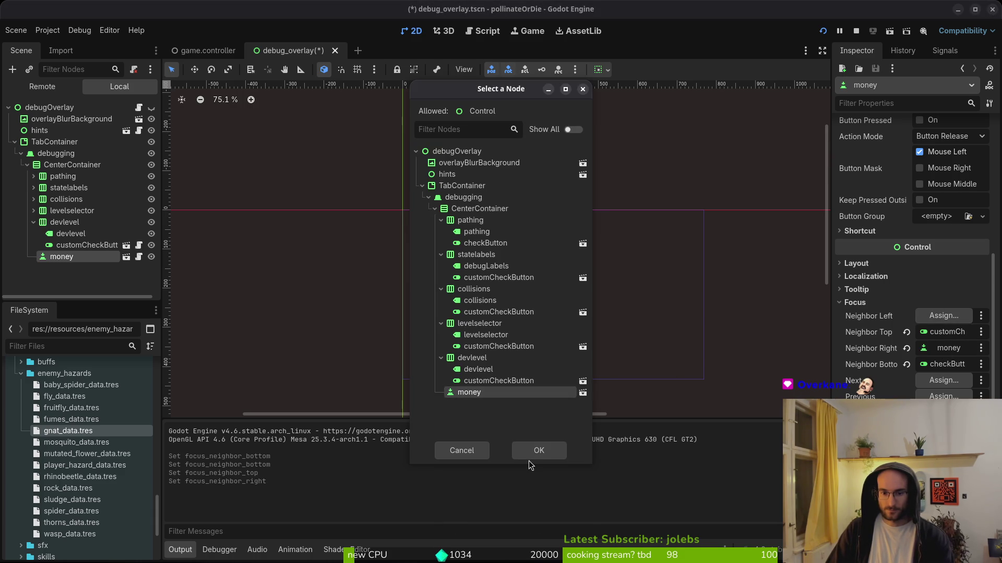
left_click(530, 452)
key("ctrl+s")
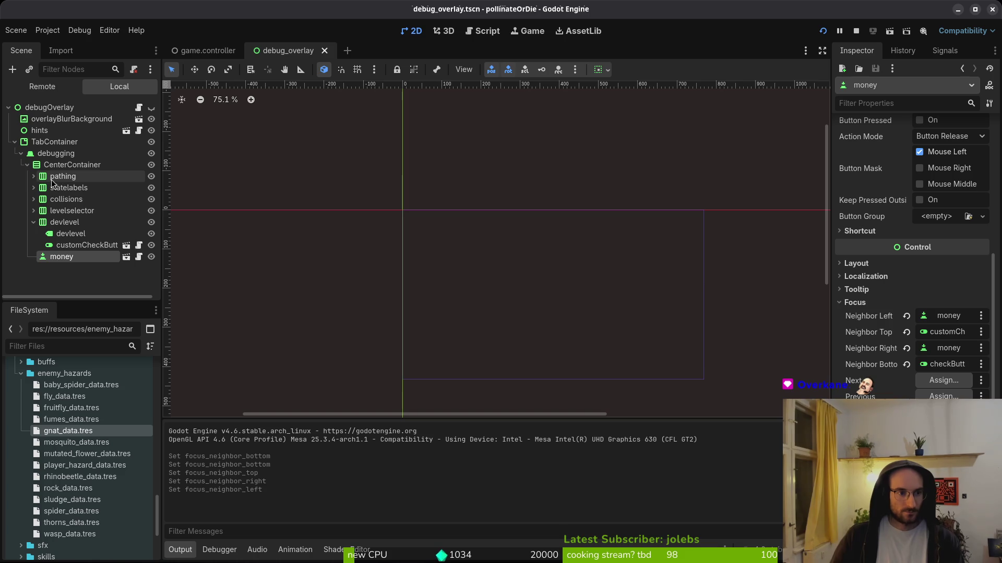
Set pathing's checkButton top focus neighbour to money, save, and close debug_overlay
left_click(34, 176)
left_click(60, 198)
scroll(927, 397, "down", 5)
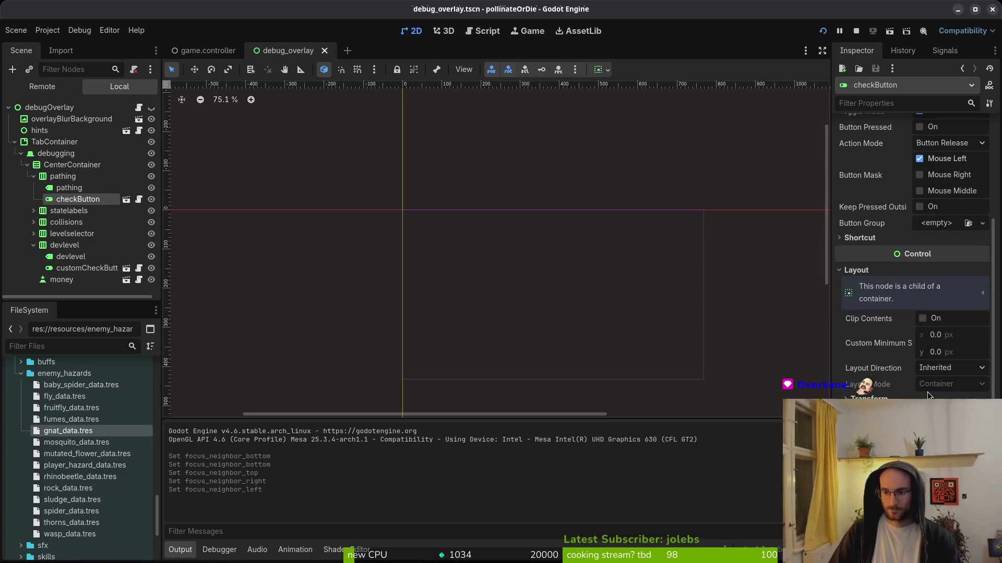
left_click(509, 389)
left_click(541, 452)
key("ctrl+s")
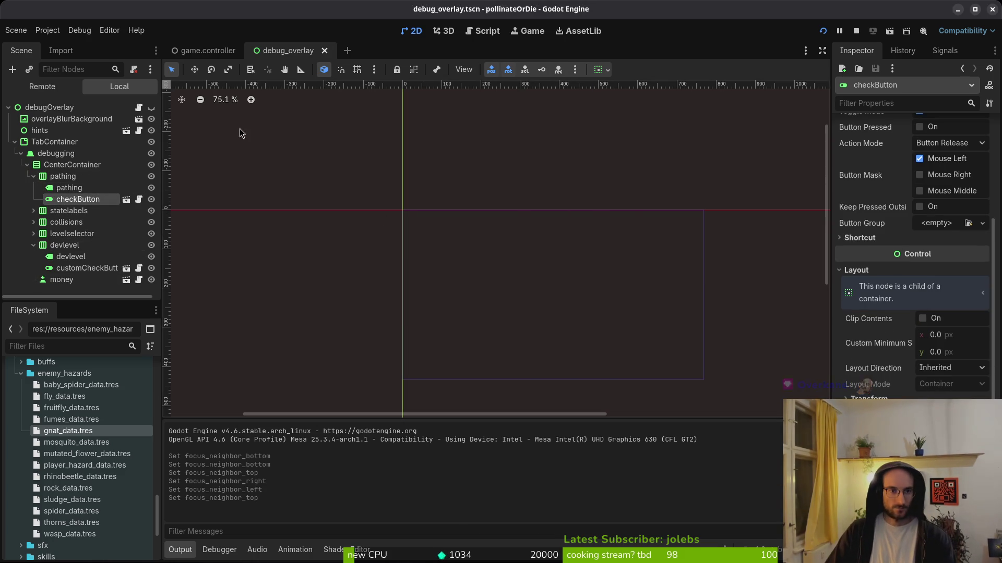
left_click(324, 50)
key("shift+alt+o")
Open archives_overlay.tscn and expand the memories notes tree down to note 1-0
type("arh")
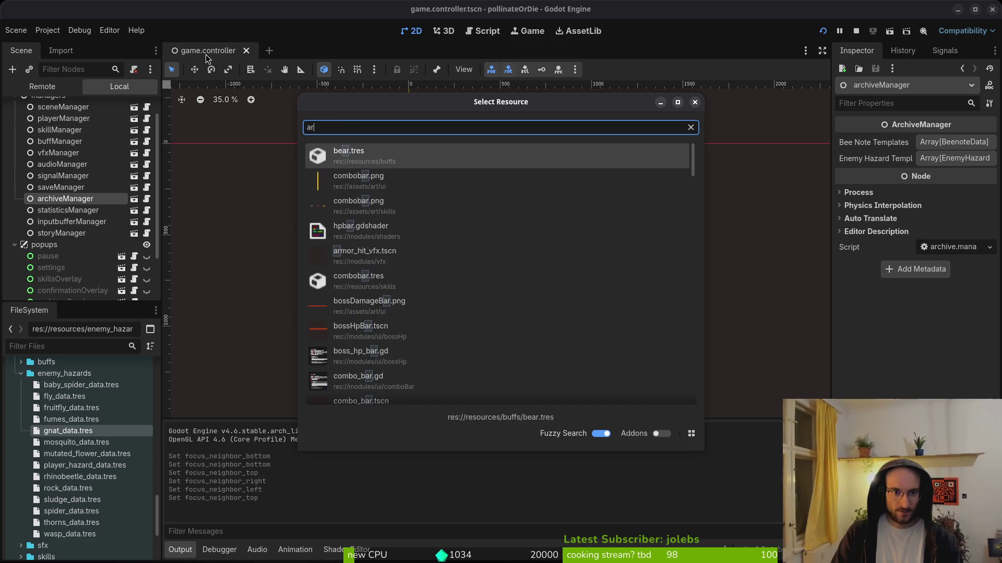
key("BackSpace")
type("chives_ov")
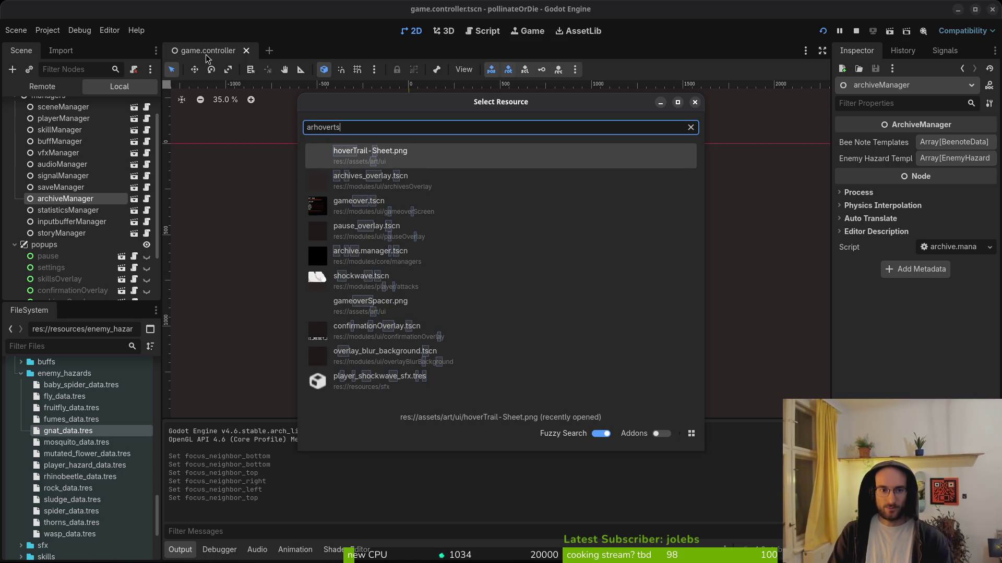
key("Return")
left_click(21, 165)
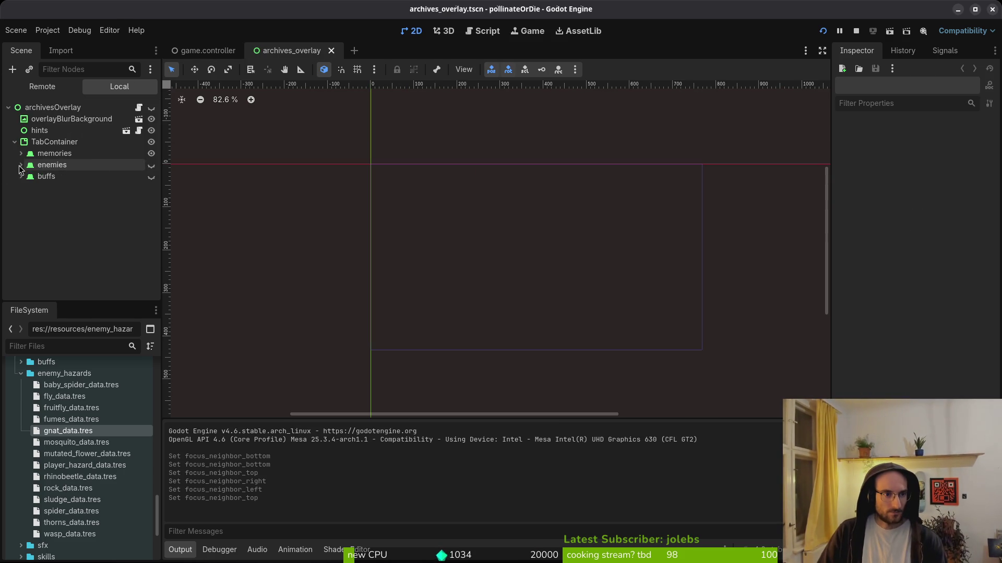
left_click(21, 153)
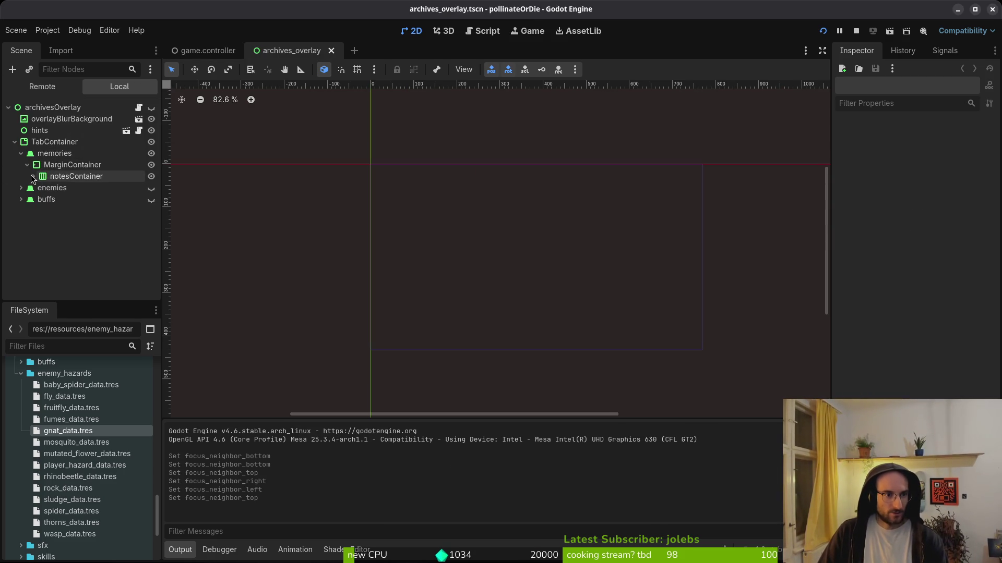
left_click(33, 177)
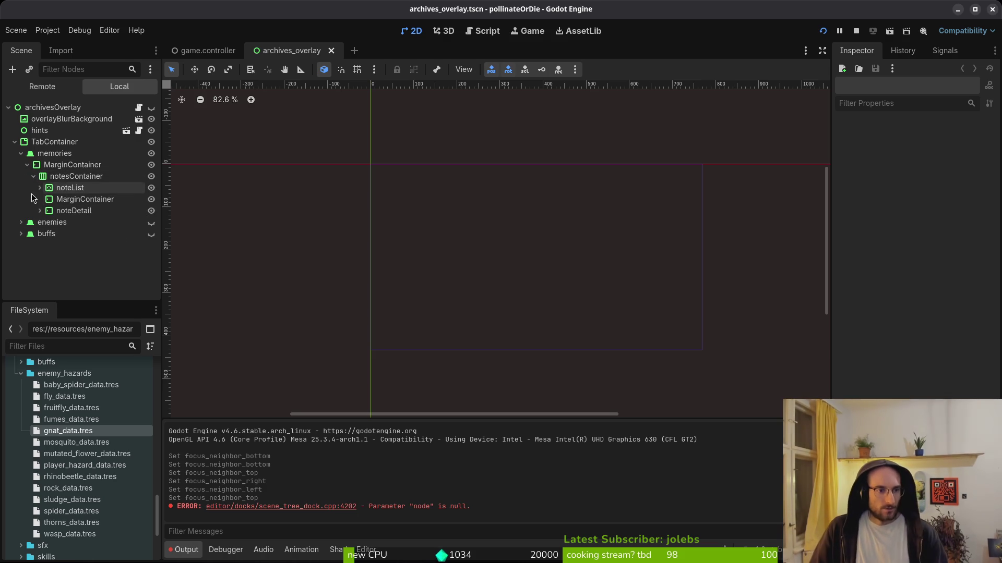
left_click(40, 188)
left_click(46, 199)
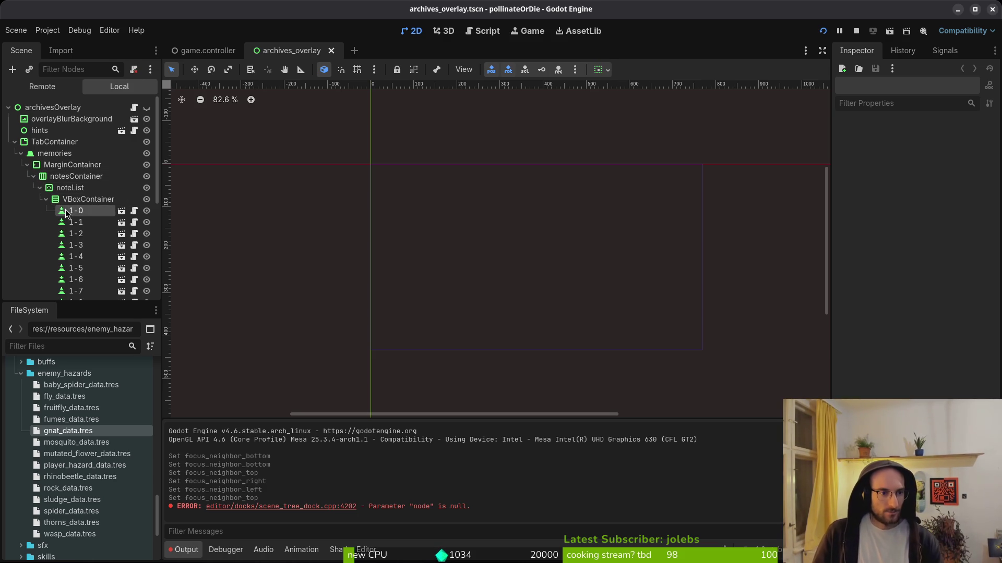
left_click(66, 211)
Make note 2-9 the top focus neighbour of note 1-0 and save the scene
scroll(960, 348, "down", 5)
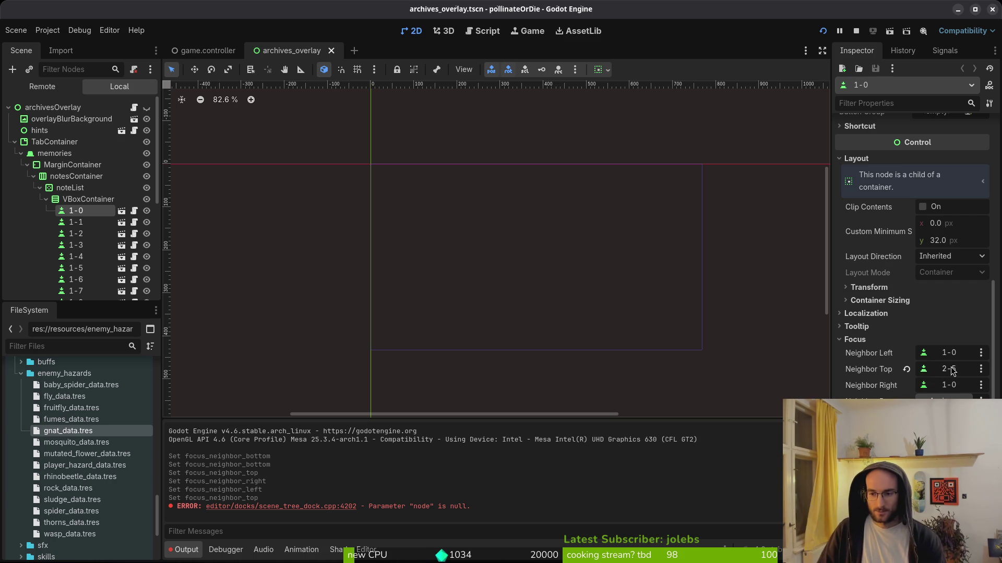
left_click(947, 370)
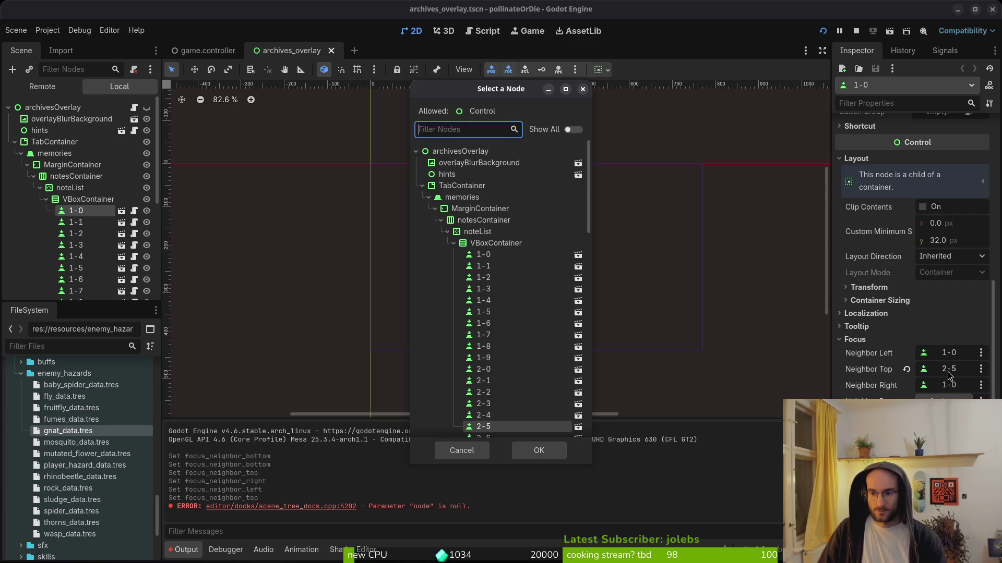
scroll(501, 396, "down", 5)
left_click(483, 330)
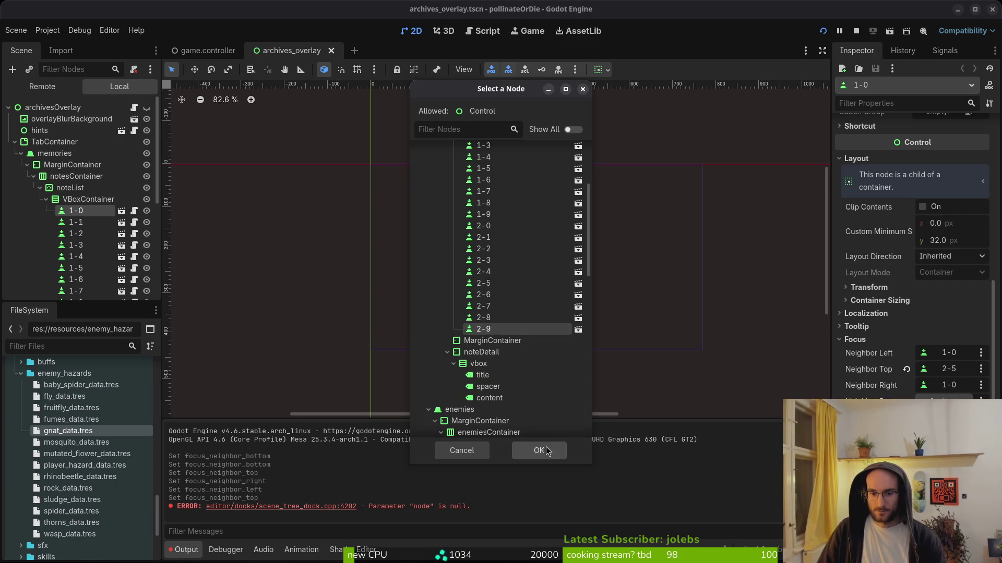
left_click(538, 450)
key("ctrl+s")
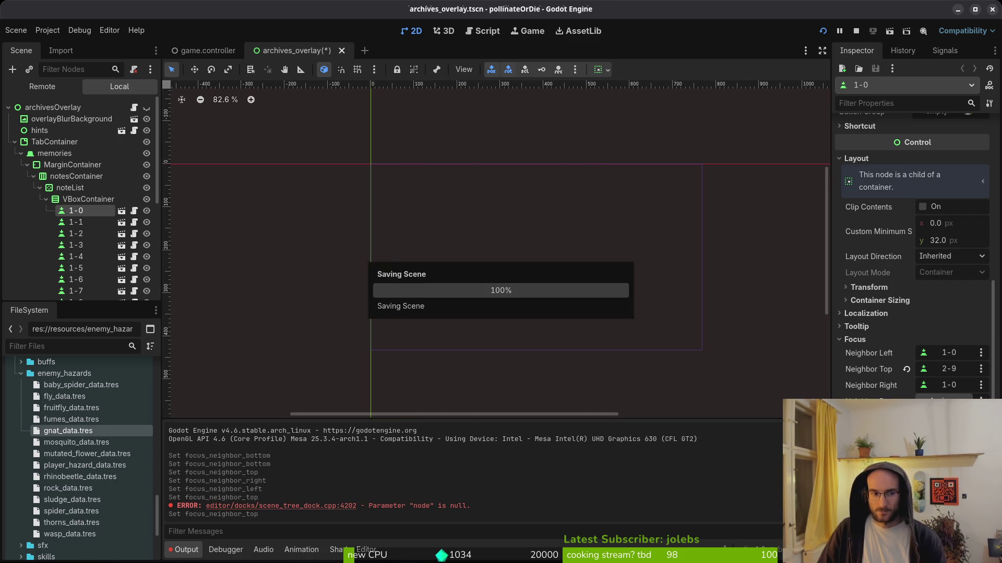
left_click(81, 223)
Clear note 1-1's top focus neighbour and save the archives overlay scene
scroll(824, 129, "down", 1)
scroll(879, 359, "down", 5)
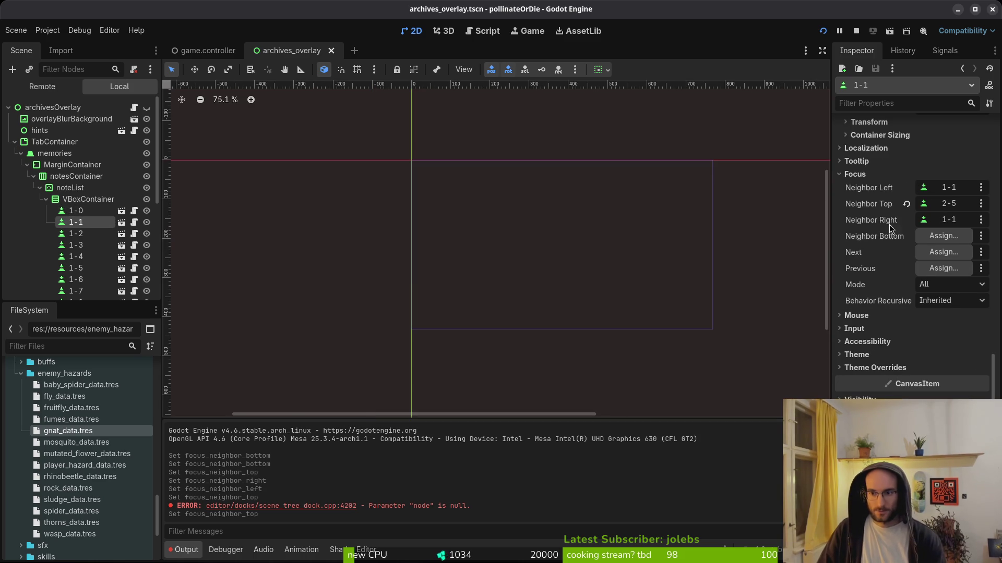
left_click(951, 204)
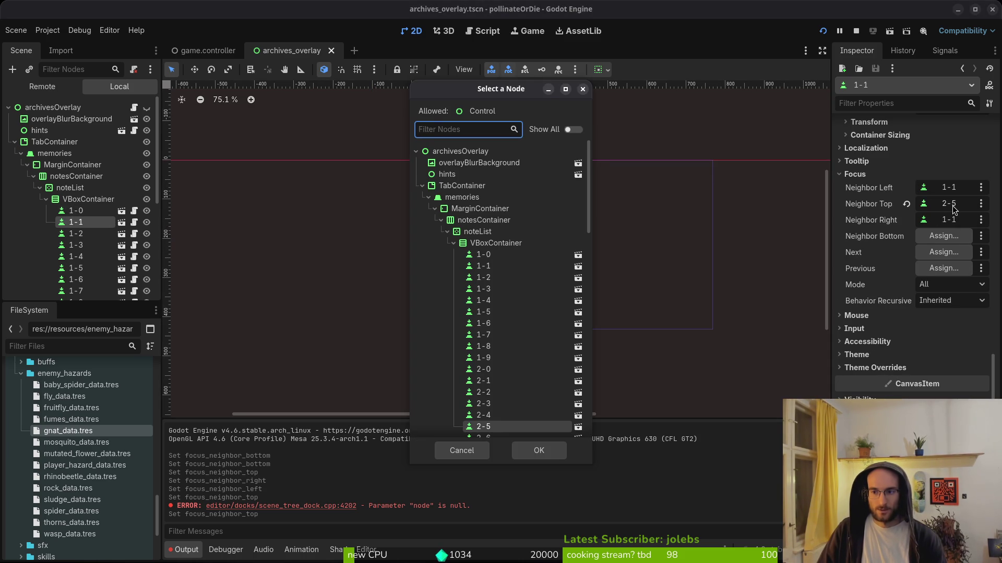
left_click(518, 255)
left_click(483, 457)
left_click(906, 204)
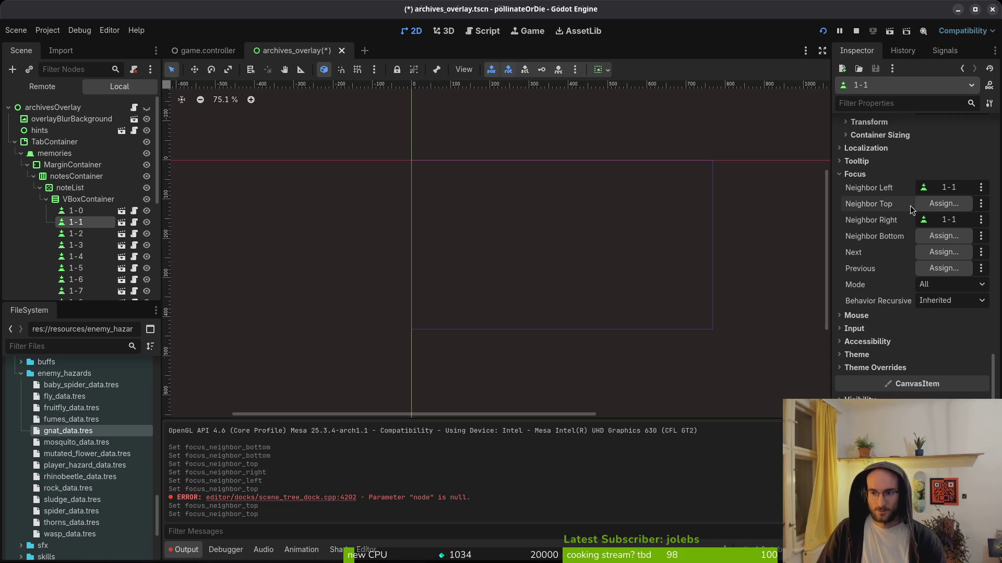
key("ctrl+s")
Review the Focus neighbour settings of note buttons 1-2 through 1-9
left_click(78, 233)
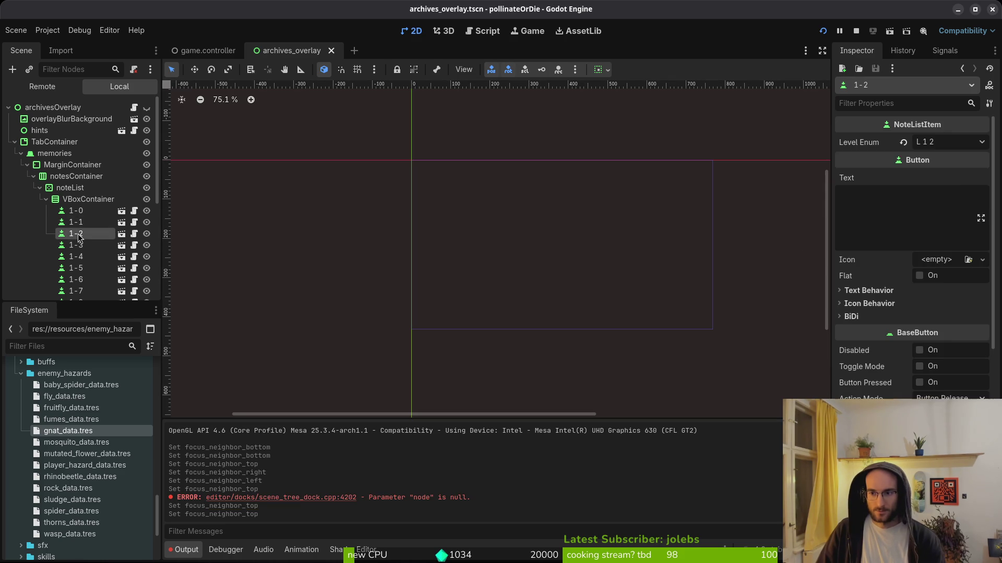
scroll(932, 350, "down", 1)
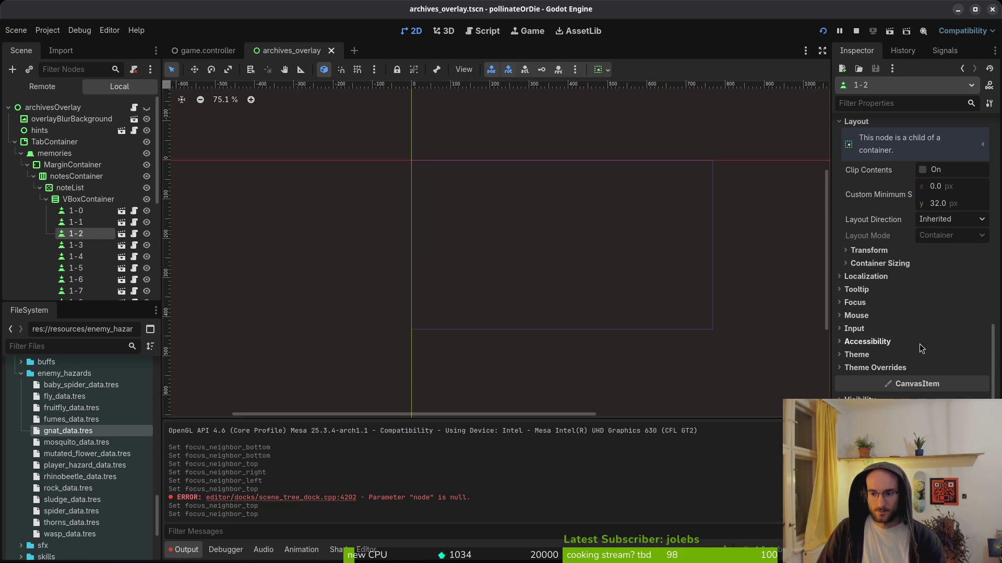
left_click(856, 303)
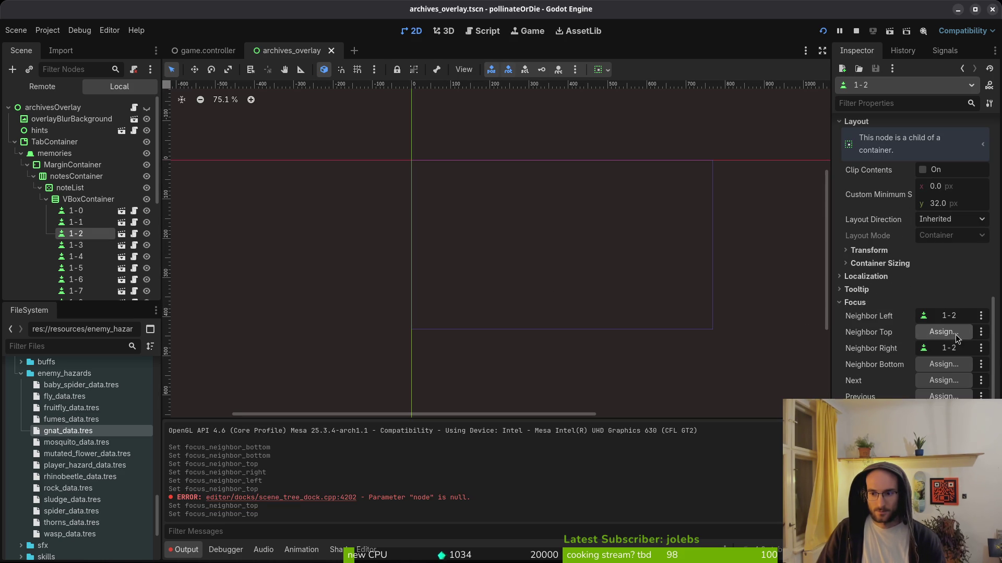
left_click(75, 244)
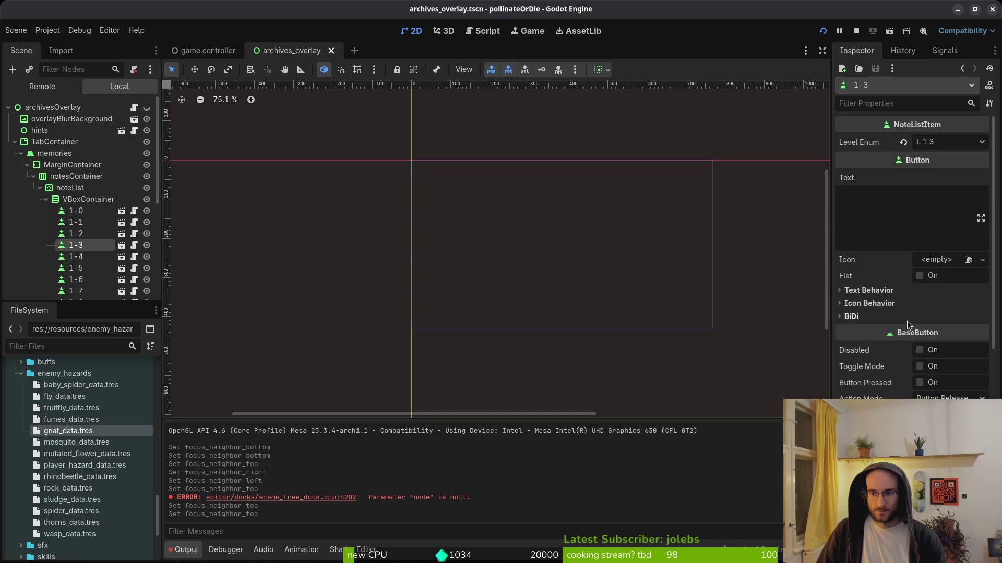
left_click(856, 289)
left_click(856, 289)
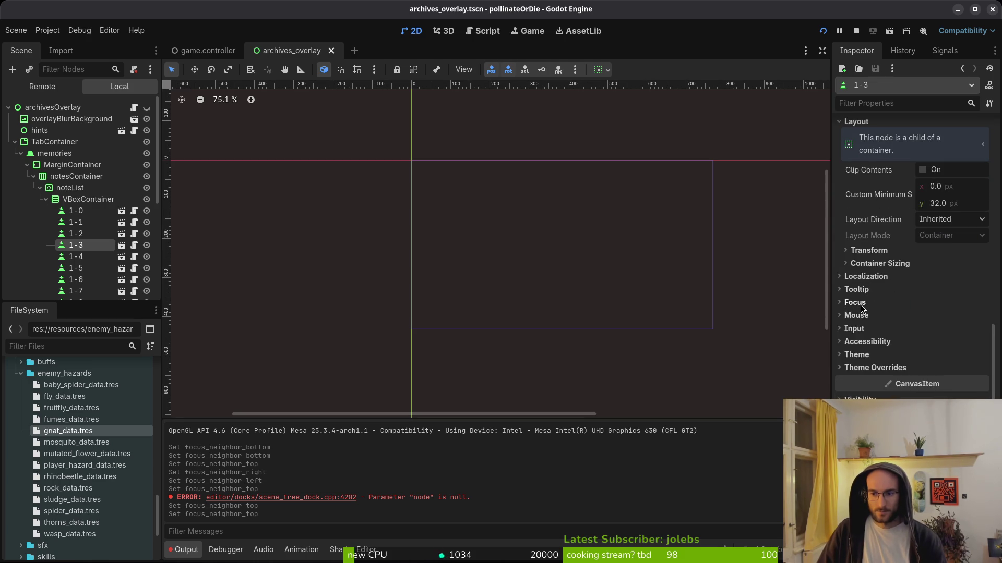
left_click(855, 302)
left_click(78, 256)
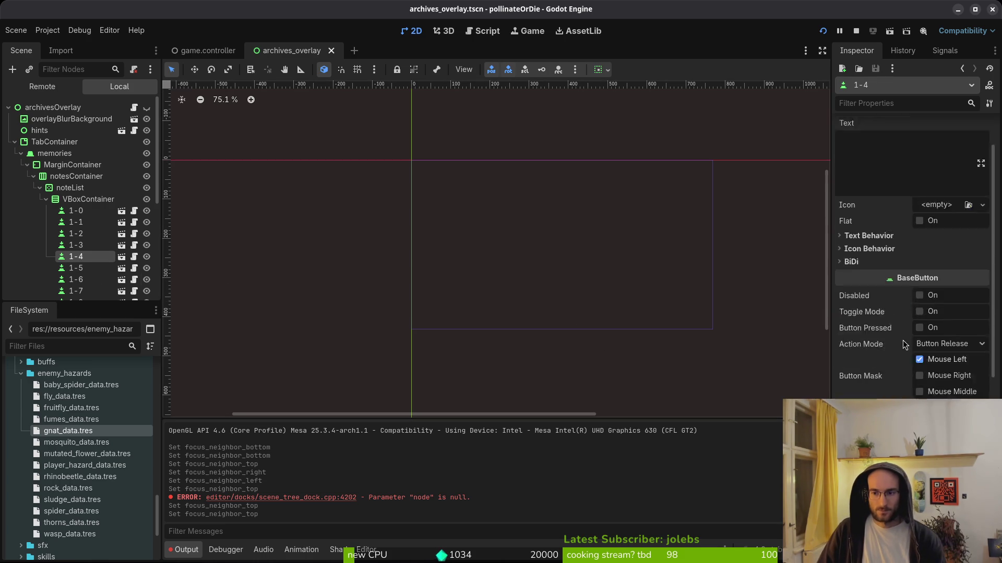
left_click(870, 322)
scroll(89, 157, "down", 5)
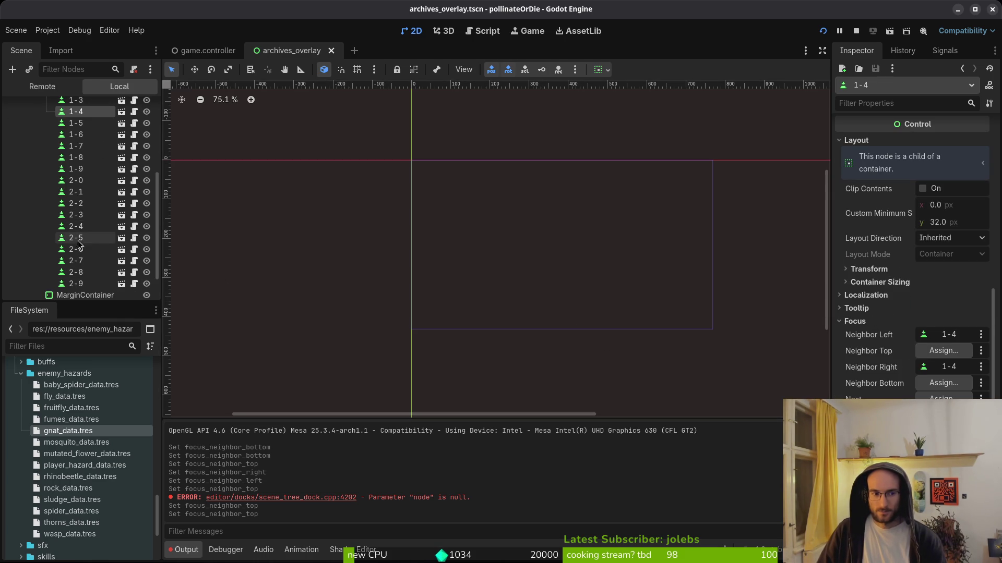
left_click(75, 125)
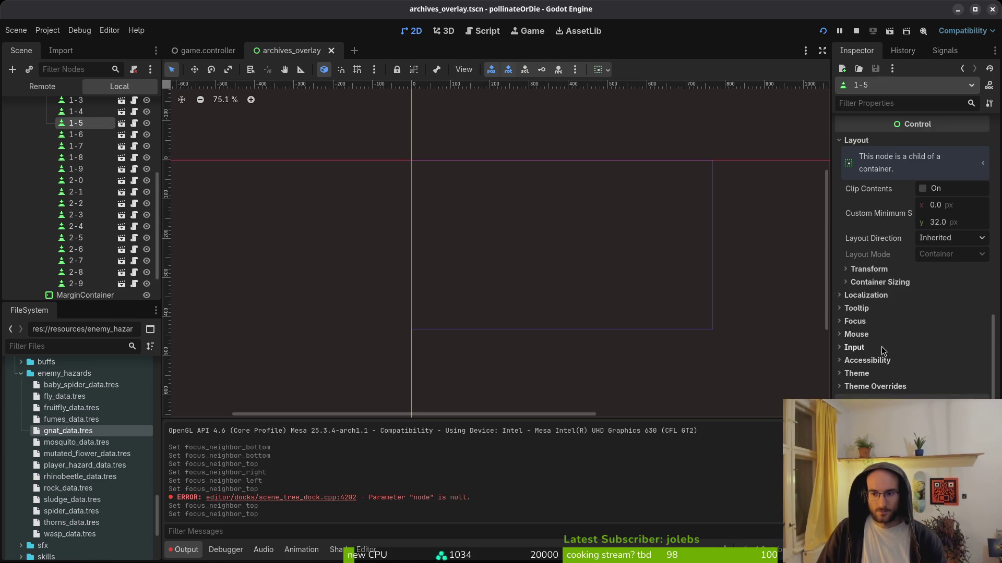
left_click(856, 323)
left_click(76, 135)
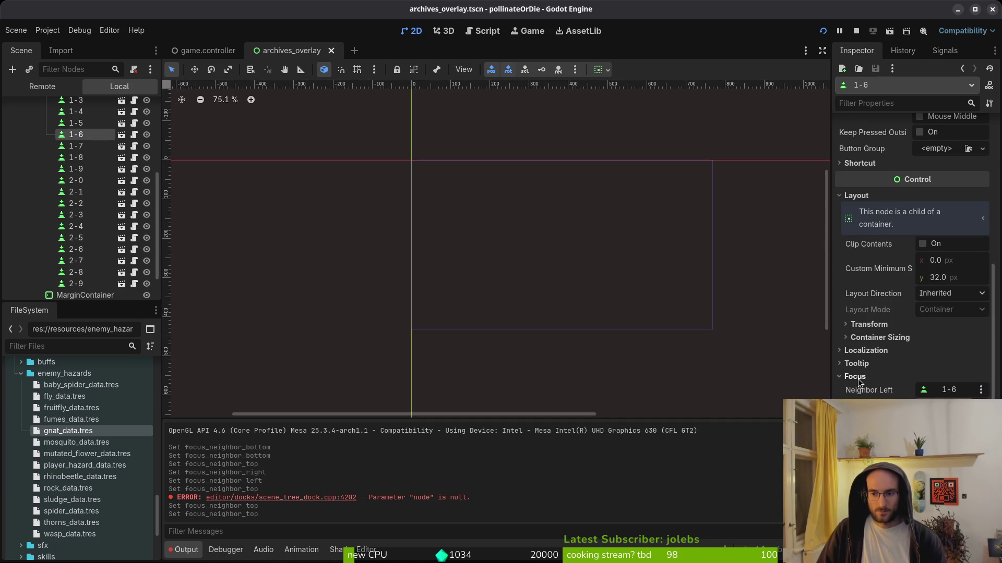
left_click(76, 146)
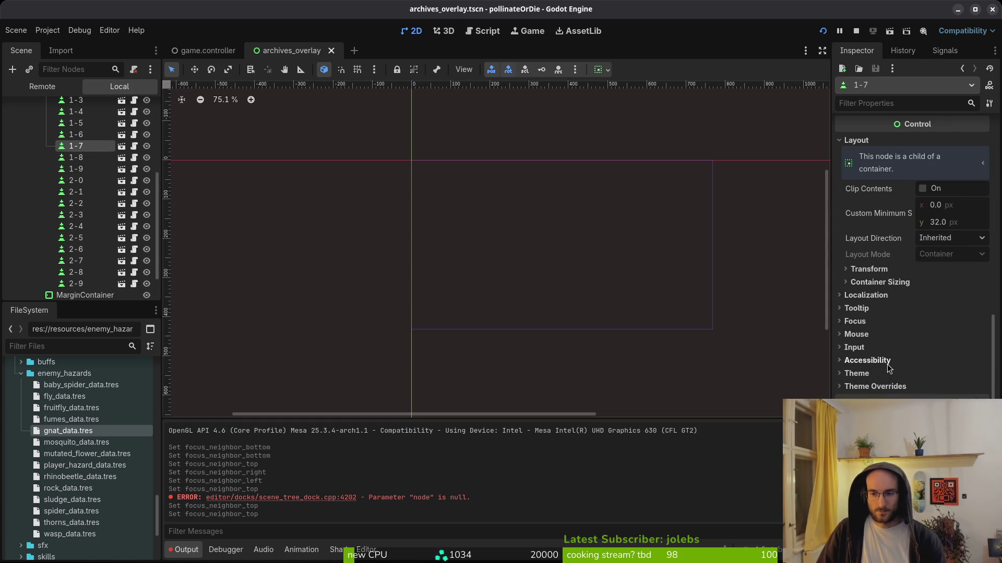
left_click(855, 320)
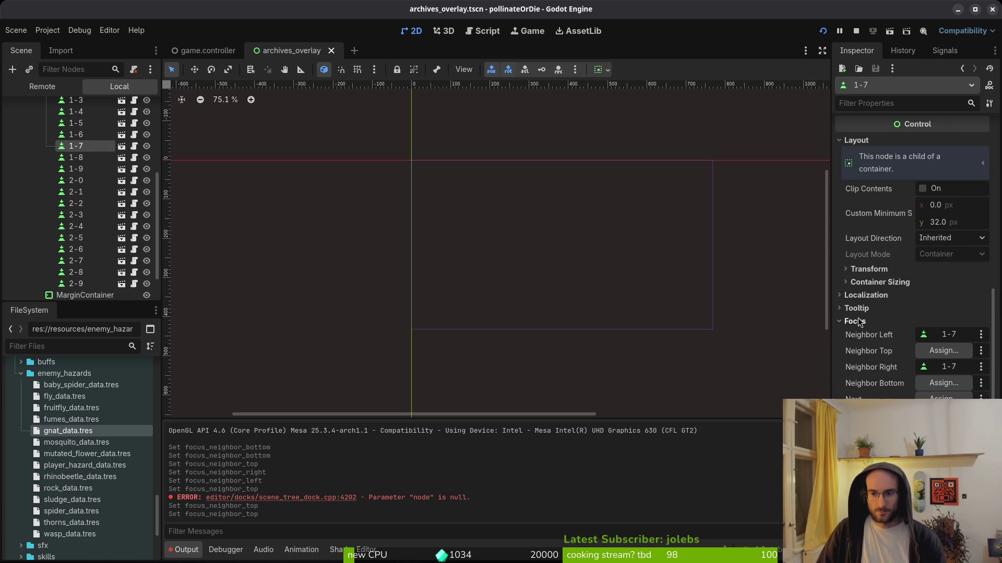
left_click(75, 158)
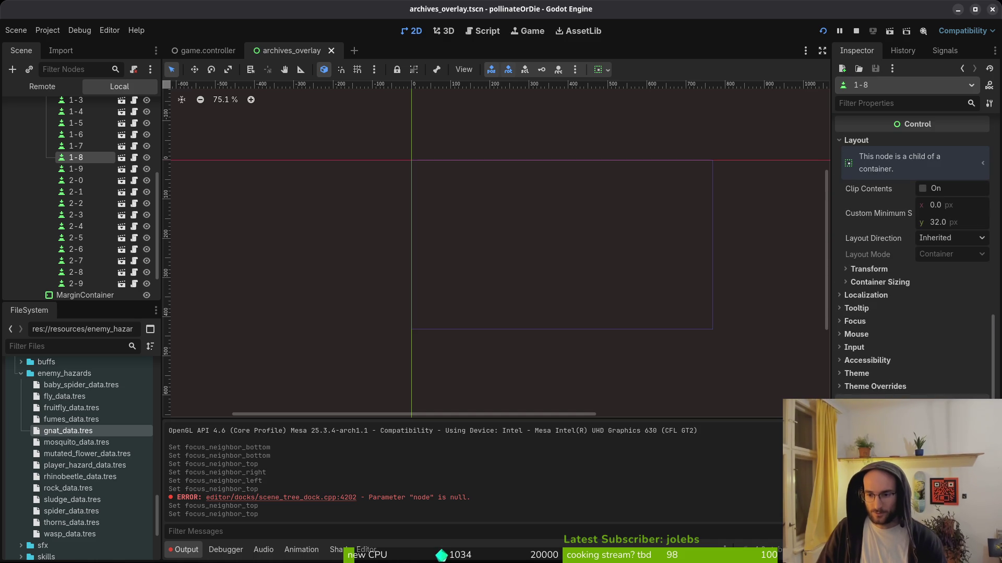
left_click(869, 321)
left_click(76, 169)
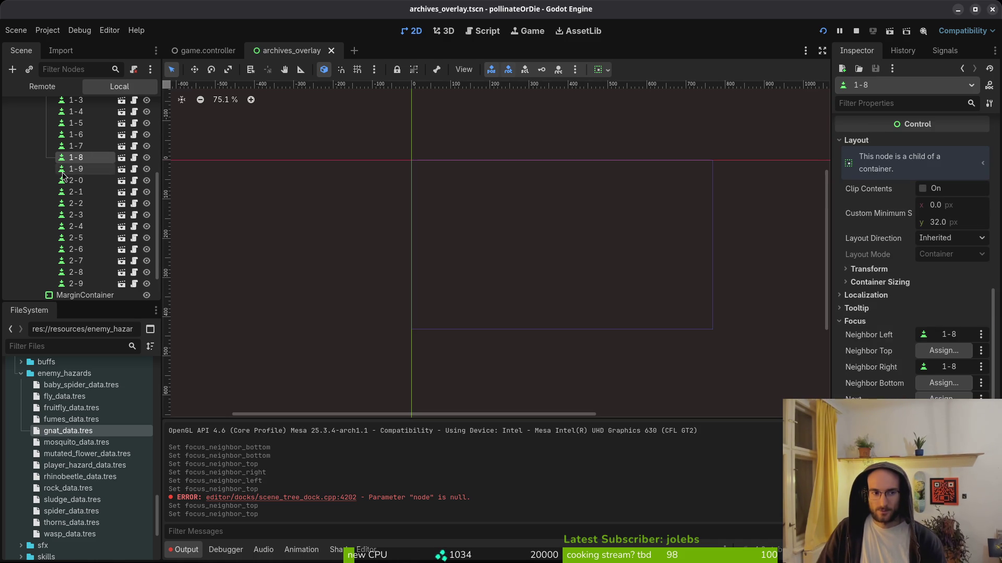
left_click(876, 321)
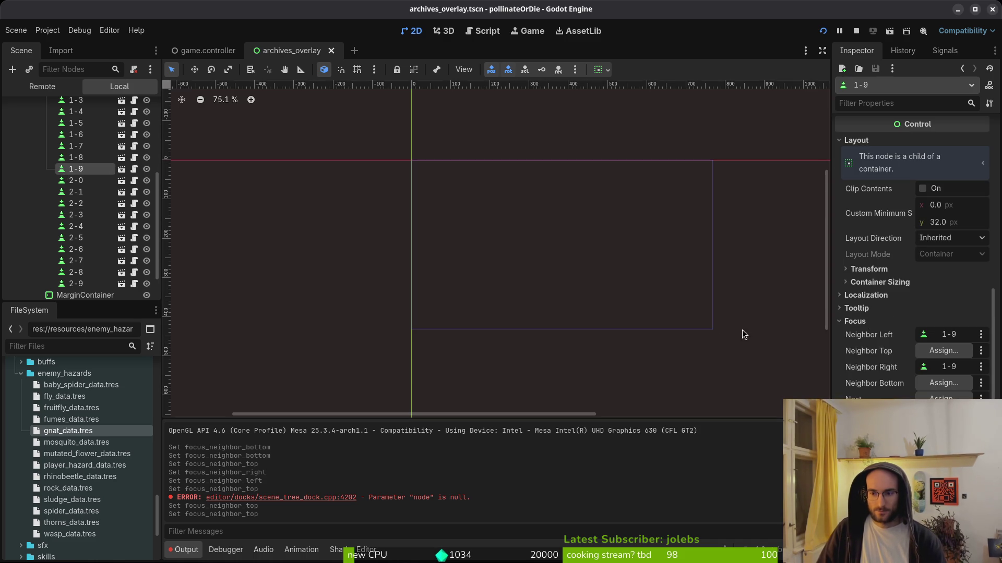
Review the Focus neighbour settings of note buttons 2-0 through 2-9
left_click(76, 181)
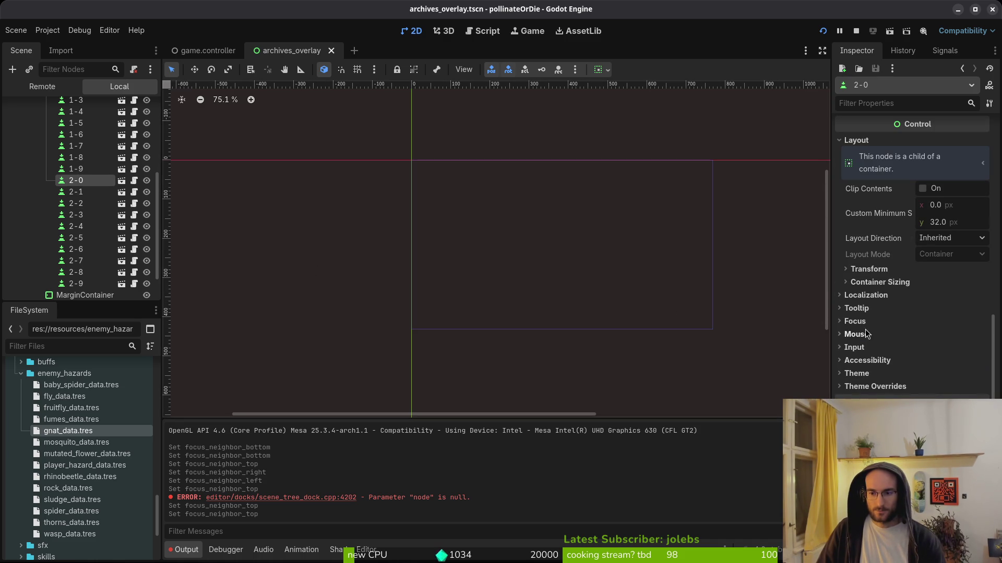
left_click(856, 321)
left_click(76, 192)
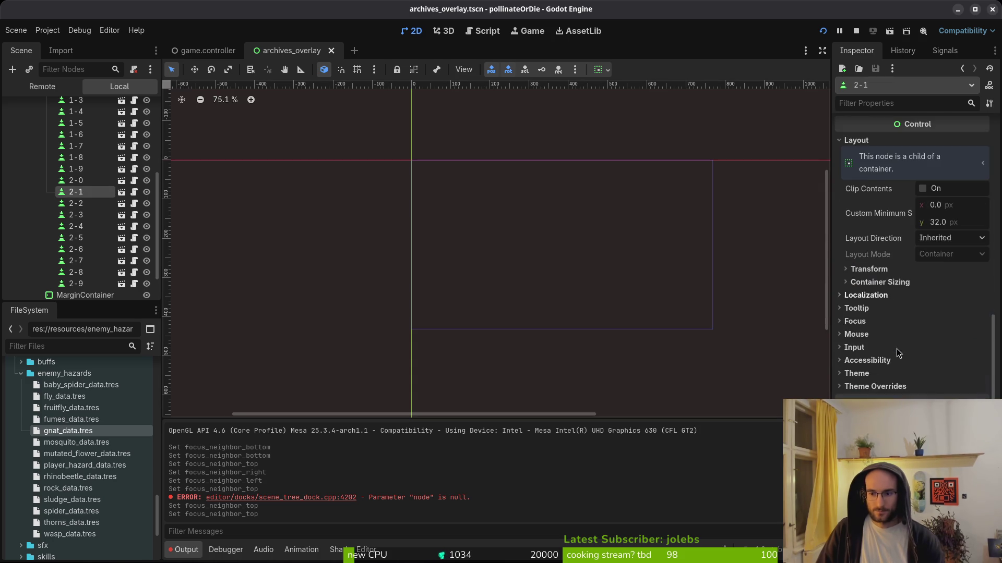
left_click(877, 306)
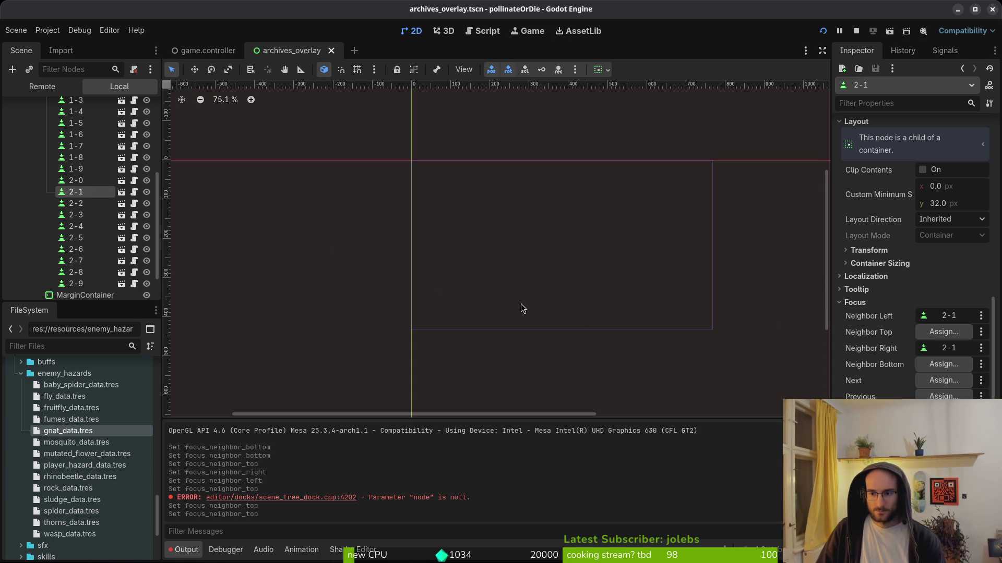
left_click(76, 203)
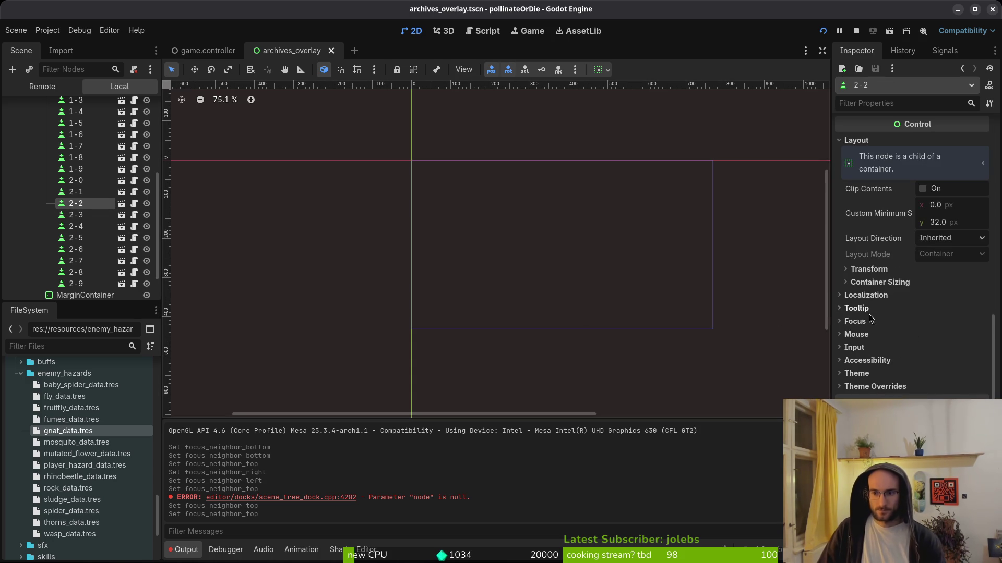
left_click(855, 320)
left_click(76, 215)
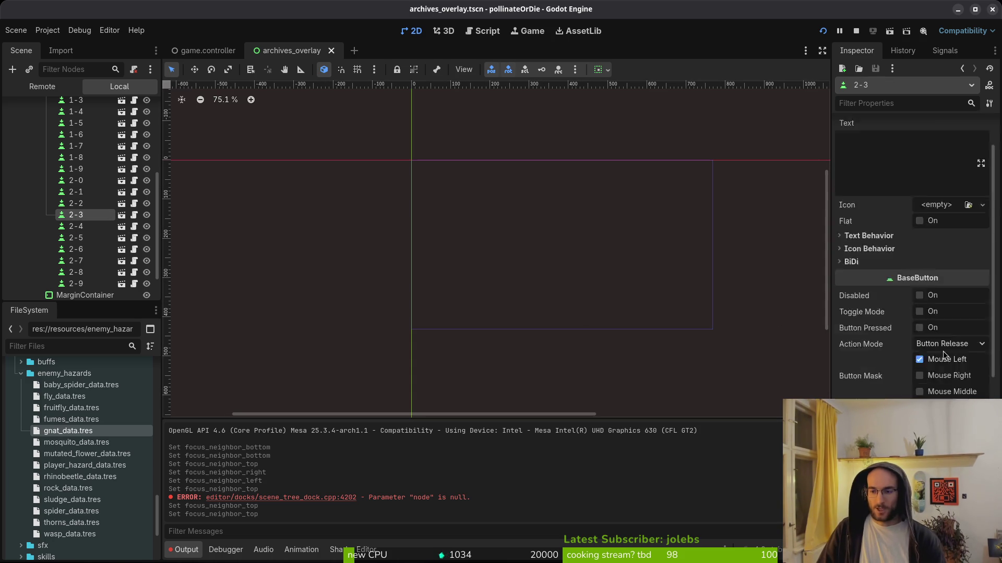
left_click(76, 226)
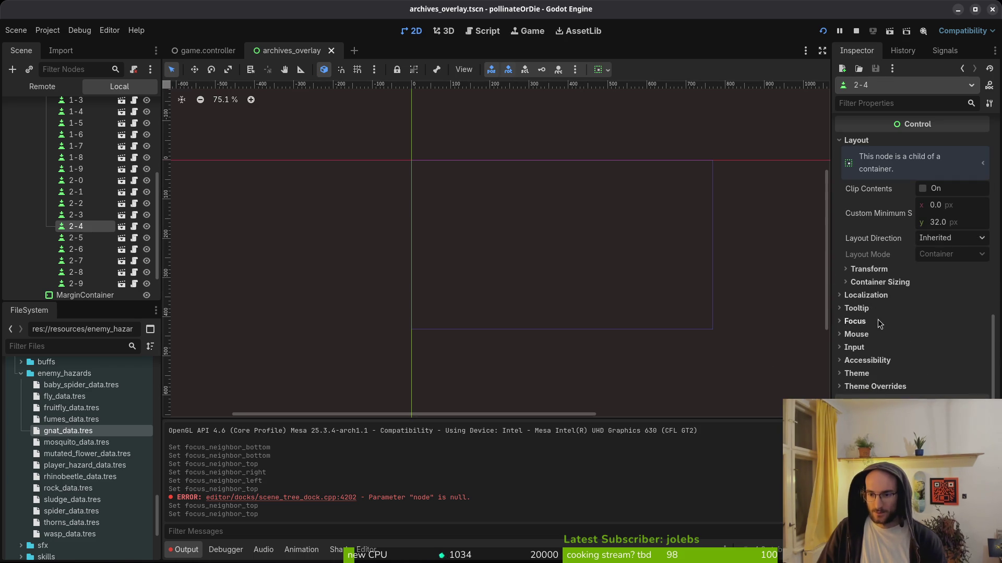
left_click(76, 238)
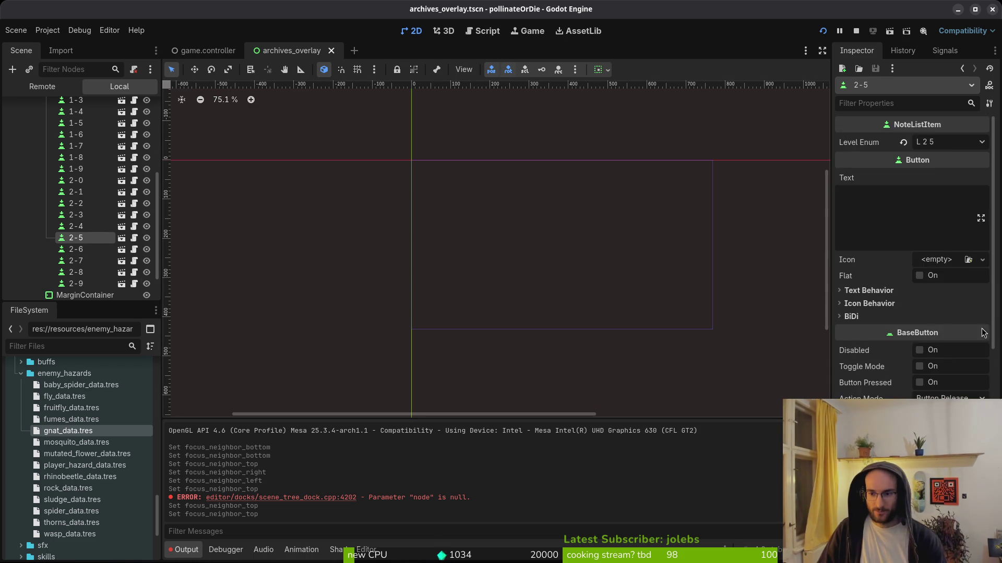
left_click(855, 321)
left_click(76, 249)
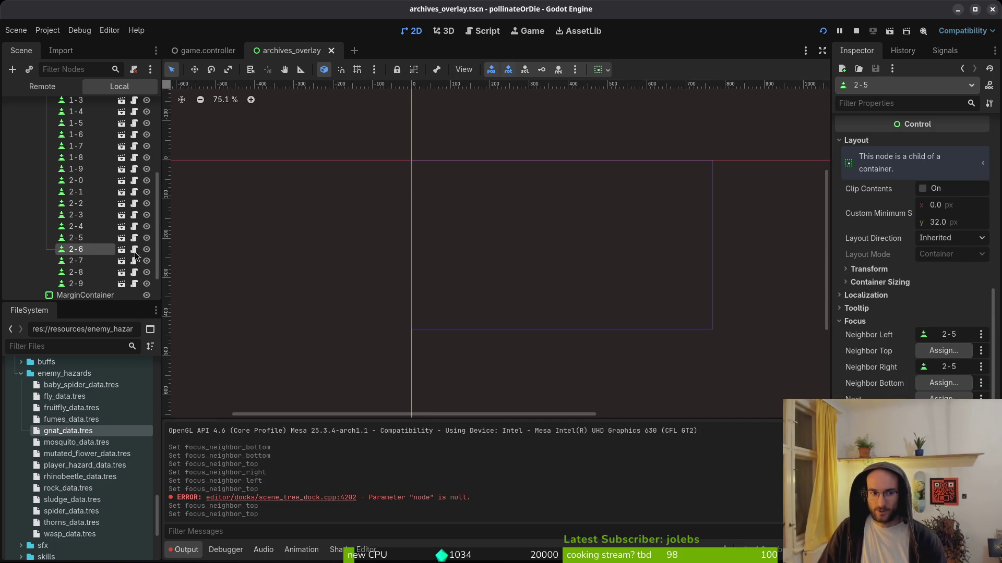
left_click(855, 376)
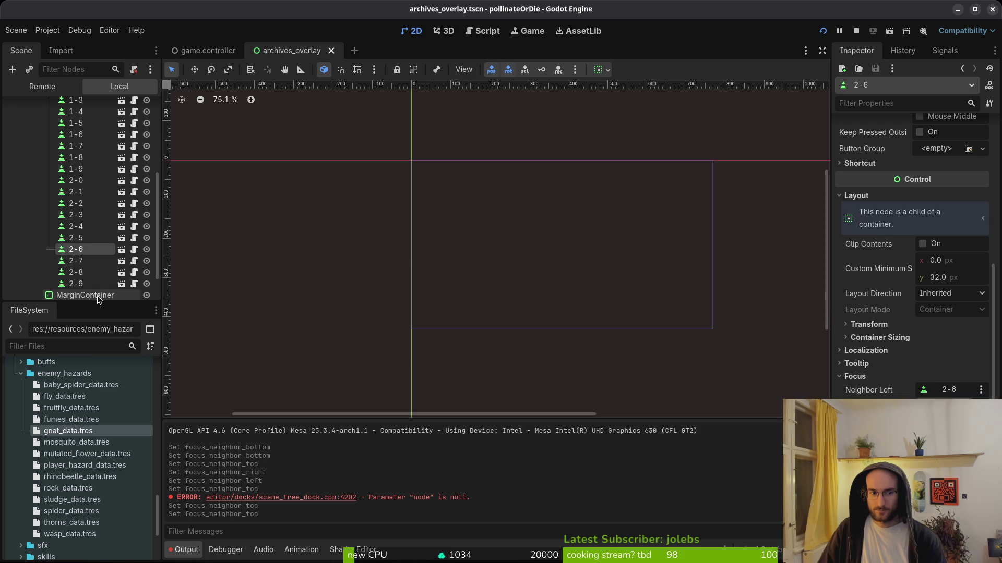
left_click(76, 261)
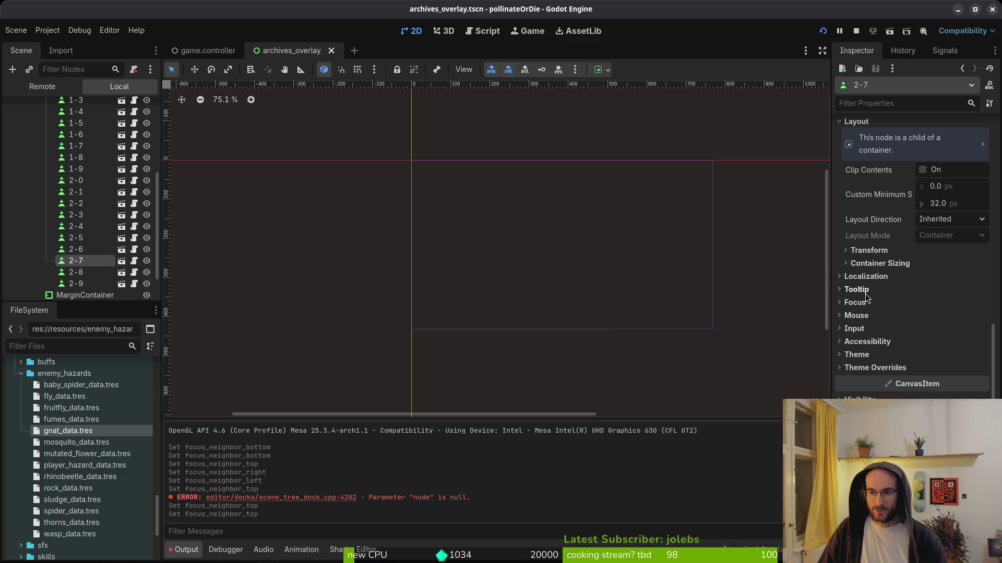
left_click(855, 302)
left_click(90, 273)
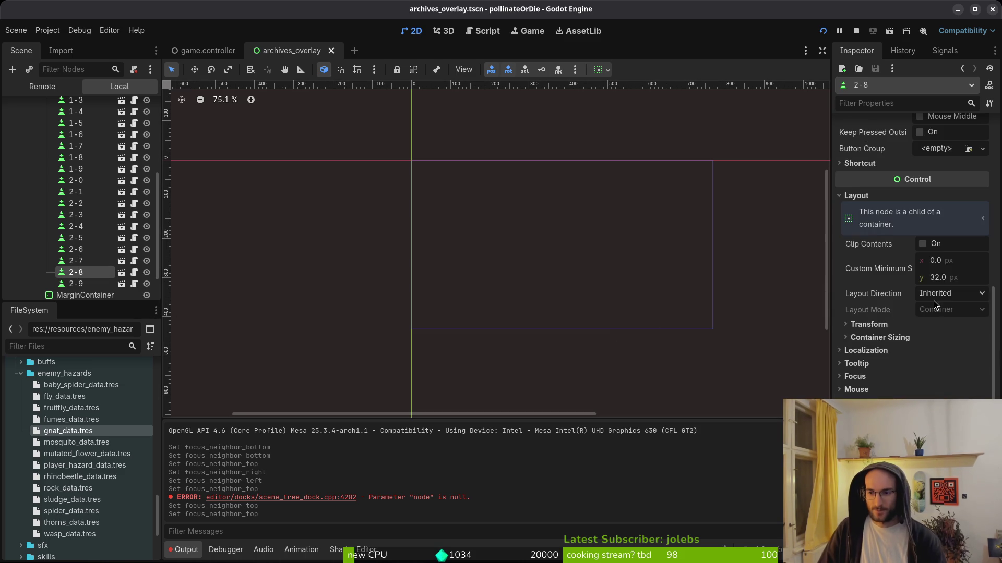
left_click(878, 377)
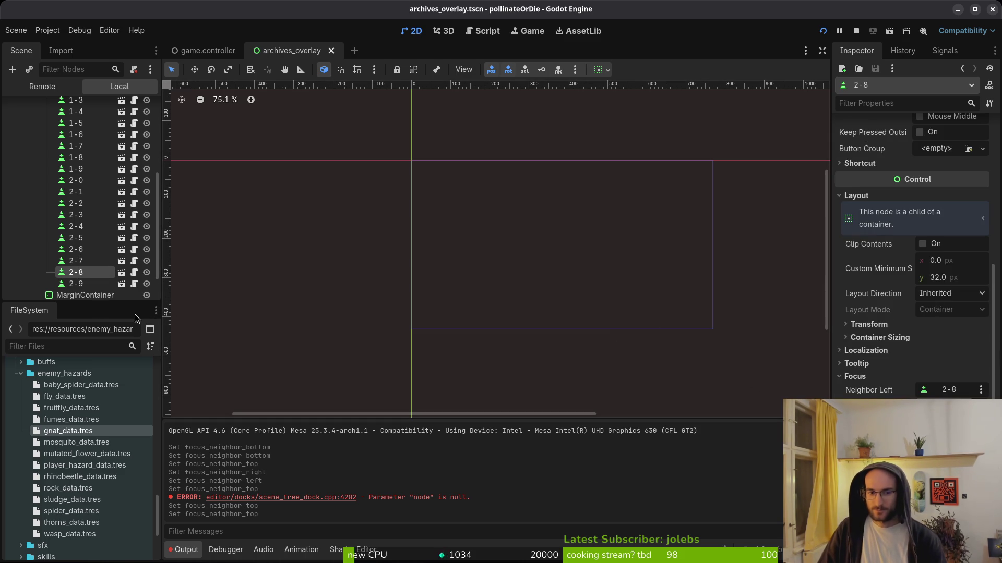
left_click(76, 283)
left_click(914, 375)
scroll(910, 324, "down", 5)
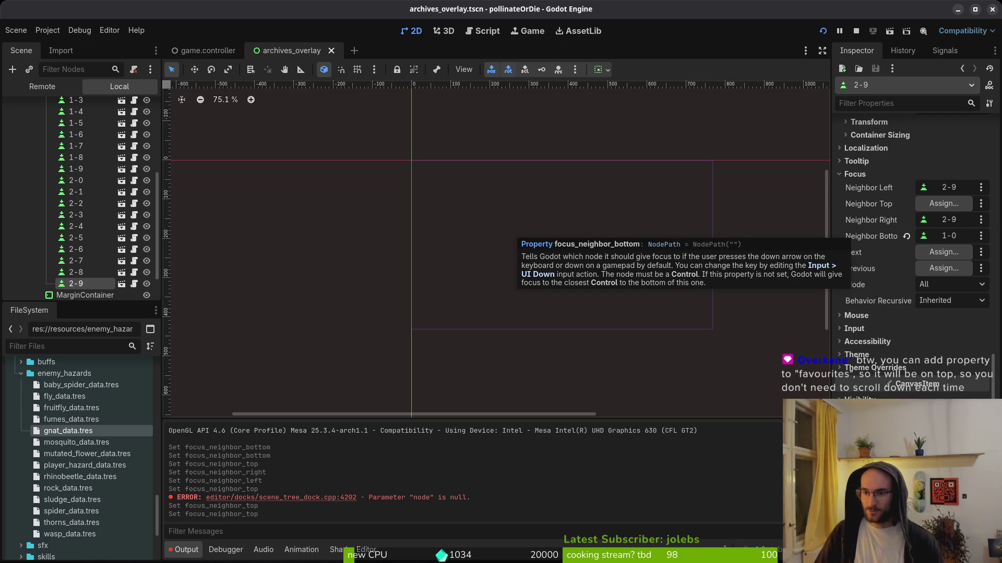
Mark Neighbor Left, Top, Right and Bottom as favourite properties
right_click(856, 241)
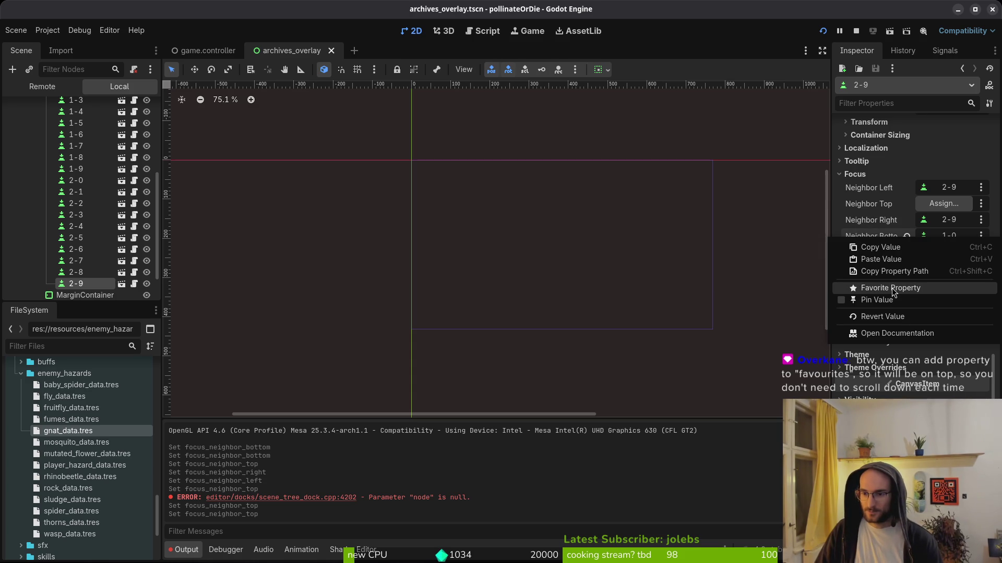
left_click(859, 178)
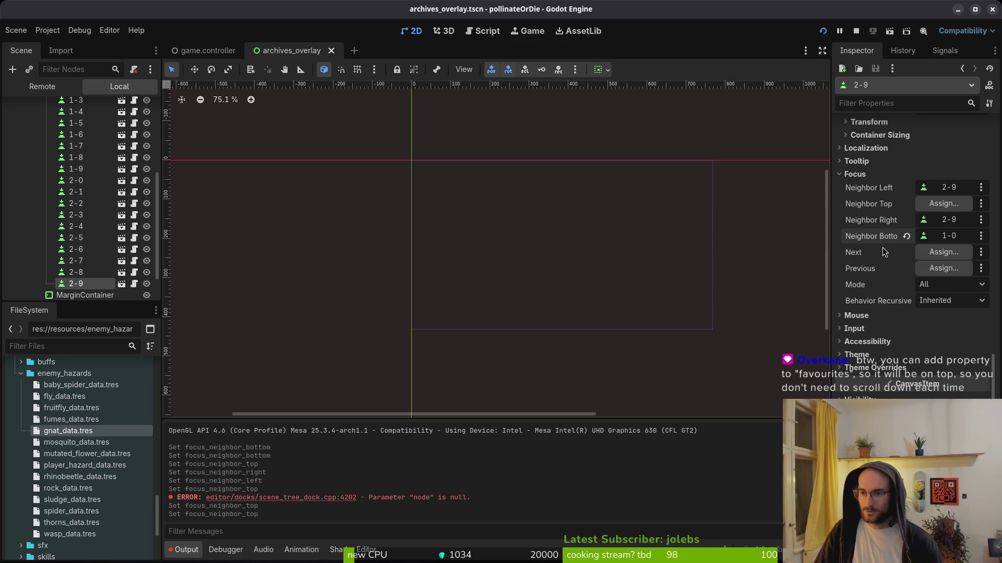
right_click(869, 189)
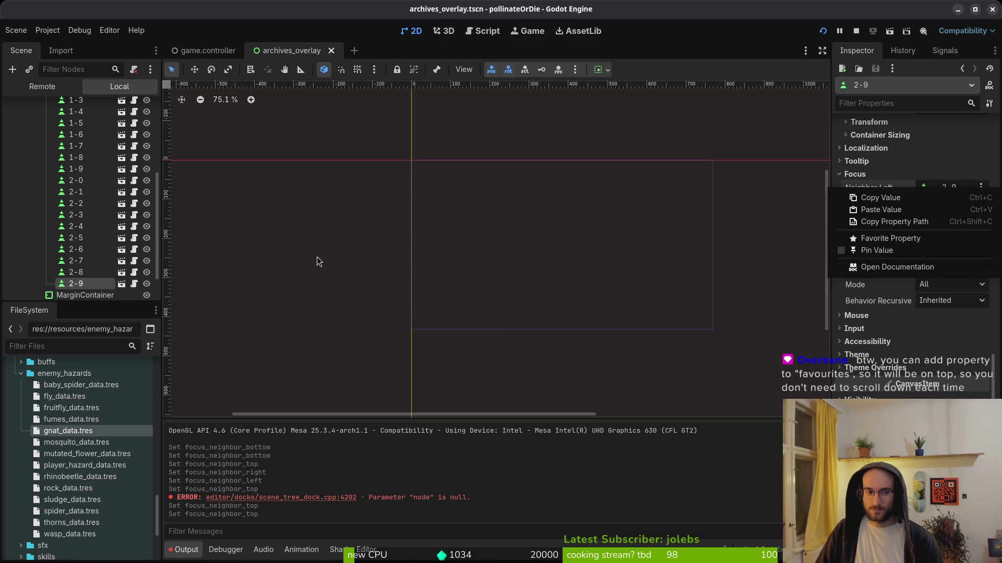
left_click(78, 276)
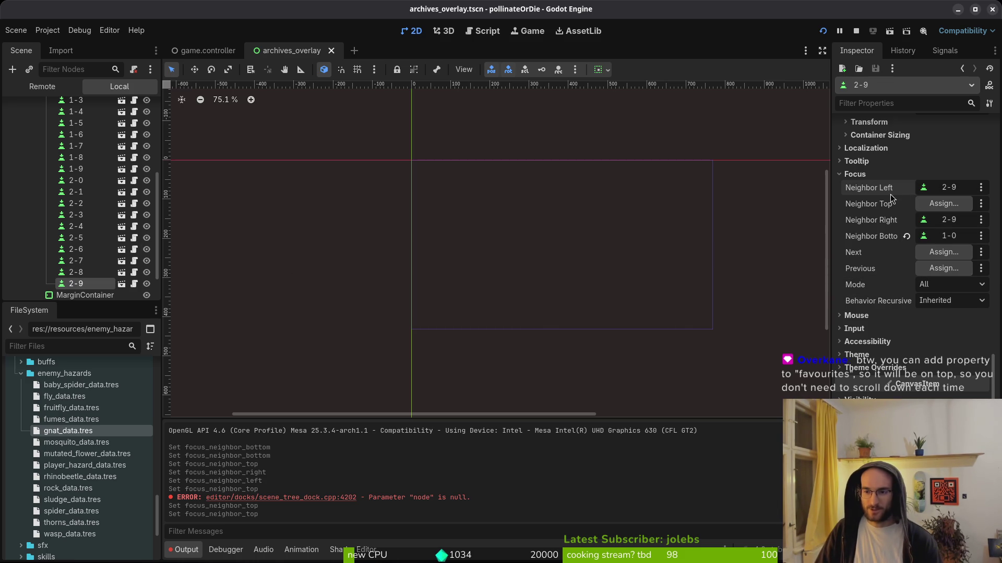
right_click(870, 191)
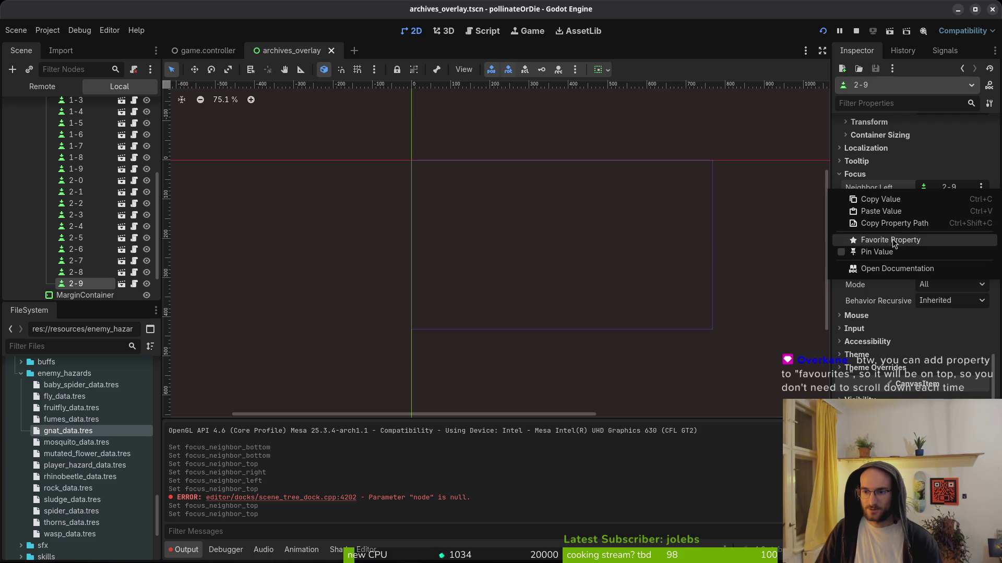
left_click(893, 239)
right_click(869, 240)
left_click(889, 287)
right_click(870, 252)
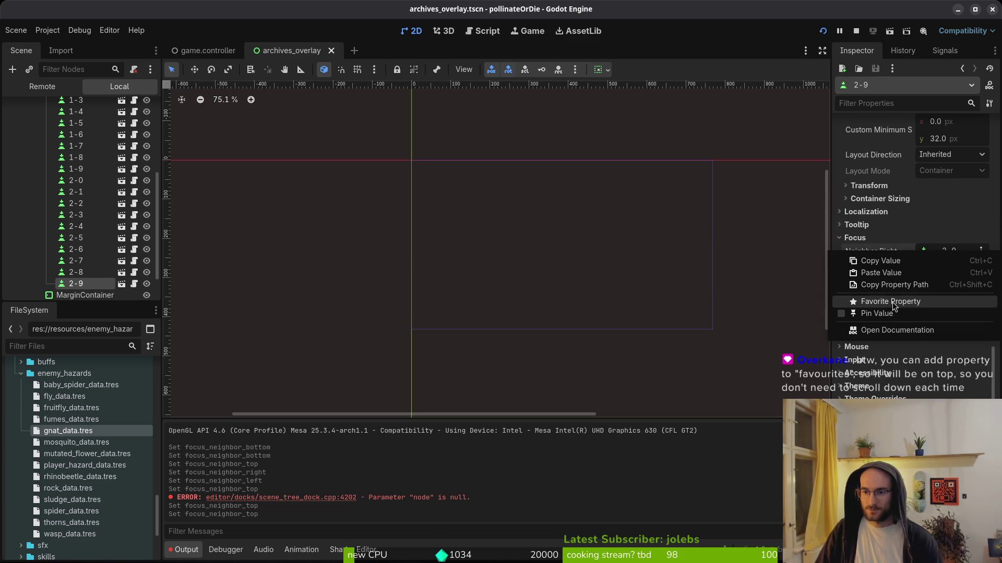
left_click(893, 305)
right_click(868, 269)
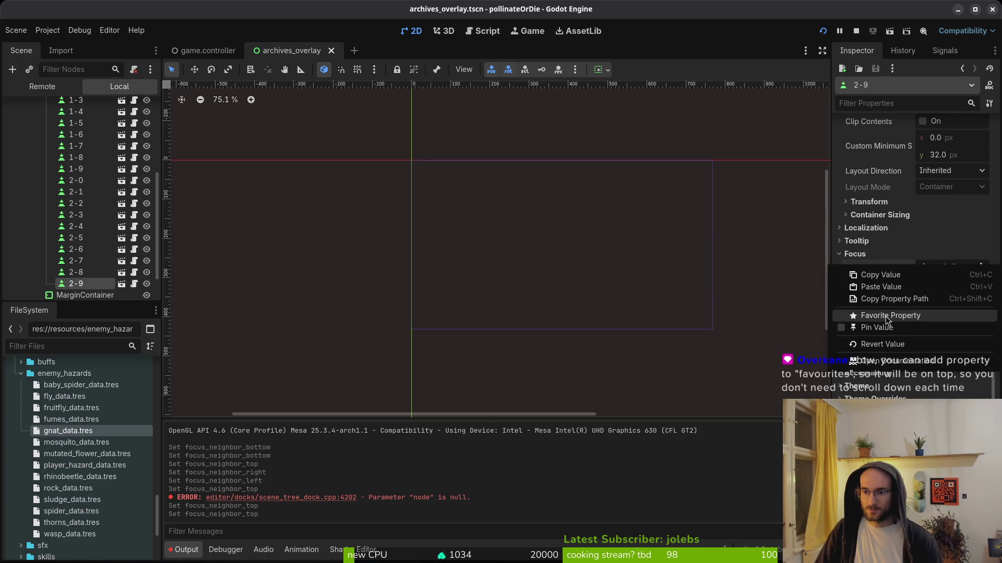
left_click(891, 294)
Confirm the favourites on notes 2-8 and 2-9, save archives_overlay, and collapse noteList
scroll(911, 202, "up", 5)
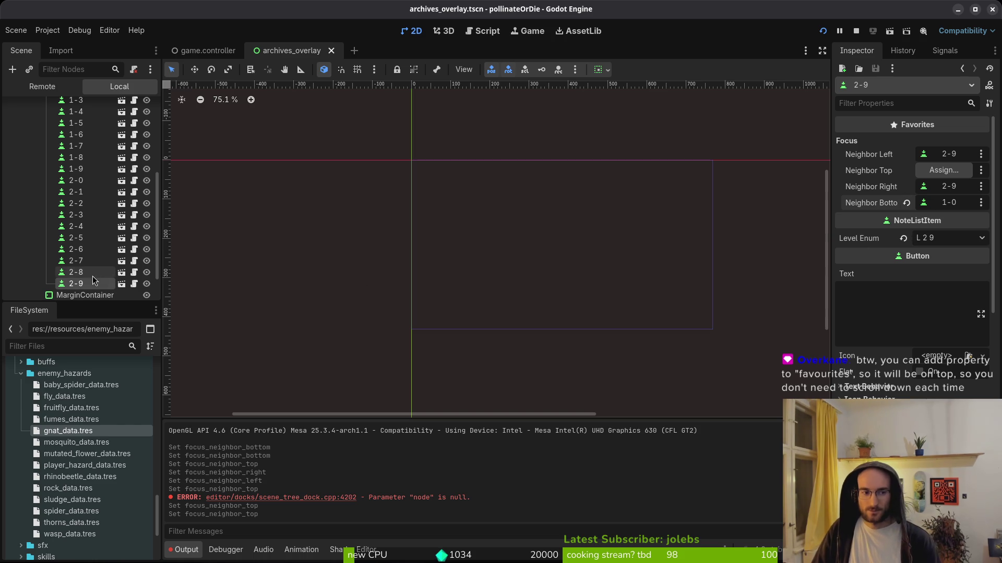
left_click(83, 273)
scroll(911, 294, "up", 5)
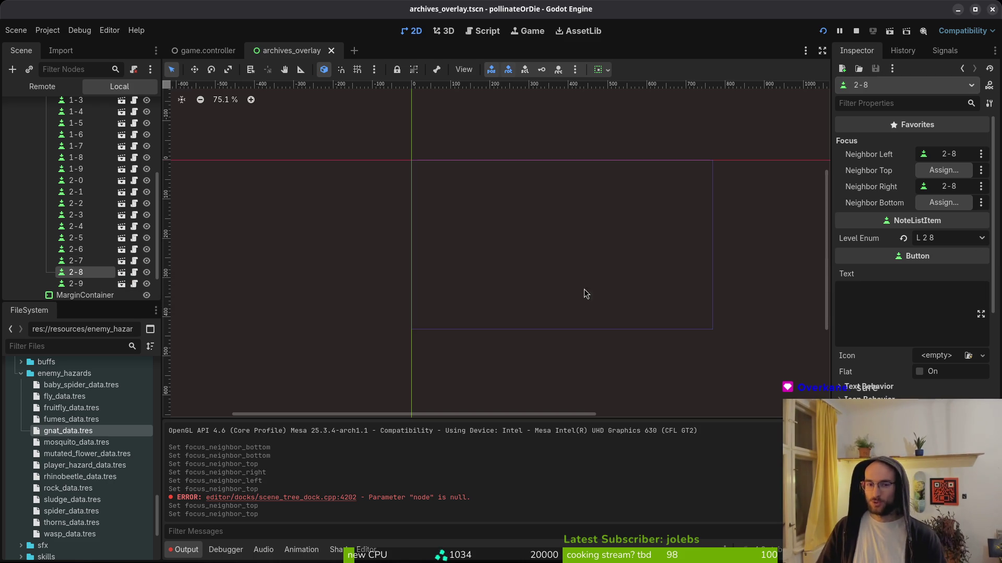
left_click(96, 283)
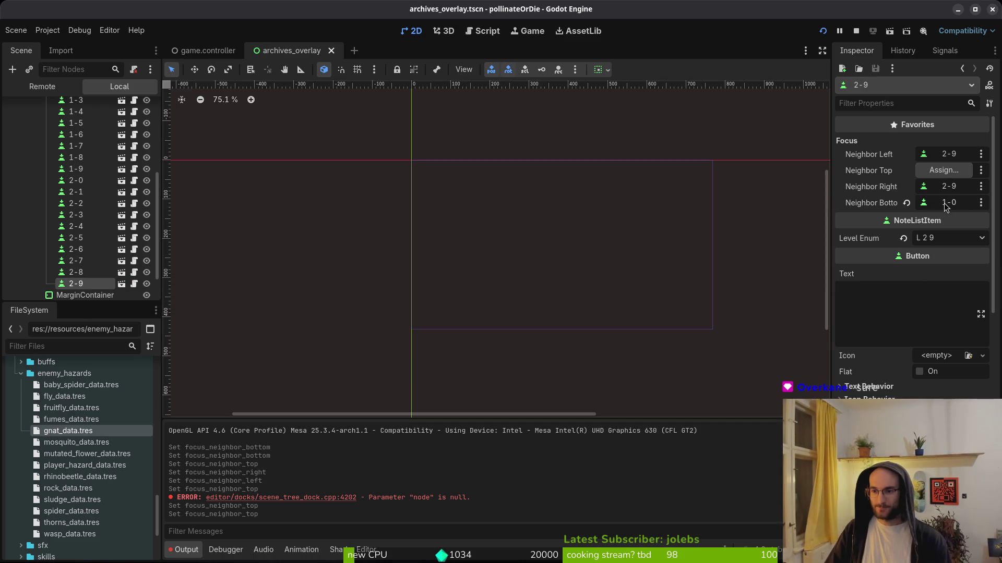
scroll(99, 256, "down", 2)
key("ctrl+s")
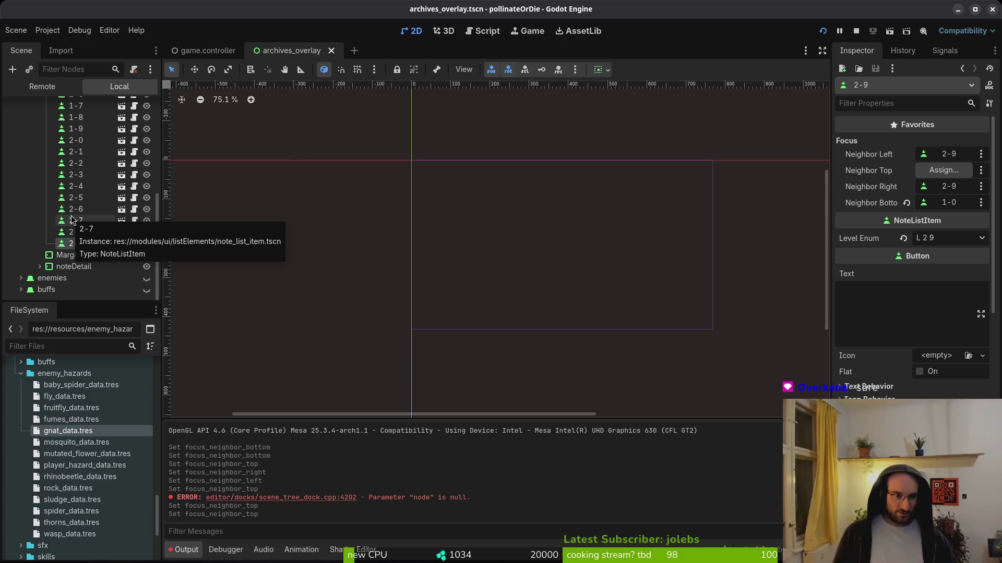
scroll(56, 174, "up", 5)
scroll(56, 173, "up", 1)
left_click(39, 188)
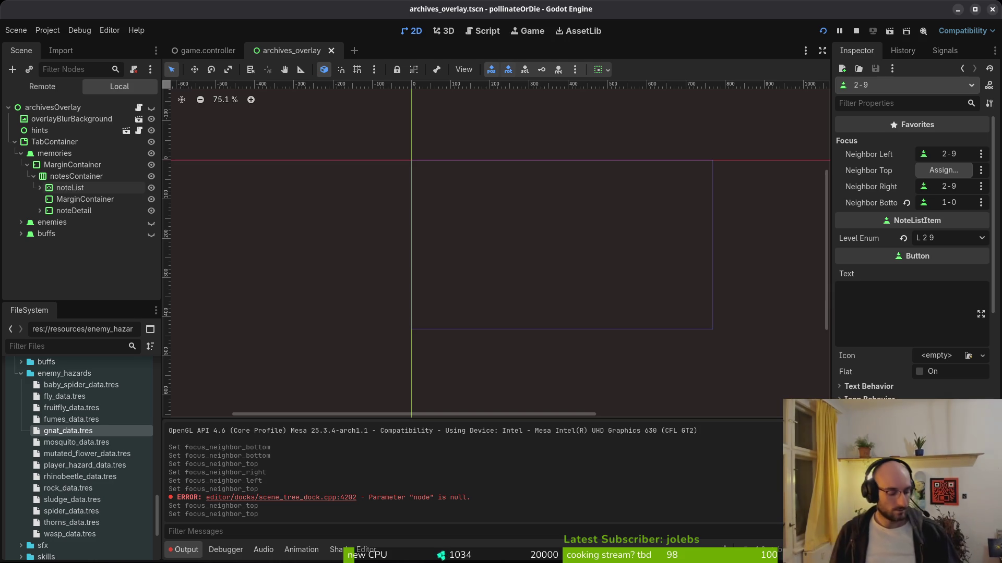
Collapse the memories branch, inspect enemiesContainer's children, then collapse enemies
left_click(33, 176)
left_click(21, 153)
left_click(15, 142)
key("shift+alt+o")
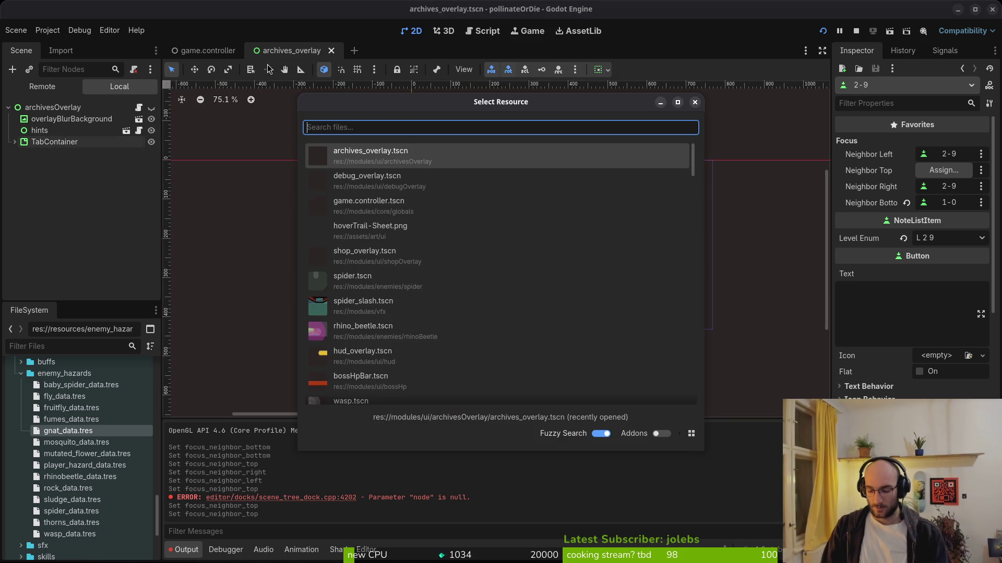
key("Escape")
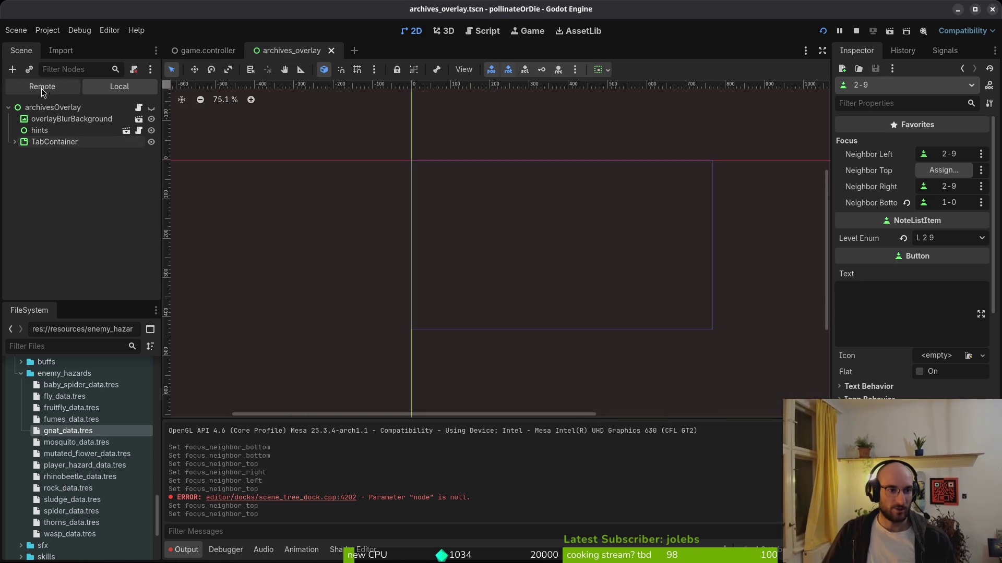
left_click(14, 142)
left_click(22, 165)
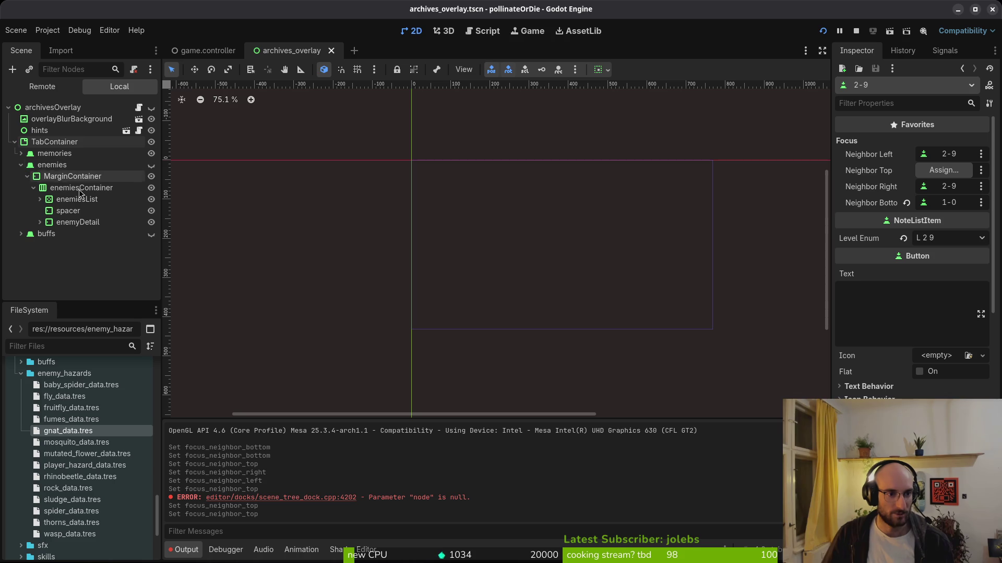
left_click(42, 224)
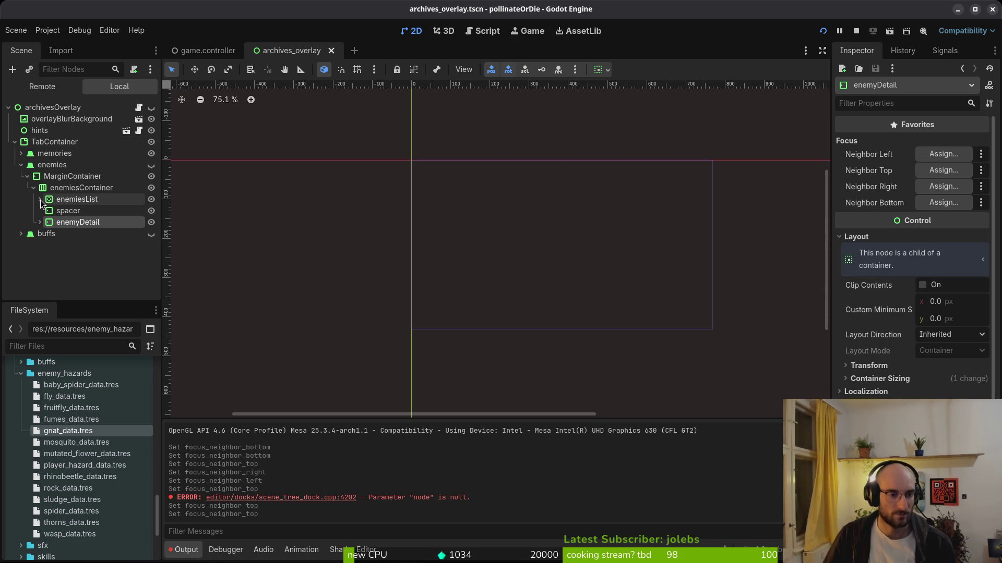
left_click(21, 164)
Expand the buffs branch, collapse its GridContainer, and launch a test run
left_click(21, 177)
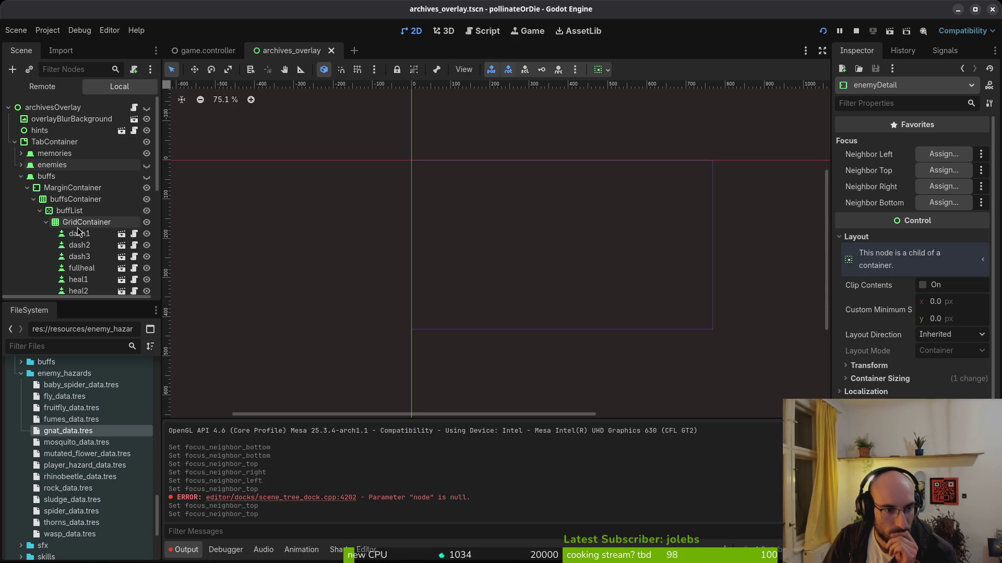
scroll(80, 247, "down", 4)
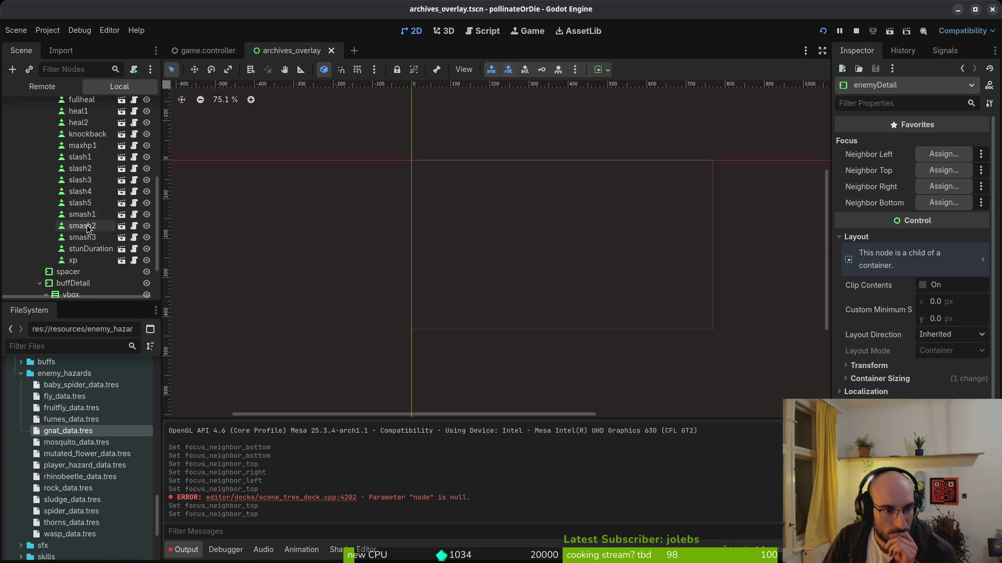
scroll(47, 157, "down", 5)
scroll(104, 219, "up", 6)
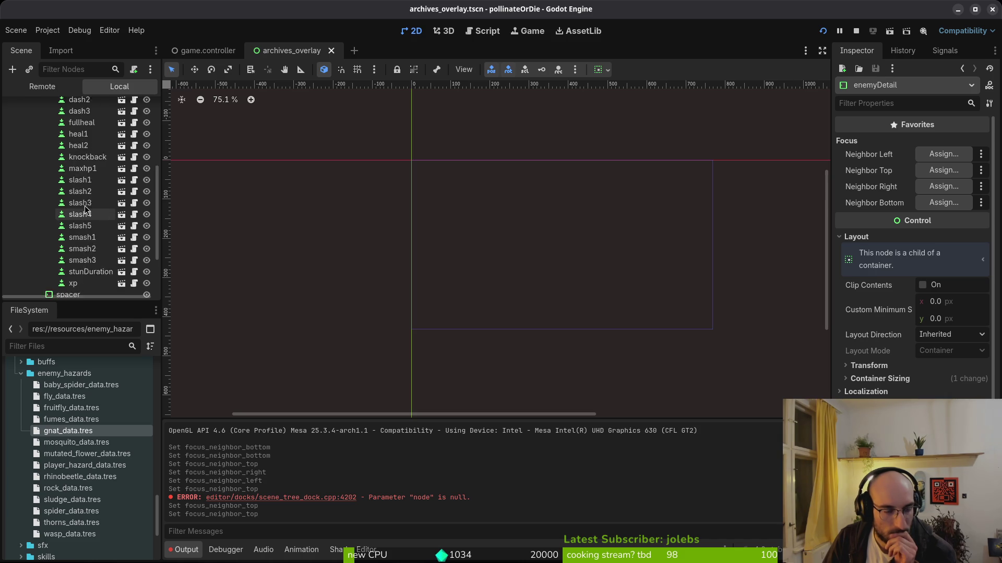
left_click(46, 130)
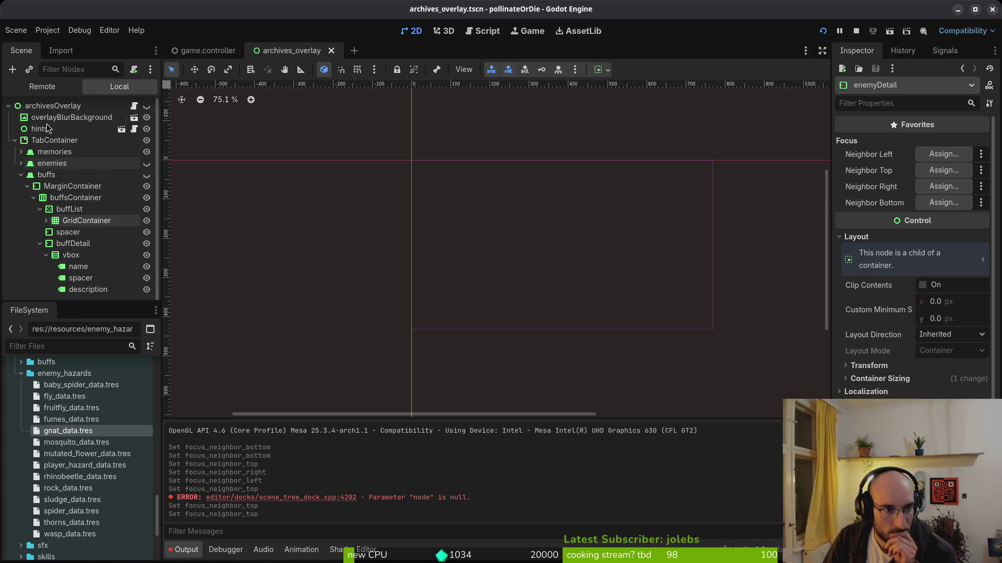
left_click(825, 35)
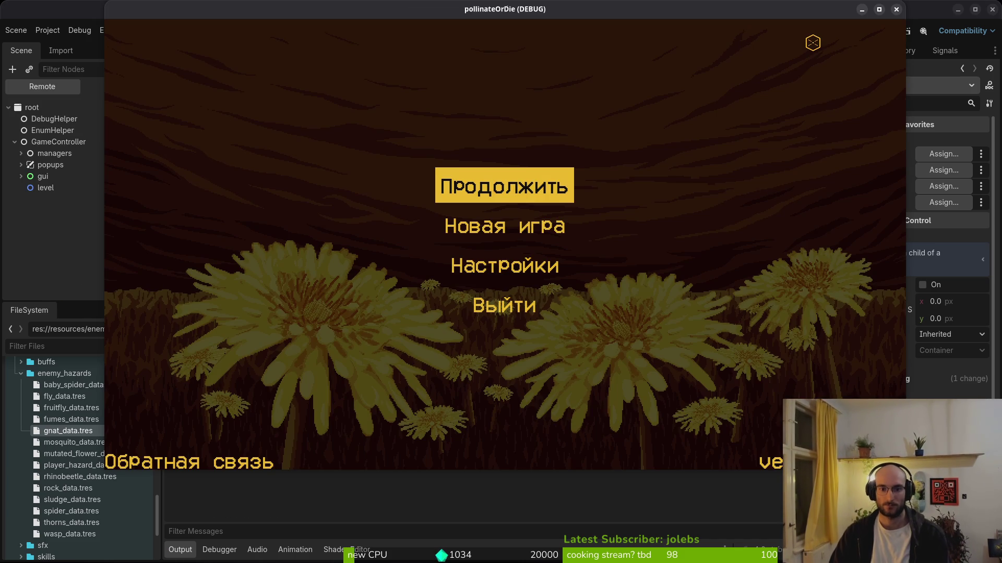
Continue the saved game and compare locked and active skin labels in the skins shop
key("Return")
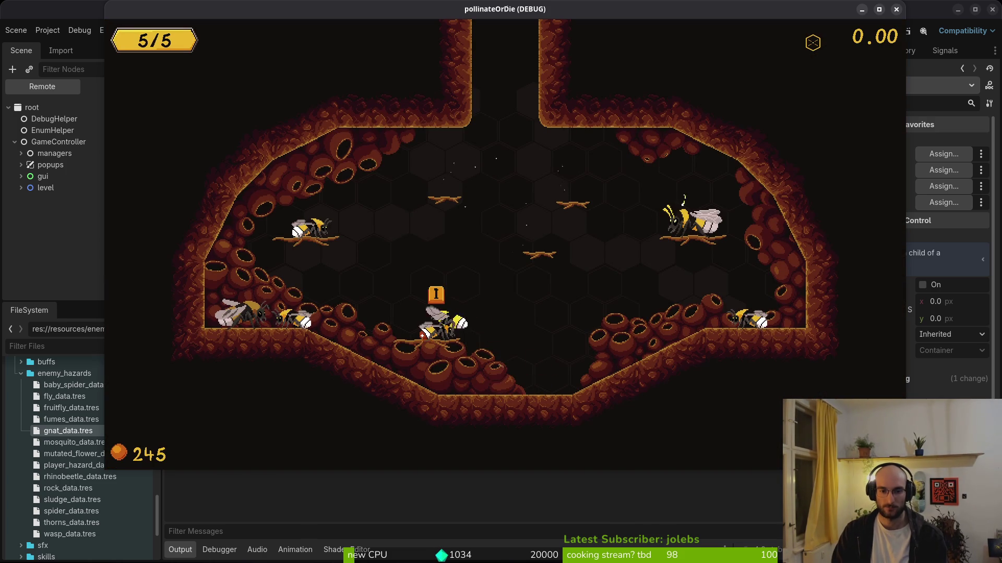
key("e")
key("Right")
key("Right")
key("Right")
key("Right")
key("Left")
key("Right")
key("Right")
key("Right")
key("Right")
key("Right")
key("Right")
key("Left")
key("Left")
key("Right")
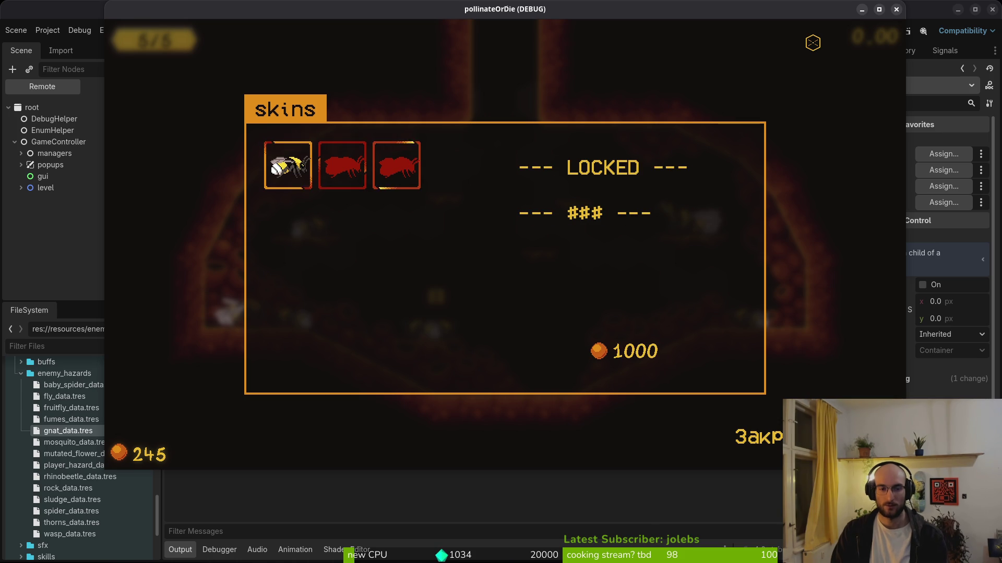
key("Left")
key("Escape")
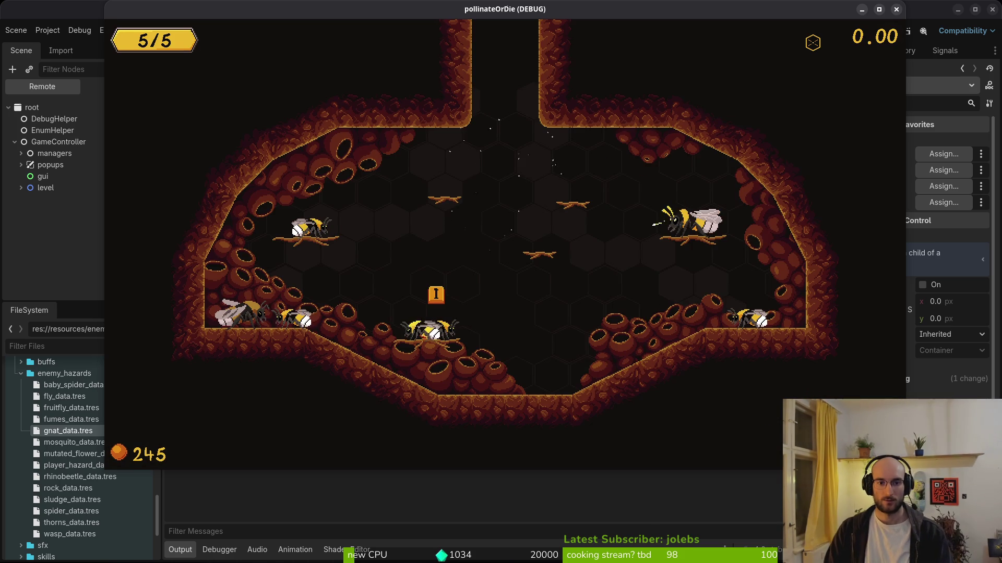
Browse the memories journal entries, including locked ones, then close it
key("Left")
key("i")
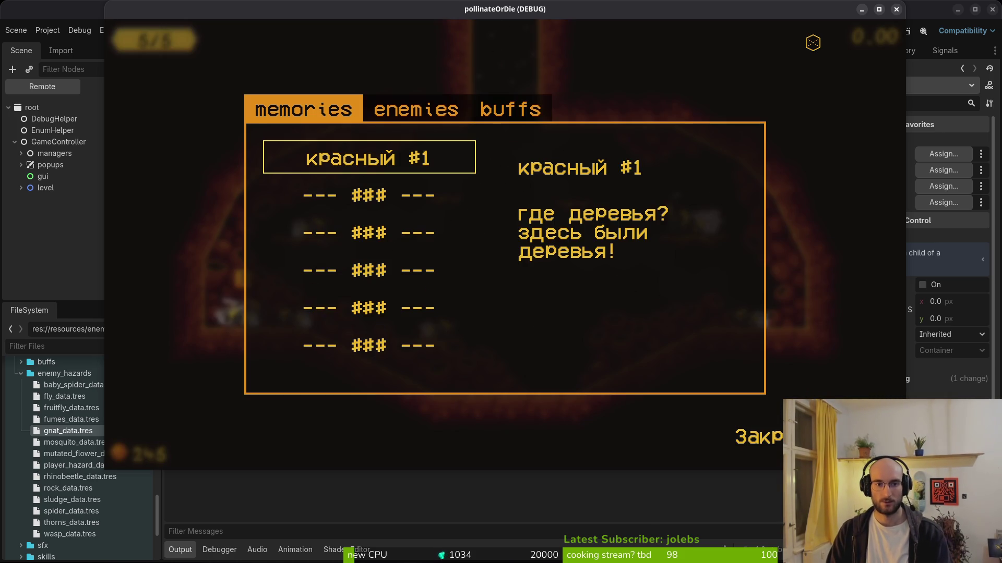
key("Down")
key("Down")
key("Down")
key("Up")
key("Up")
key("Up")
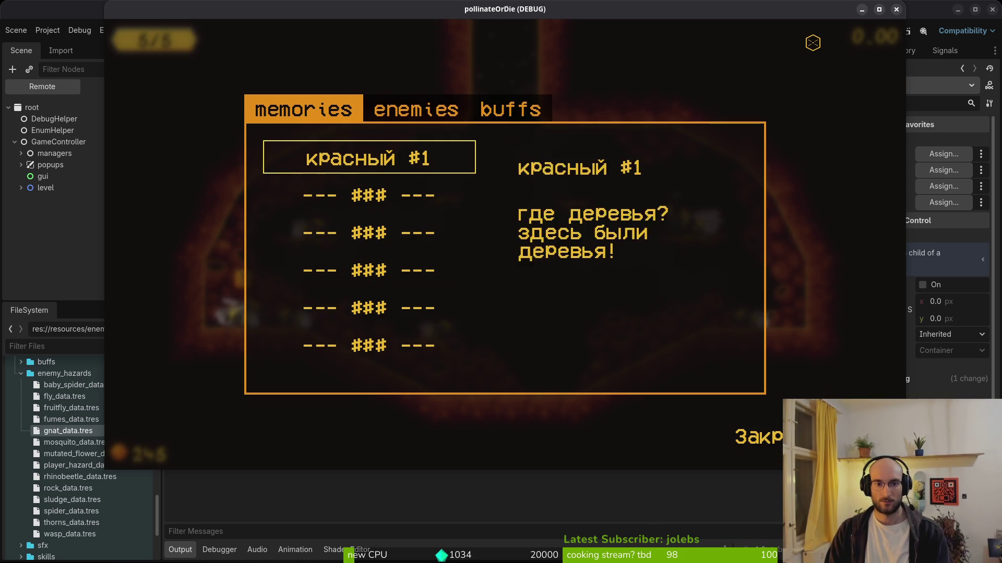
key("Down")
key("Down")
key("Down")
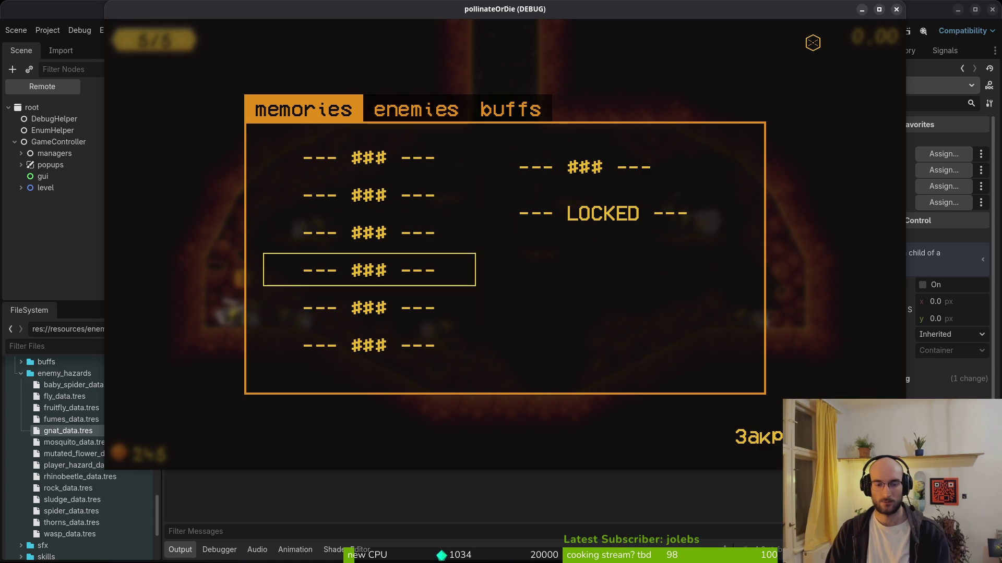
key("Down")
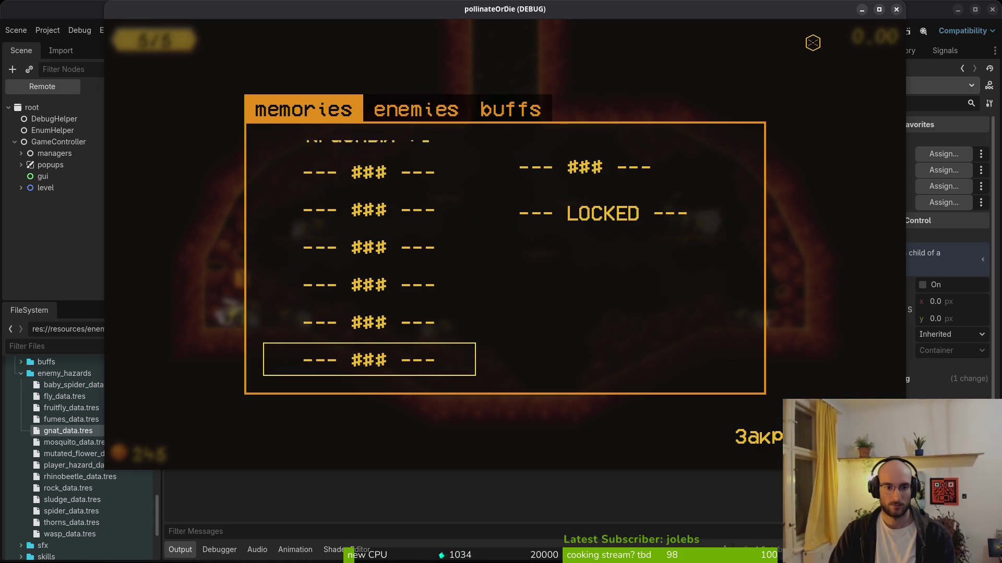
key("Up")
key("Up")
key("Up")
key("Up")
key("Down")
key("Down")
key("Down")
key("Up")
key("Up")
key("Up")
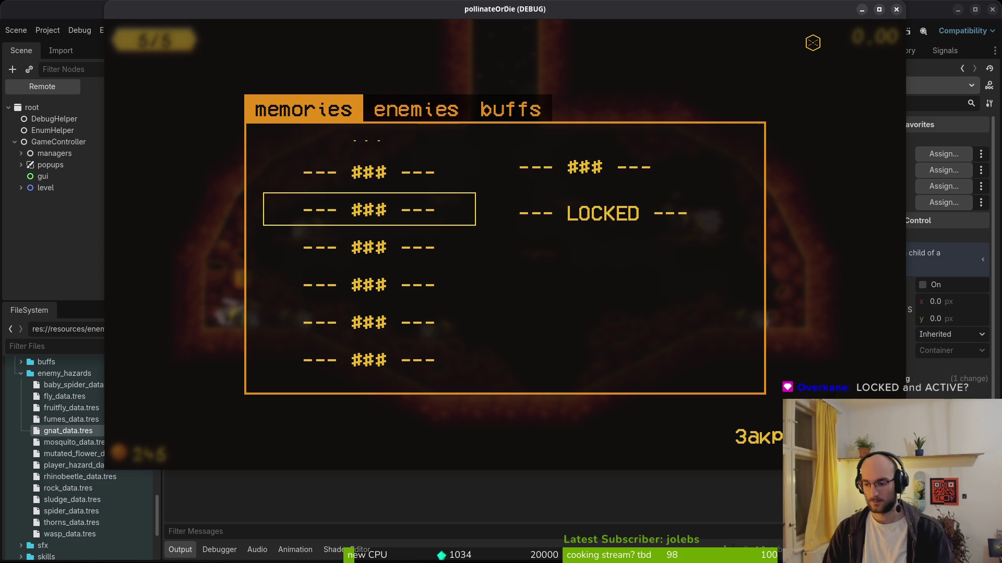
key("Escape")
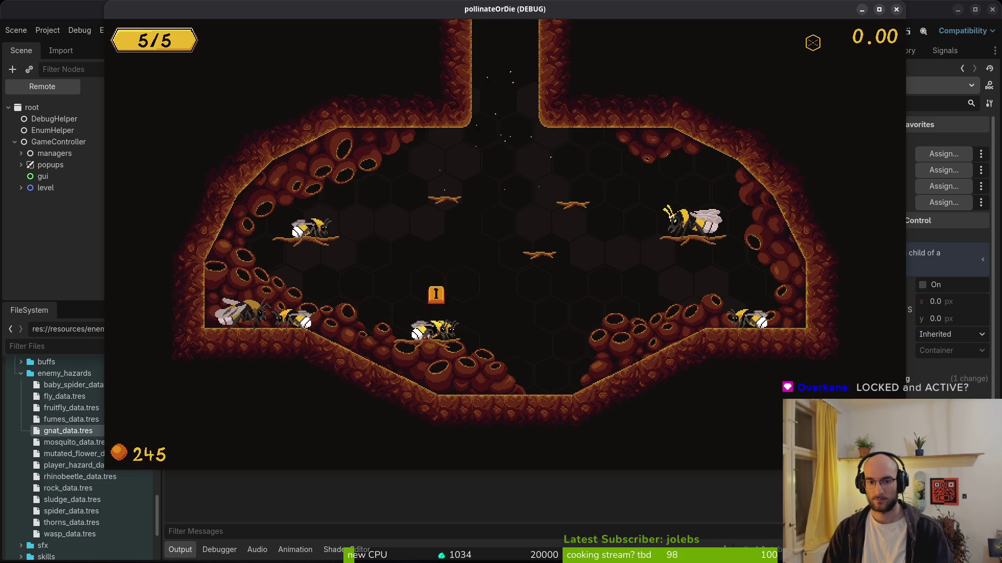
Recheck the locked and active skin labels in the shop, then switch to the terminal
key("Tab")
key("Right")
key("Right")
key("Left")
key("Left")
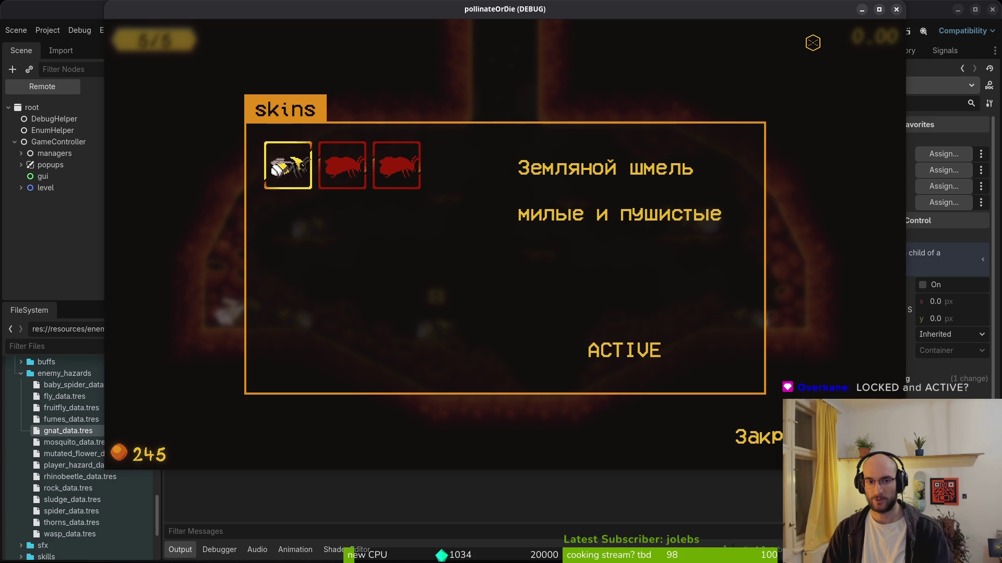
key("Right")
key("Right")
key("Left")
key("Left")
key("Right")
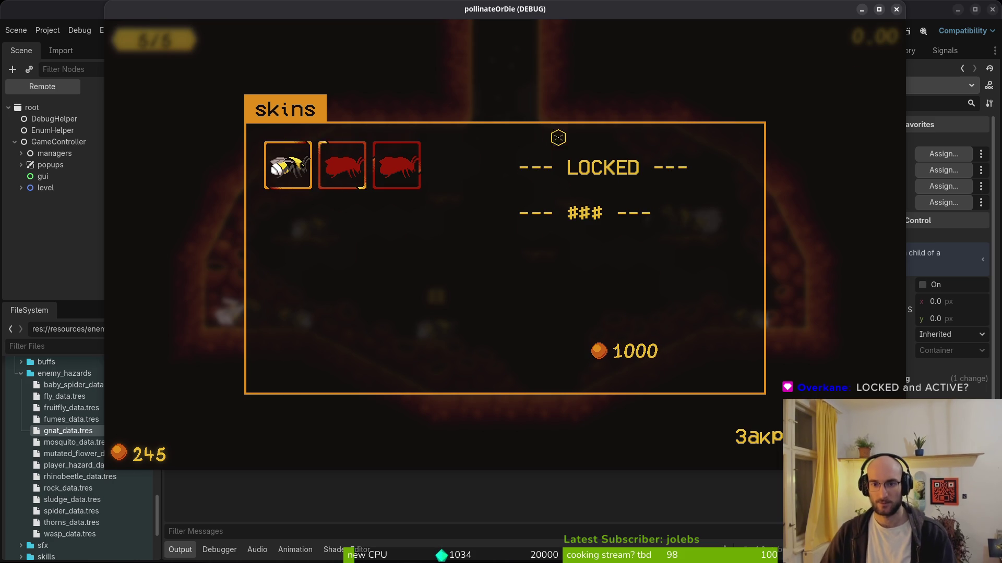
key("alt+Tab")
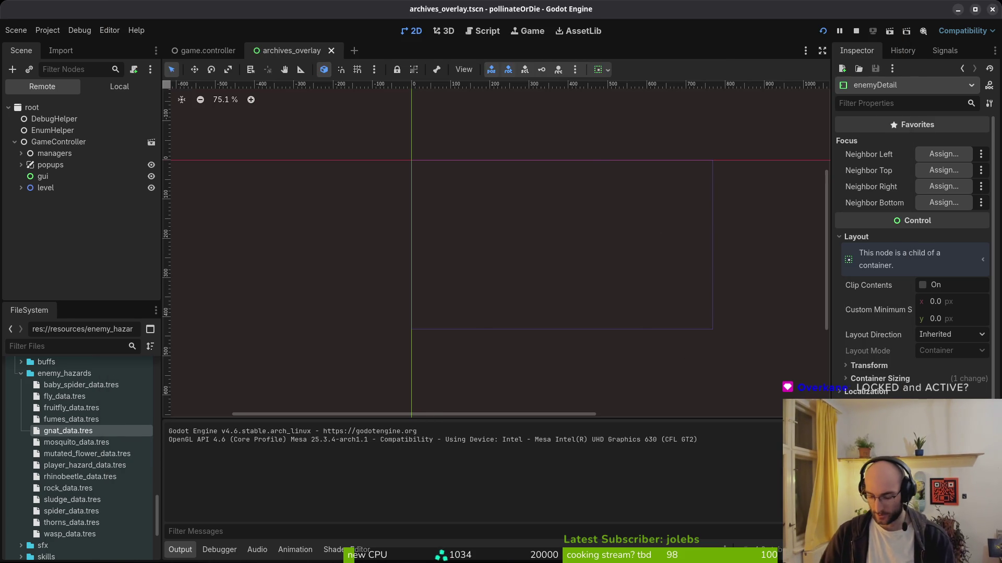
key("super")
key("super")
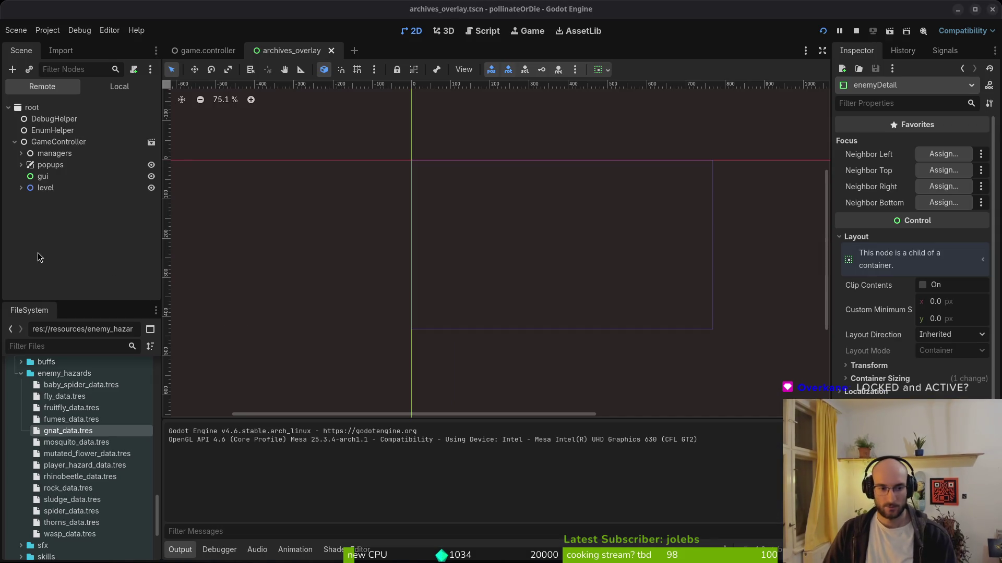
key("alt+Tab")
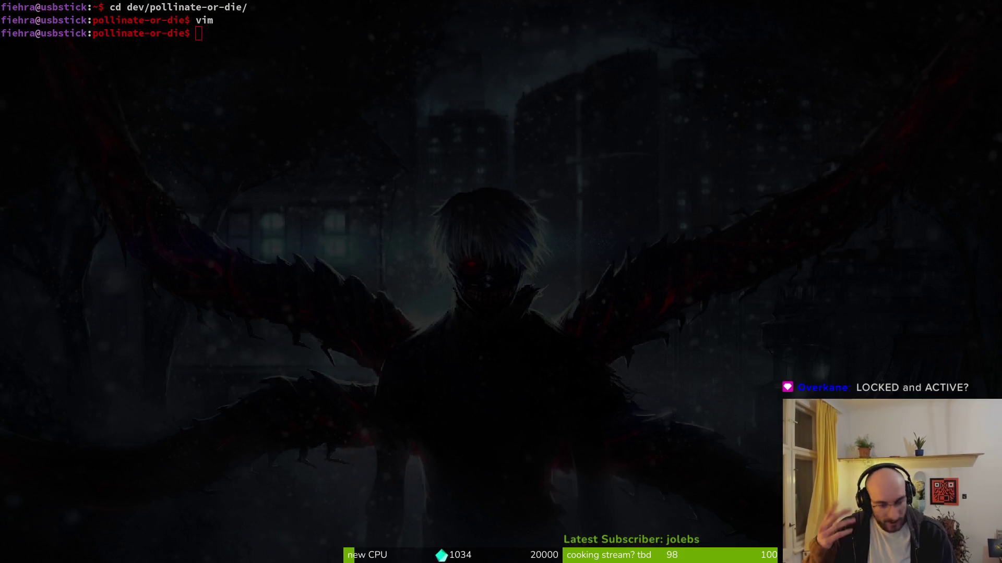
Launch vim and look through bee_skin_list_item.gd's skin loading and toggling code
type("vim")
key("Return")
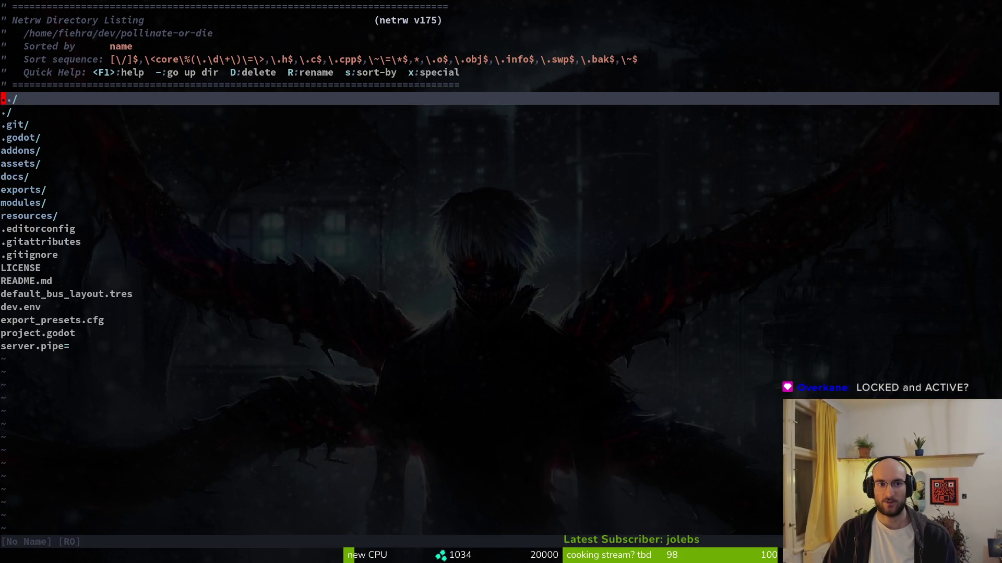
key("ctrl+p")
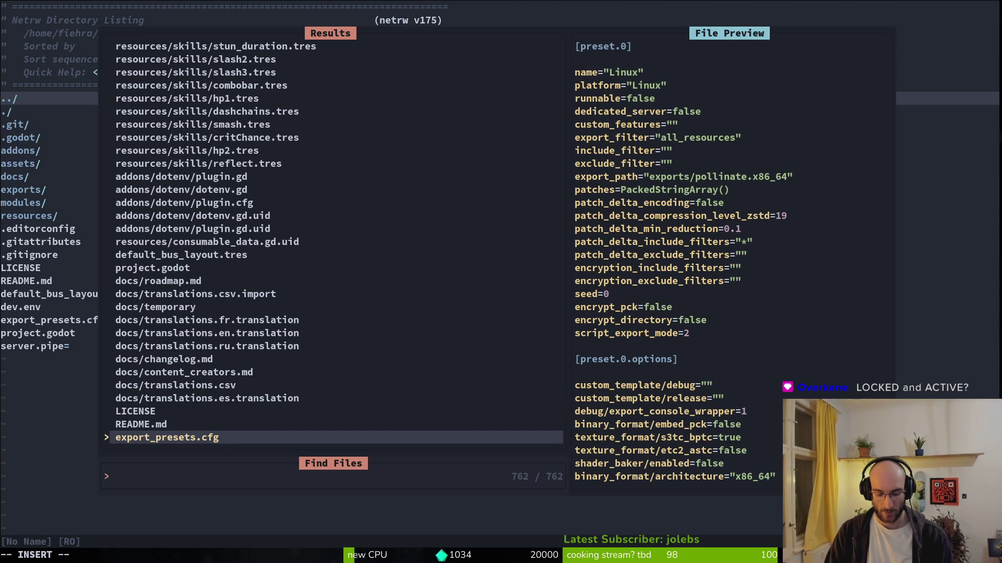
type("sholi")
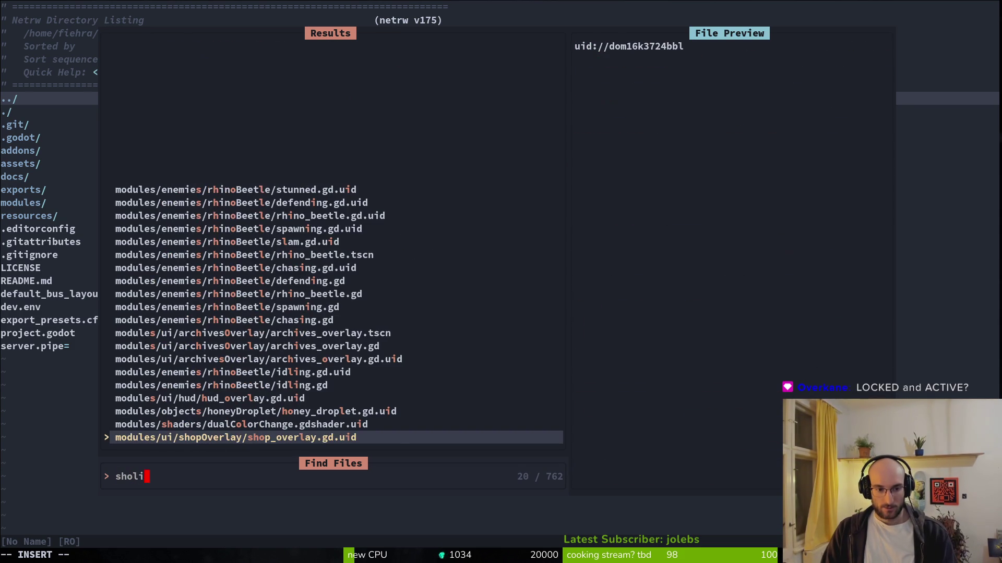
type("ite")
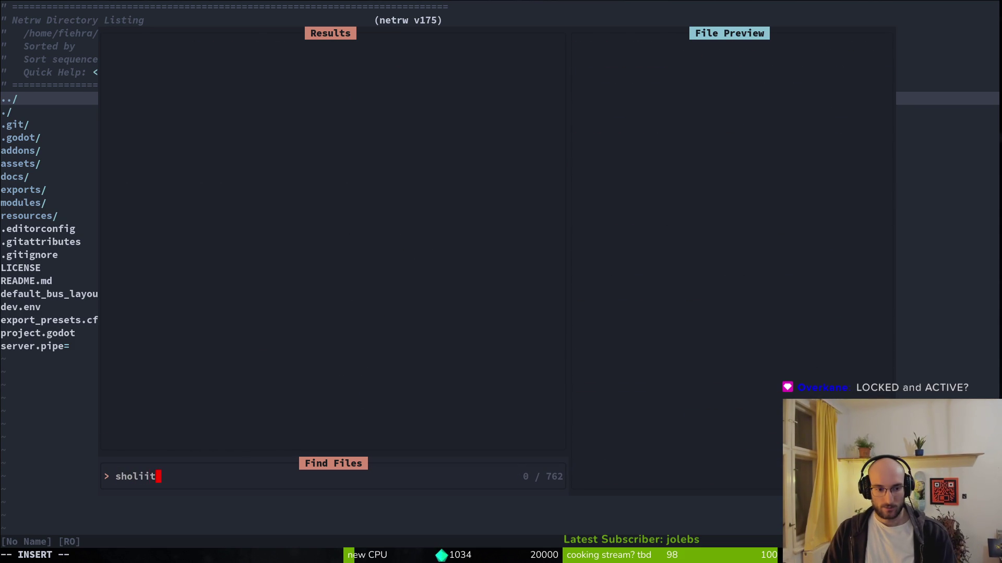
key("ctrl+u")
type("item")
key("Up")
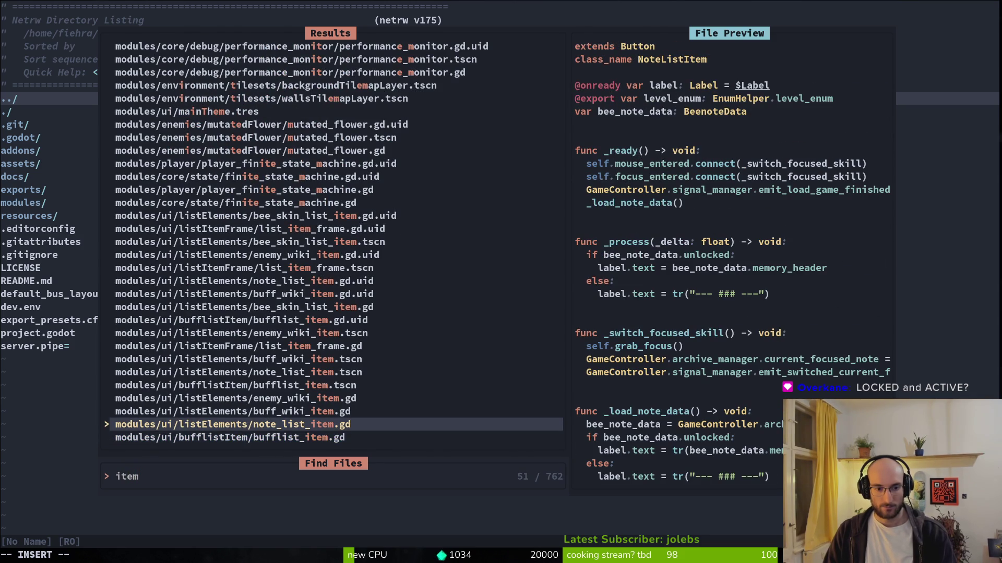
key("Up")
key("Up")
key("Up")
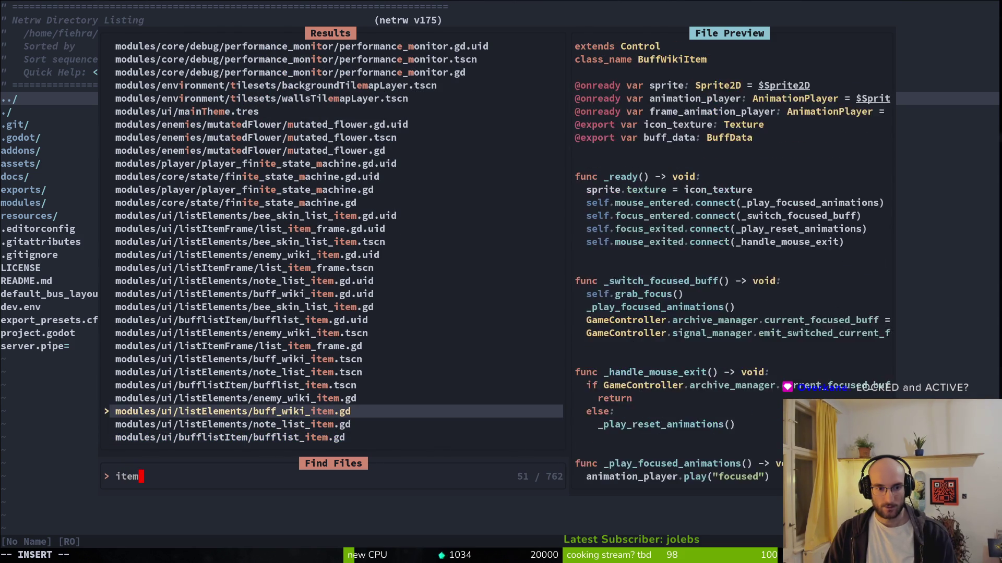
key("Return")
key("ctrl+d")
key("ctrl+d")
key("ctrl+d")
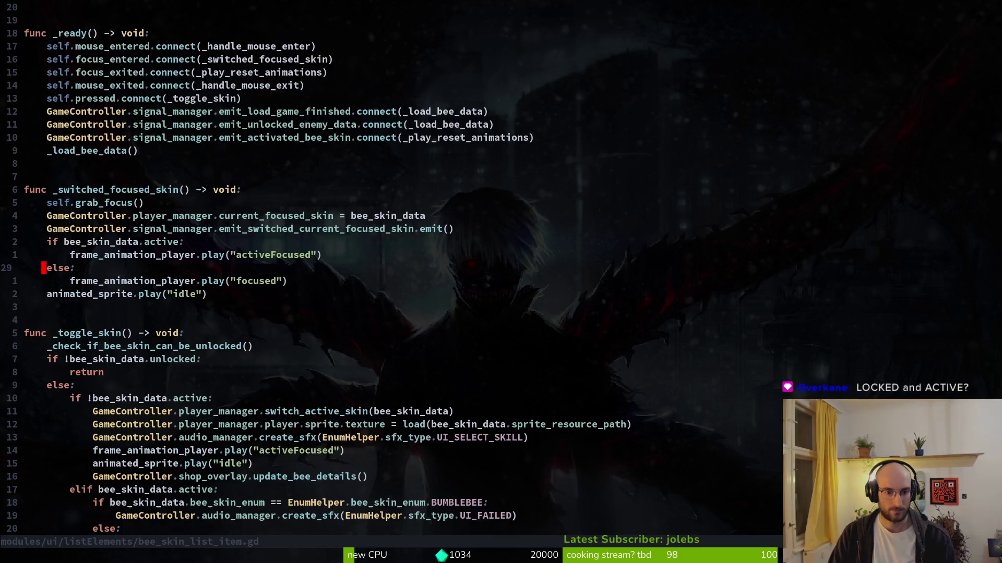
key("ctrl+d")
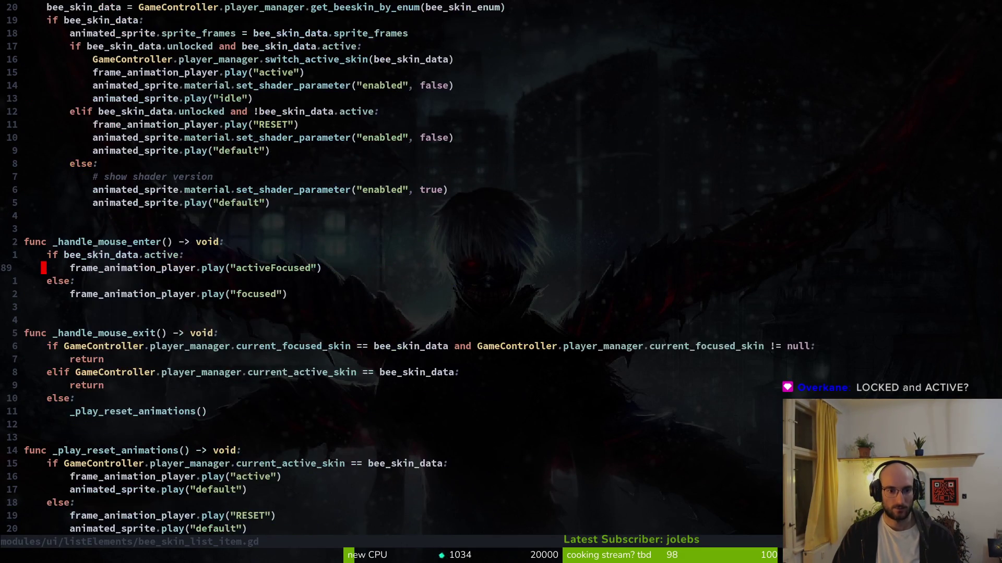
key("ctrl+d")
key("ctrl+u")
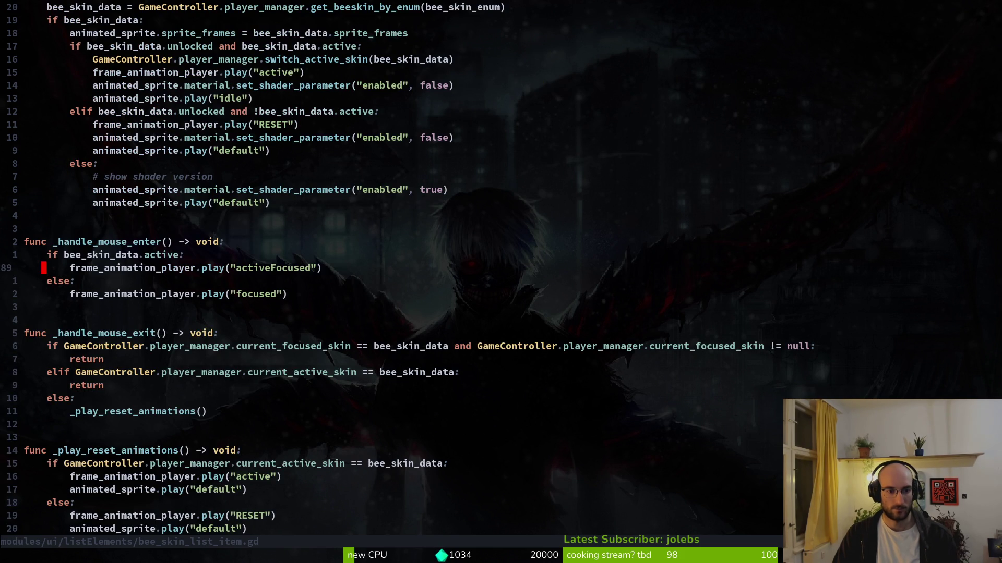
key("ctrl+u")
key("ctrl+u")
Open archive.manager.gd and jump to its last line
key("ctrl+p")
type("archive")
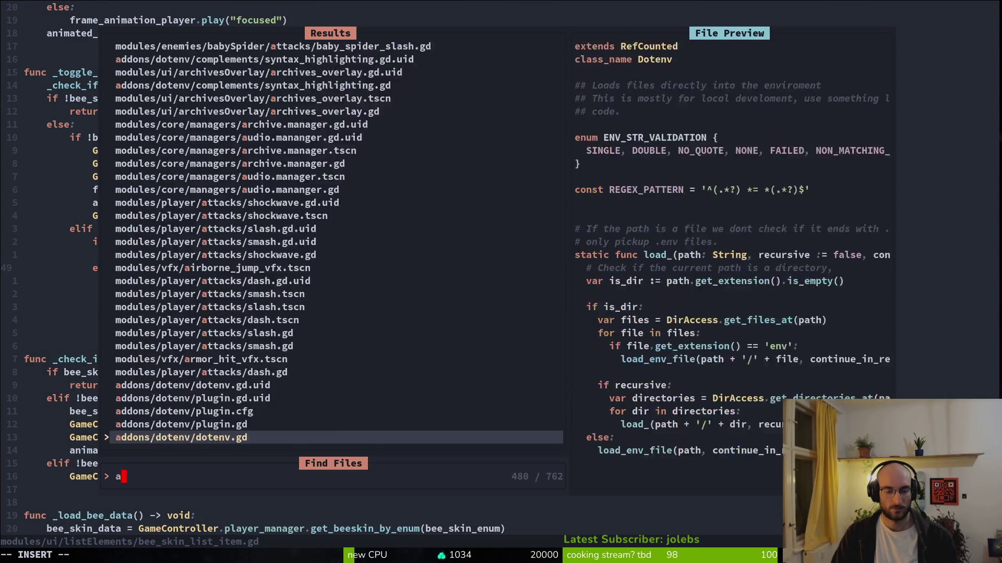
key("Return")
key("G")
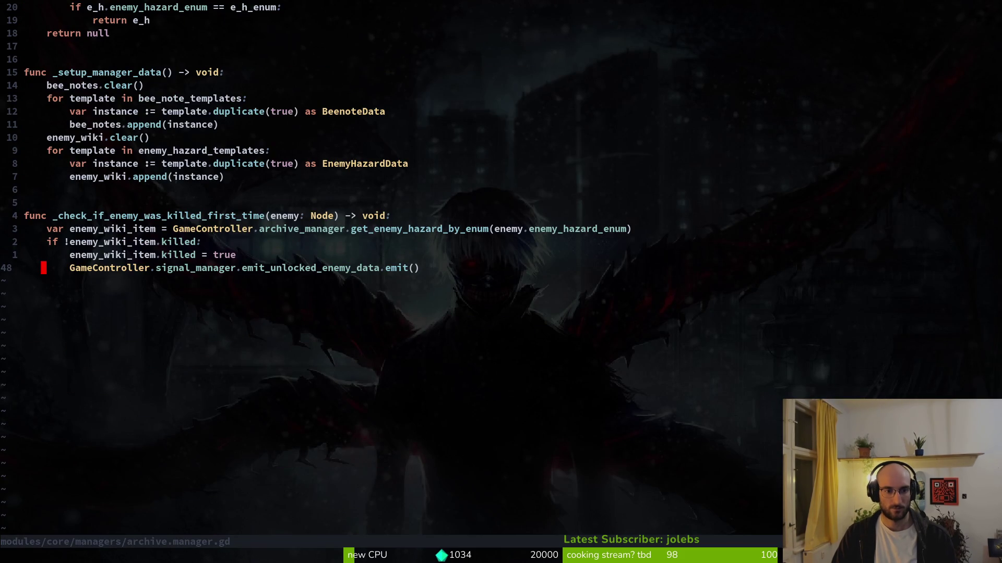
Search the project for LOCKED and open the shop_overlay.gd match
key("ctrl+g")
type("LOCKED")
key("Return")
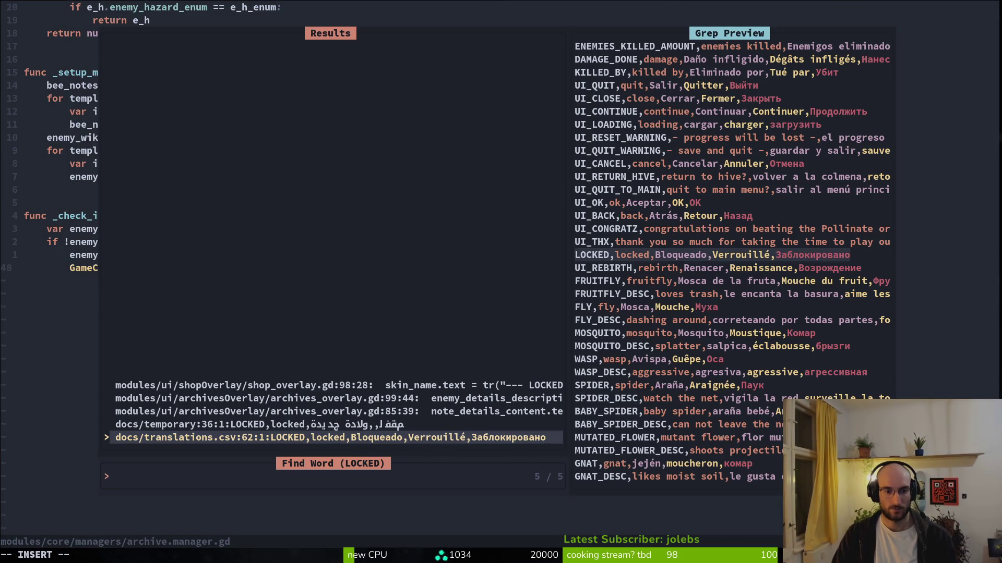
key("Up")
key("Up")
key("Up")
key("Up")
key("Return")
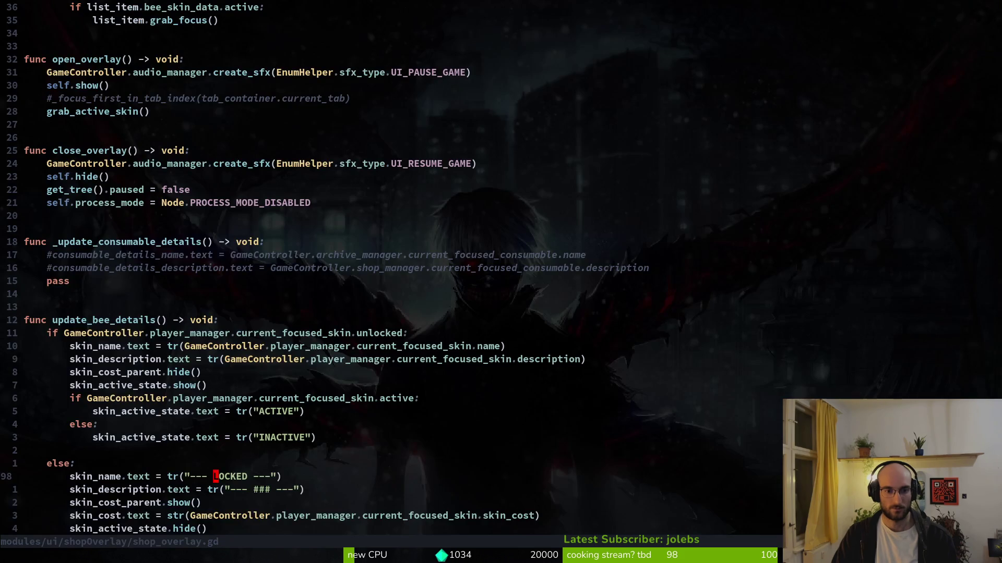
Strip the '--- ' and ' ---' around LOCKED on line 98 so it reads tr("LOCKED"), and save
key("shift+v")
key("Escape")
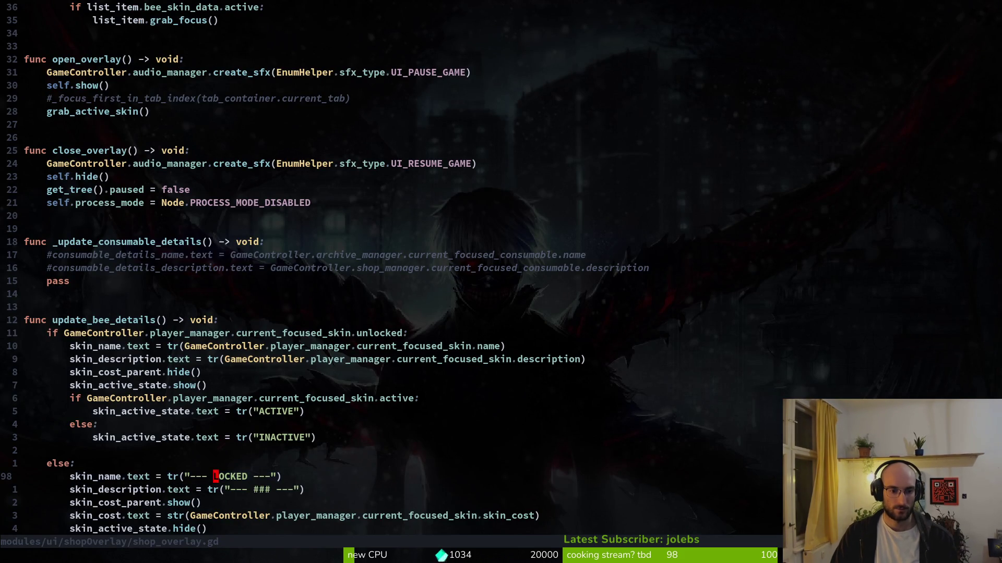
key("i")
key("BackSpace")
key("BackSpace")
key("BackSpace")
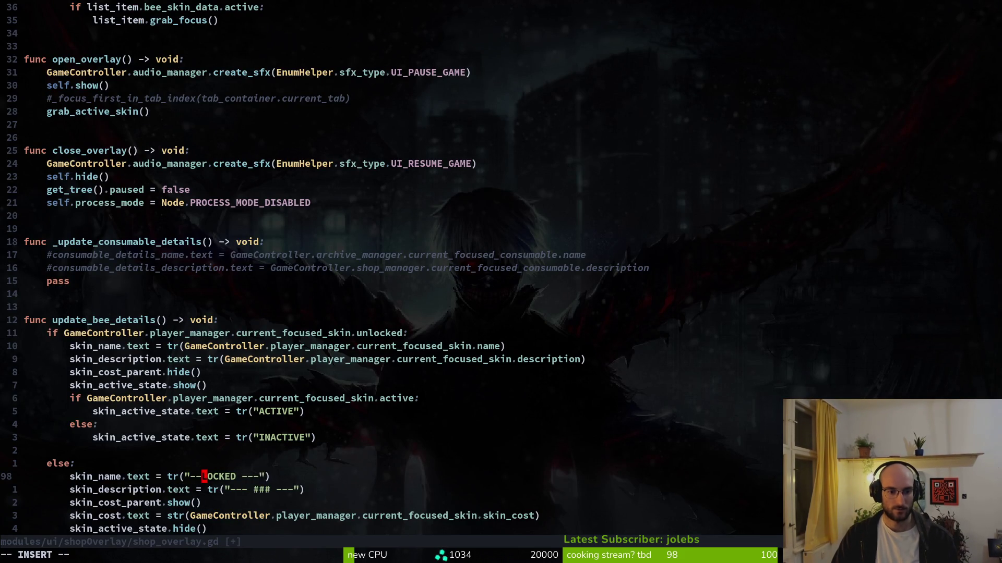
key("Escape")
key("l")
key("l")
key("l")
key("C")
key("BackSpace")
type("\")")
key("Escape")
type(":w")
key("Return")
Remove the dashes around ### on line 99, save, and bring up translations.csv
key("j")
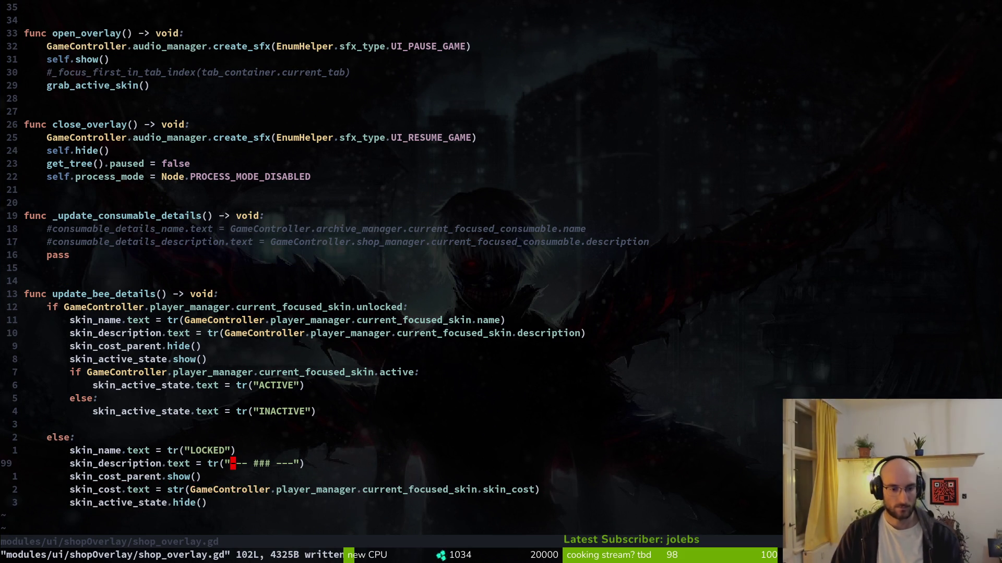
key("l")
key("l")
key("l")
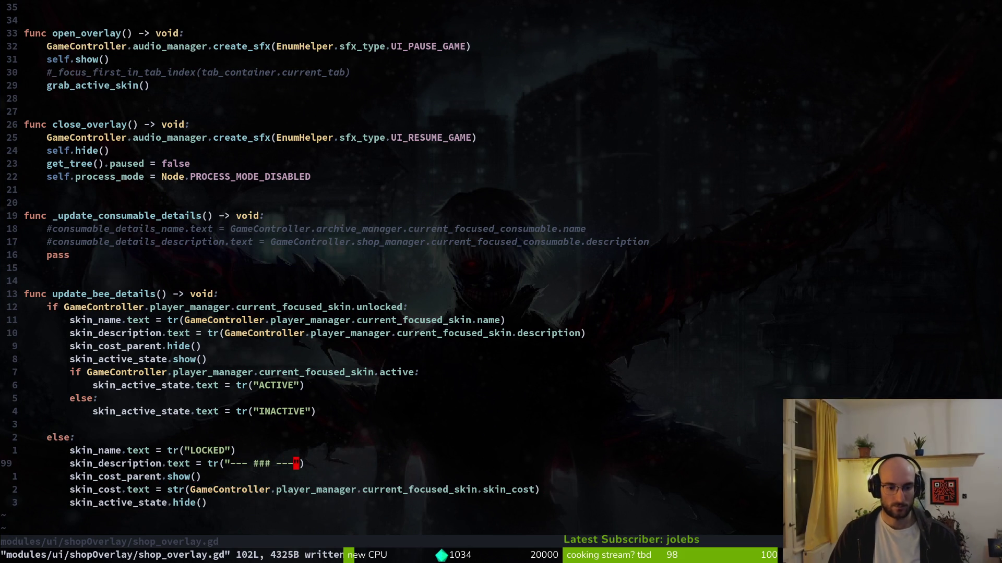
key("i")
key("BackSpace")
key("BackSpace")
key("BackSpace")
key("Escape")
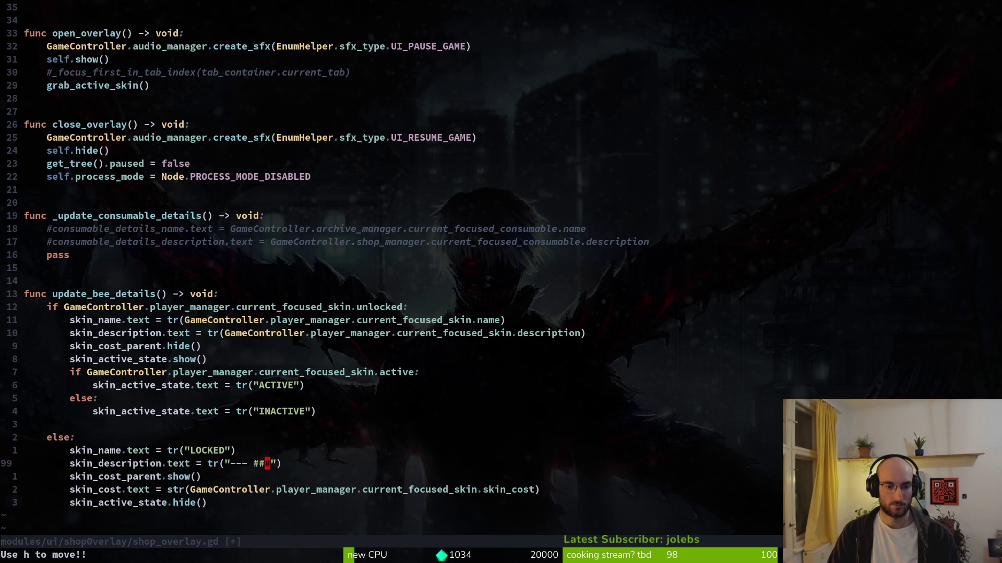
key("Left")
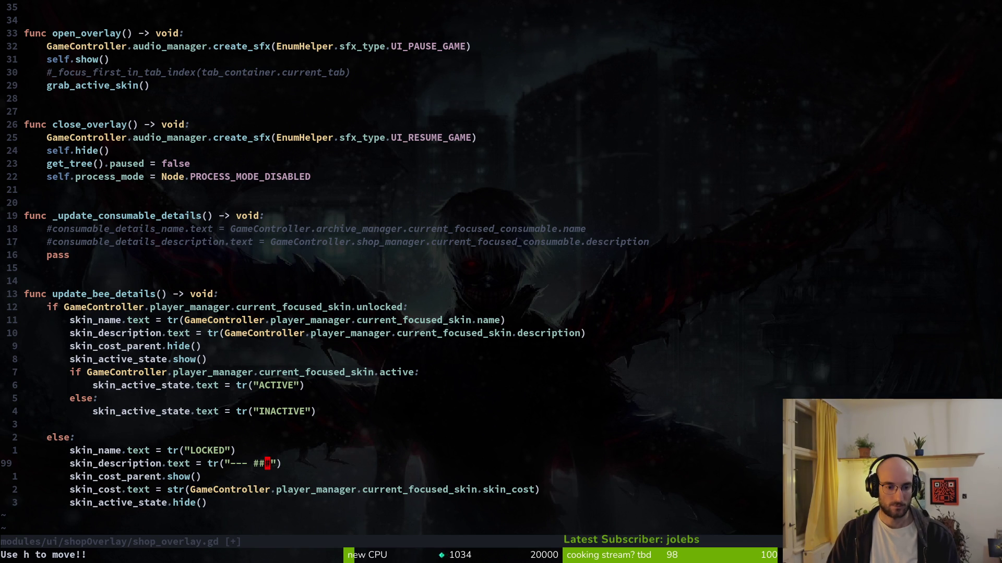
key("Left")
key("Left")
key("Left")
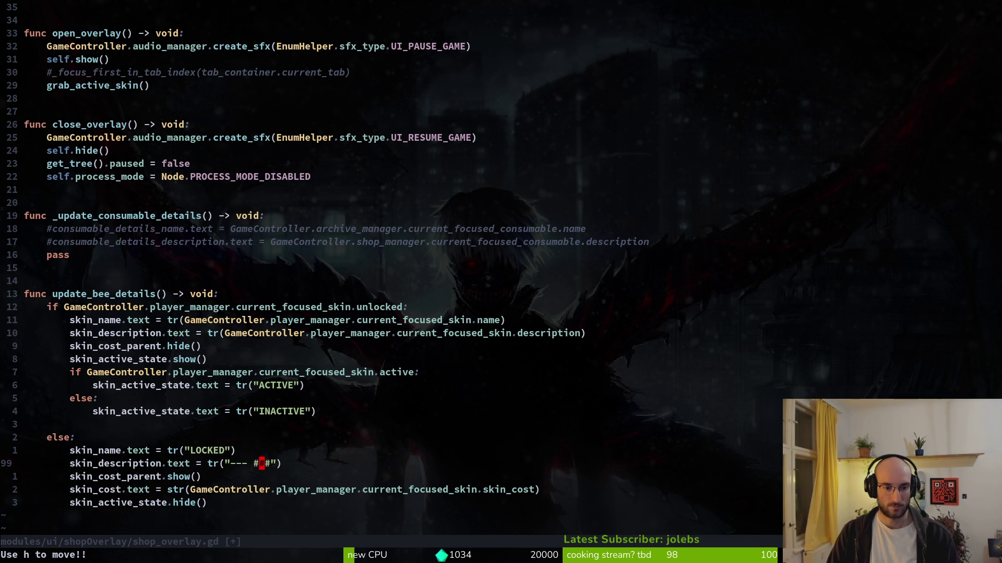
key("x")
key("x")
key("x")
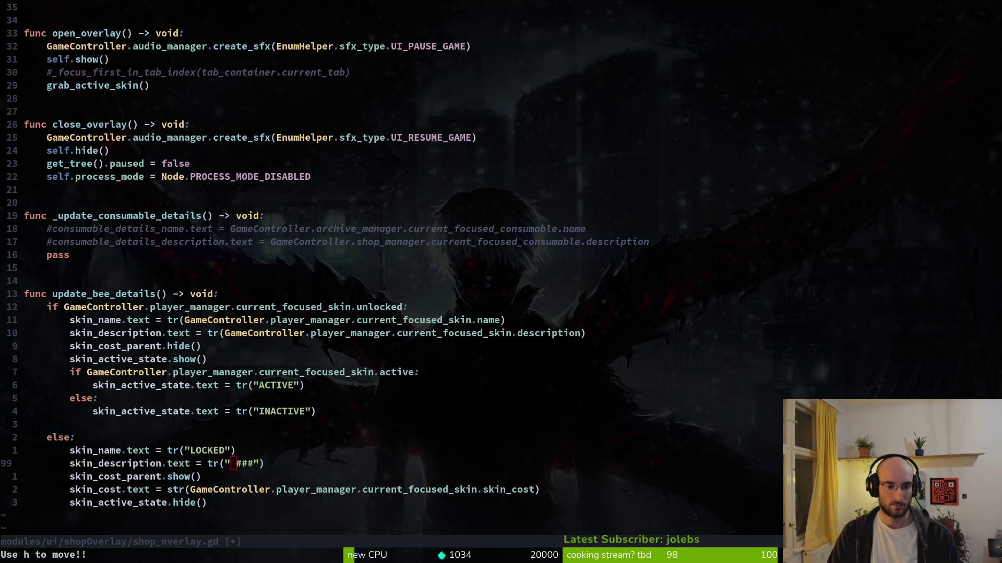
type(":w")
key("Return")
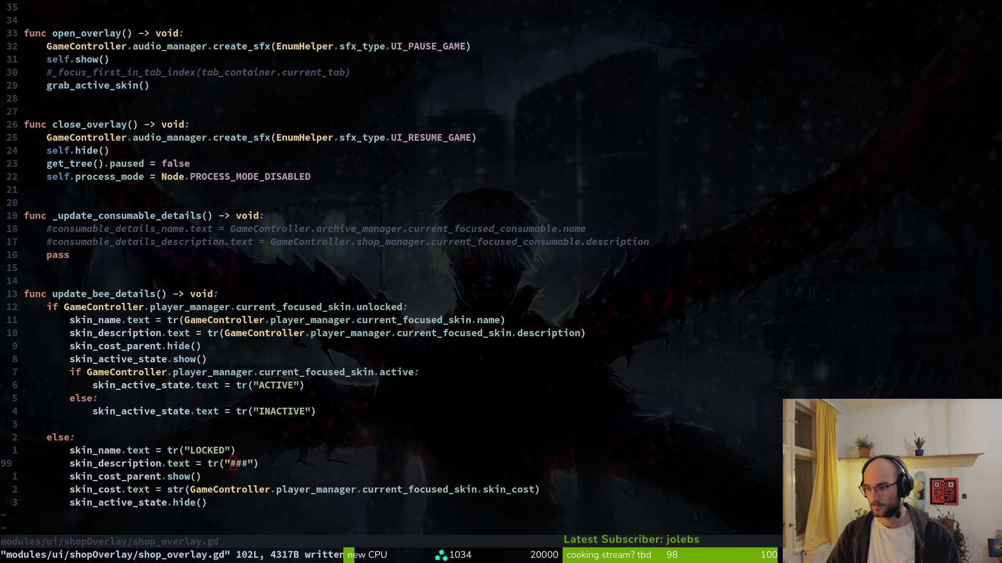
key("alt+Tab")
left_click_drag(461, 45, 479, 29)
Narrow the English, Spanish and French columns so every language column fits on screen
scroll(125, 352, "down", 15)
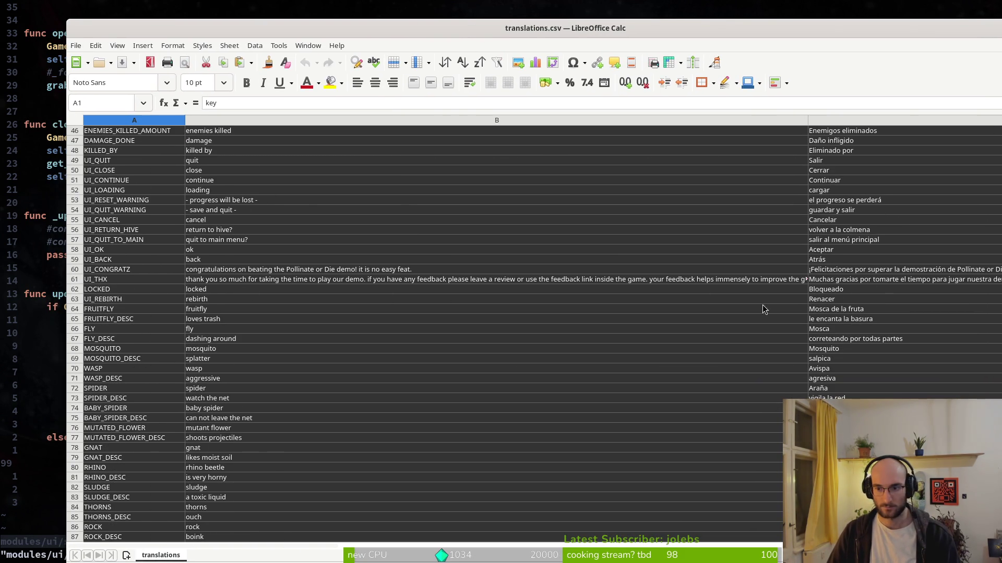
left_click_drag(807, 120, 351, 119)
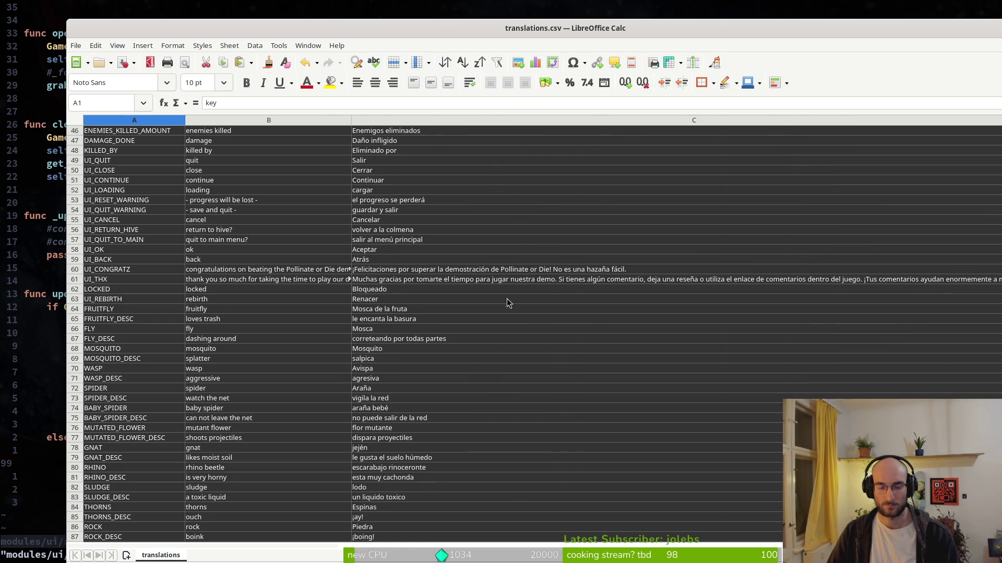
scroll(524, 303, "right", 1)
left_click_drag(934, 120, 381, 120)
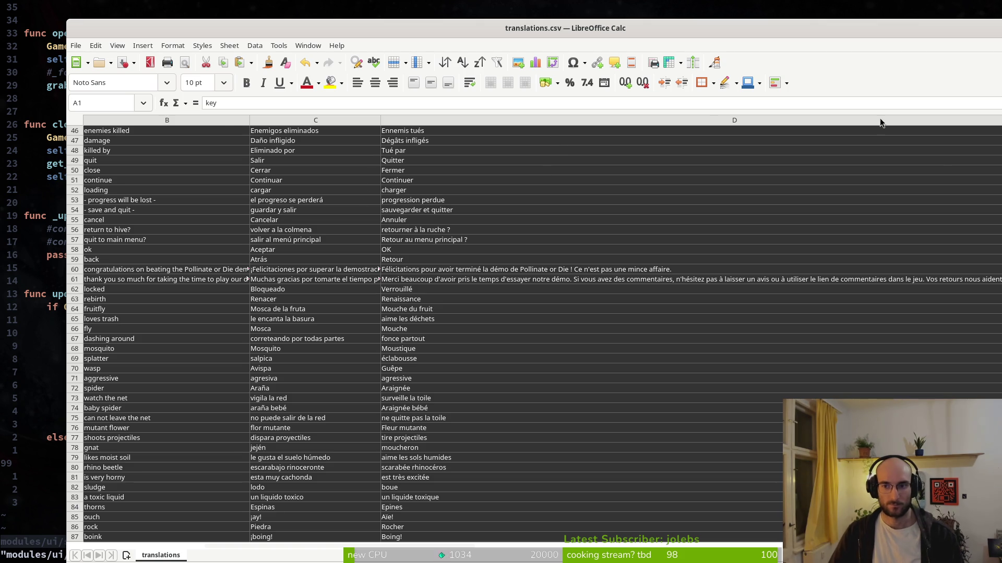
scroll(920, 145, "right", 1)
mouse_move(921, 120)
left_mouse_down()
mouse_move(712, 151)
mouse_move(302, 159)
mouse_move(364, 159)
left_mouse_up()
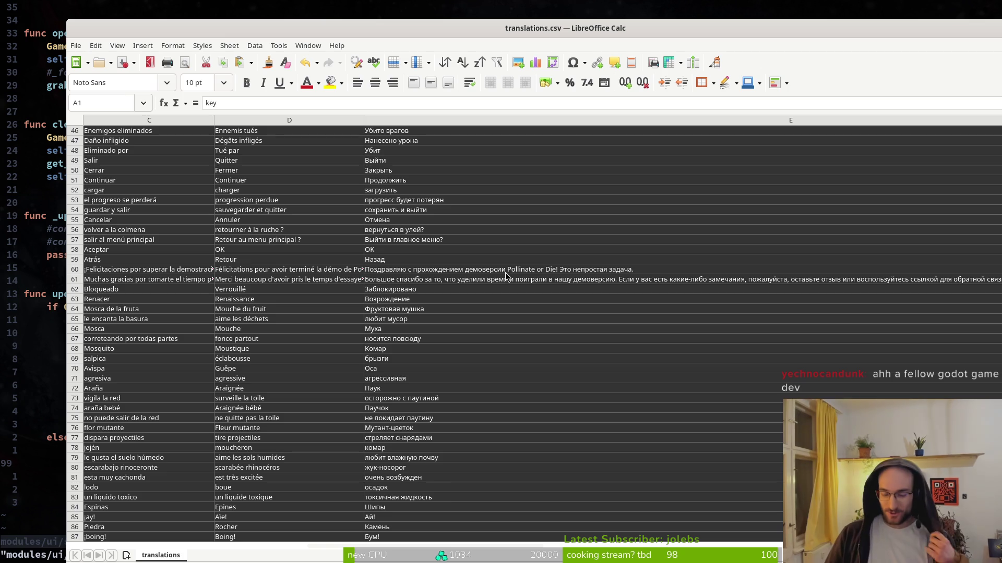
scroll(454, 305, "left", 2)
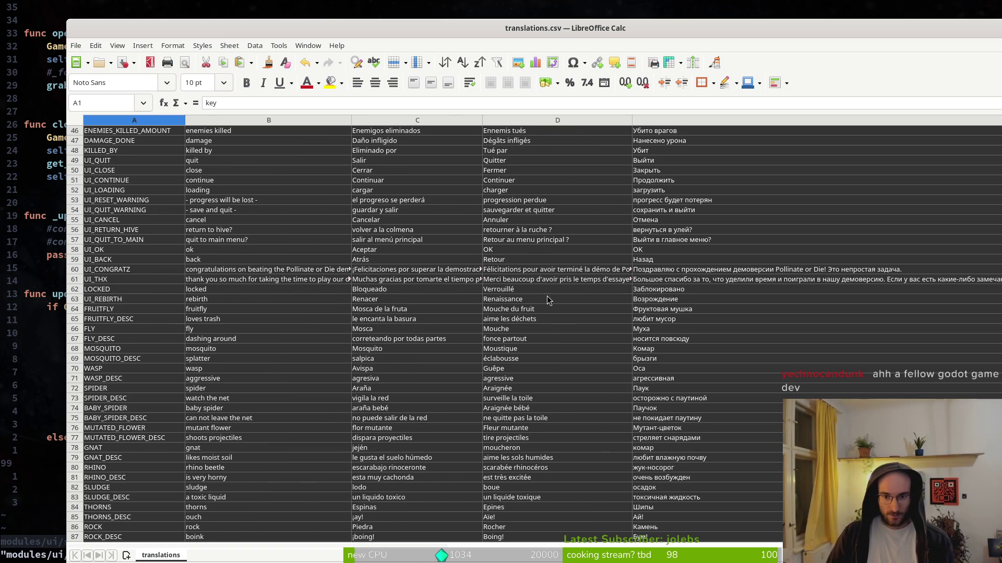
Insert an empty row below LOCKED and change the English locked text to '--- locked ---'
left_click(114, 290)
right_click(74, 290)
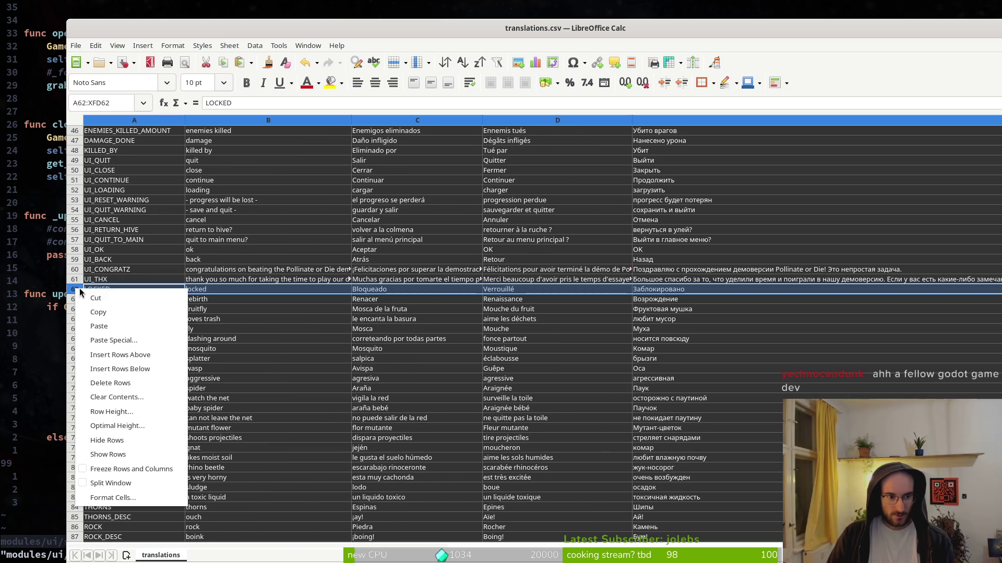
left_click(125, 369)
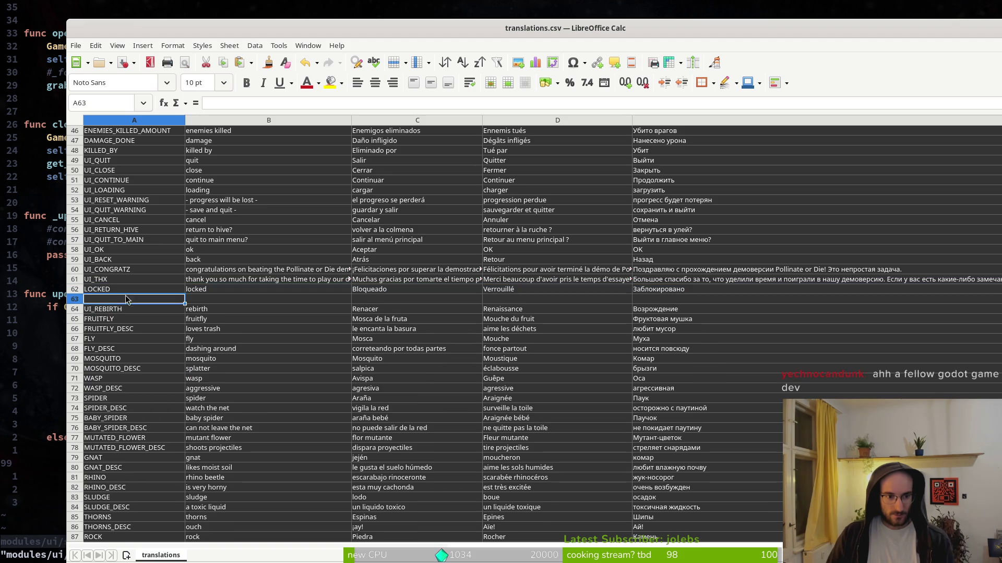
left_click(184, 291)
left_click(189, 291)
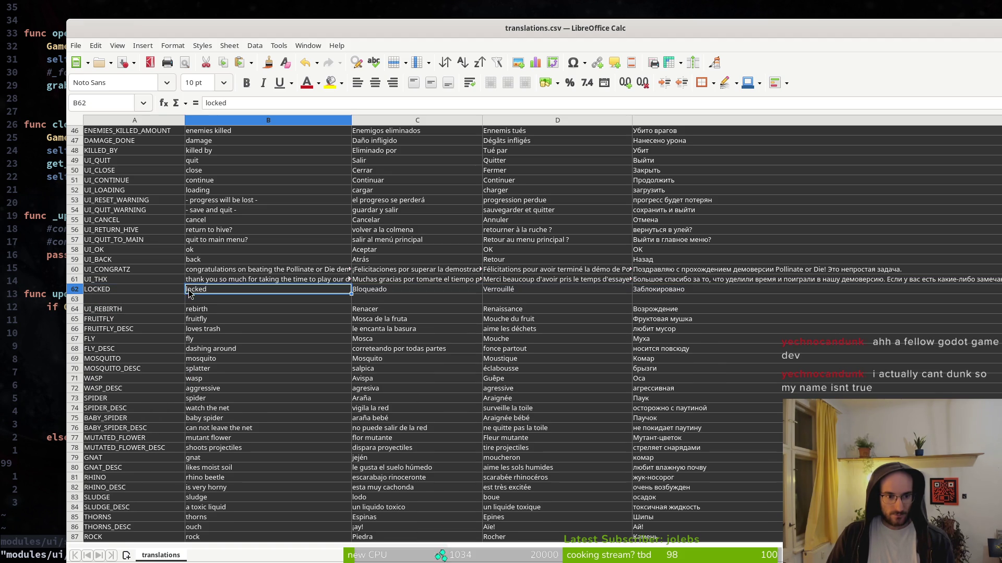
left_click(205, 103)
type("--- locked ---")
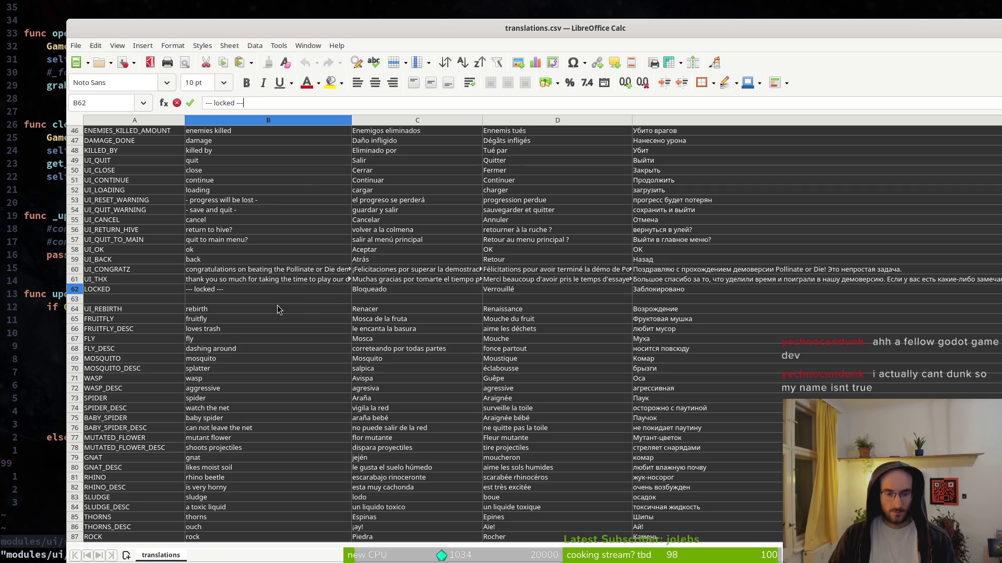
key("Return")
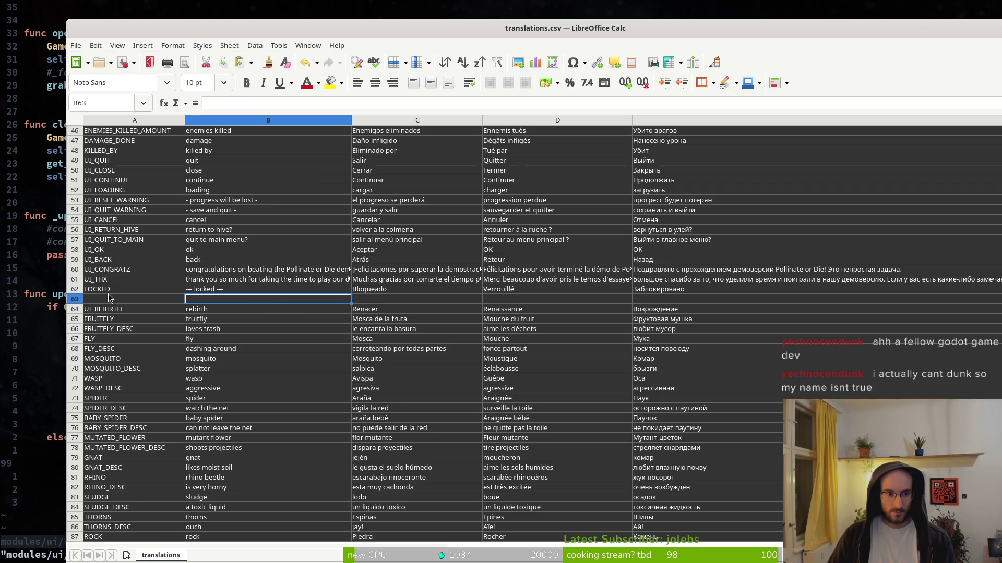
Fill the new row with key ### and '--- ### ---' in English, Spanish, French and Russian
left_click(111, 298)
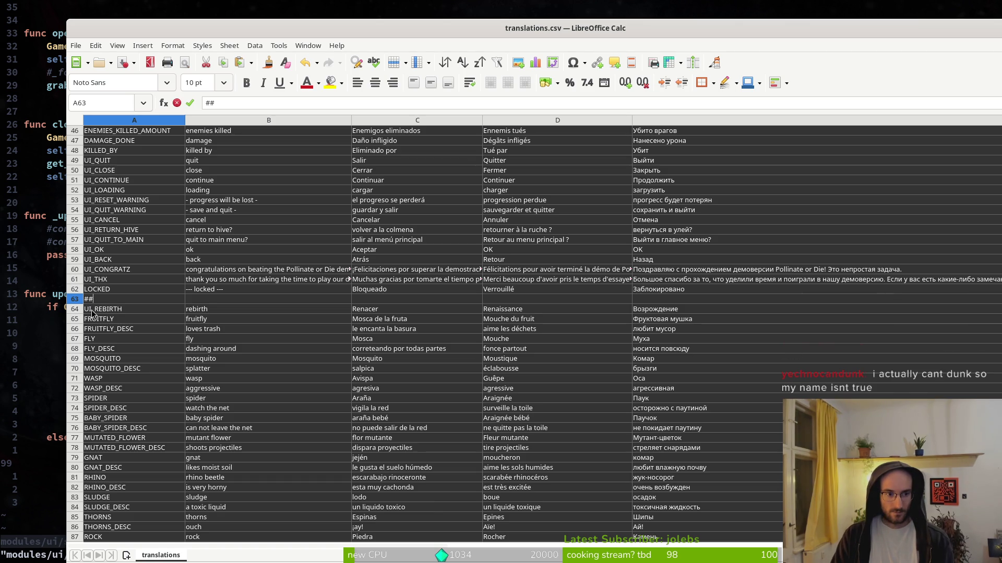
type("###")
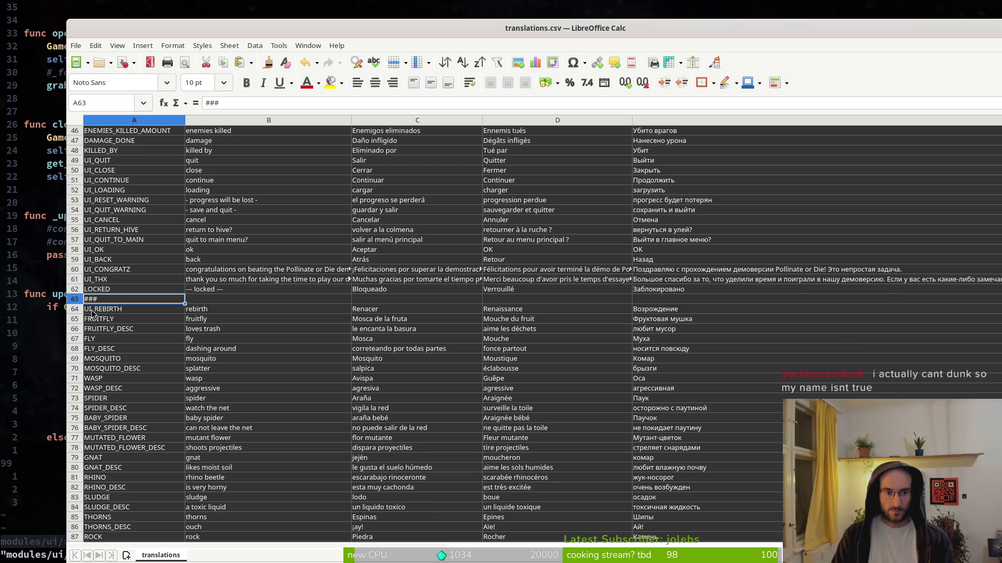
key("Tab")
type("--- ###")
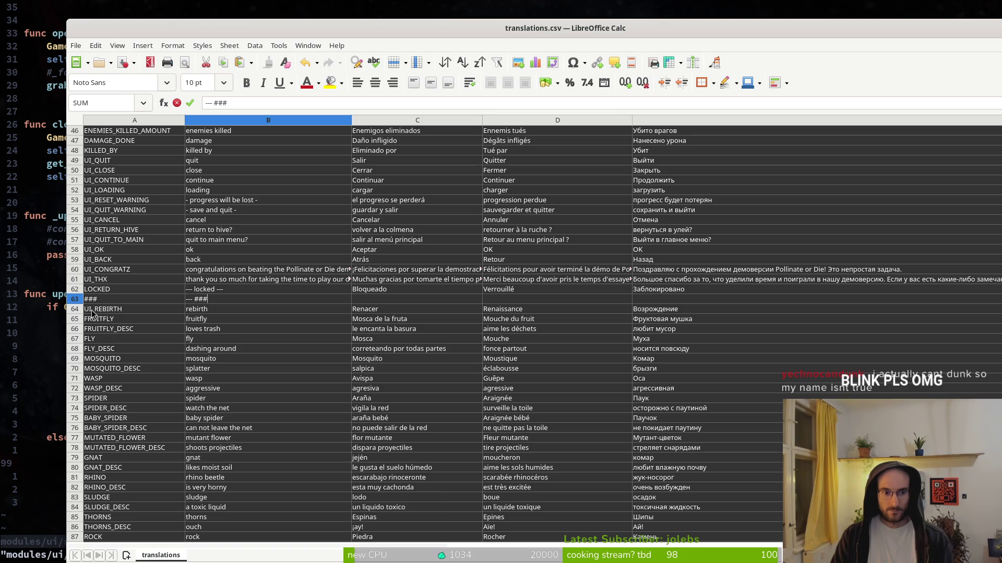
type(" ---")
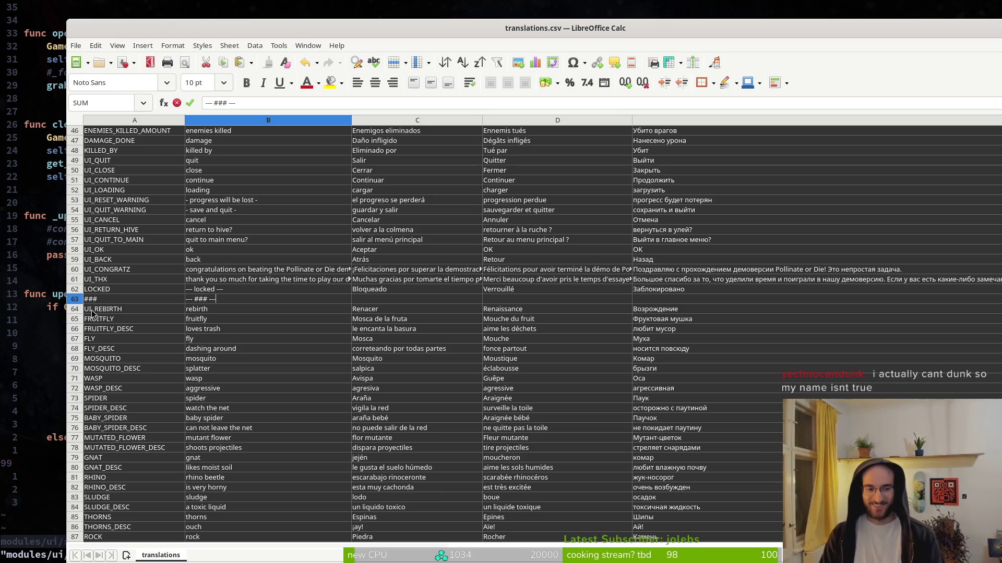
key("Return")
key("Right")
key("Up")
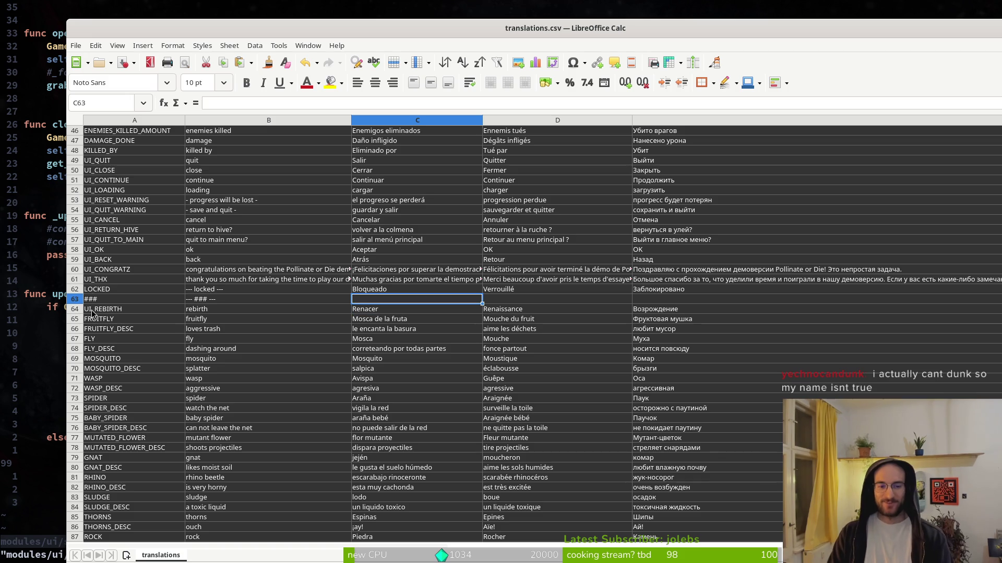
left_click(219, 300)
key("ctrl+c")
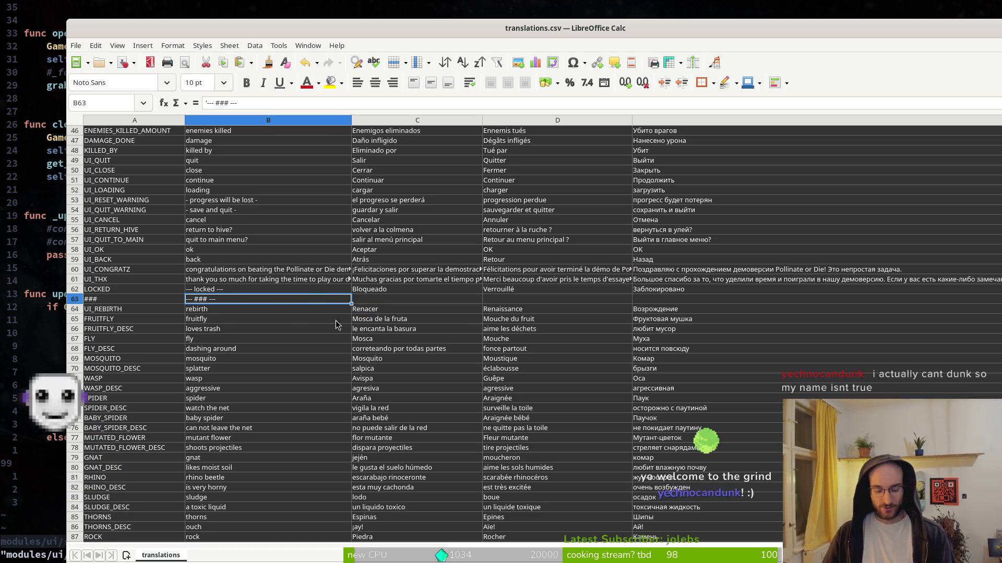
left_click(412, 299)
left_click(553, 299)
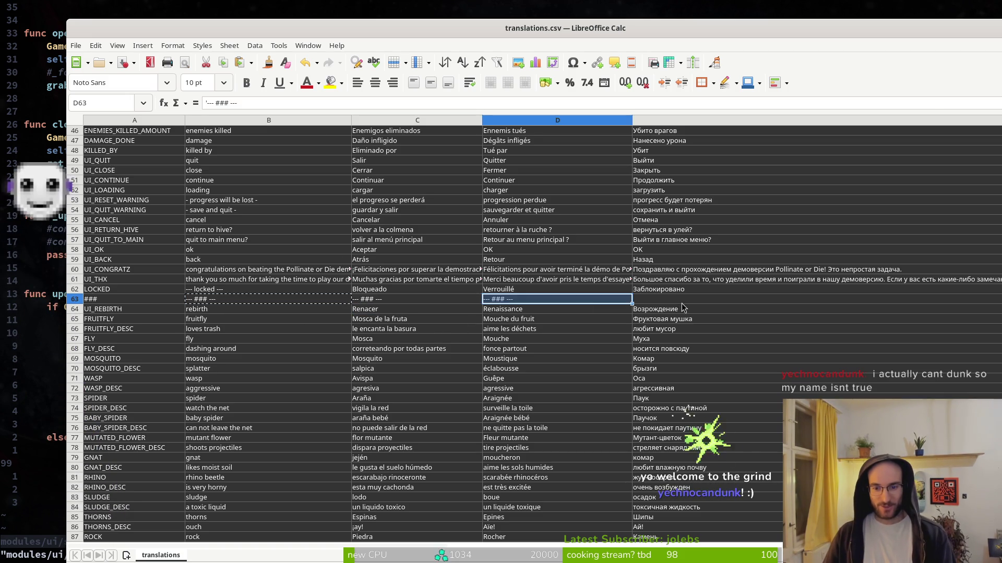
left_click(668, 298)
key("ctrl+v")
Save translations.csv keeping the CSV format, and narrow the wide Russian column
key("ctrl+s")
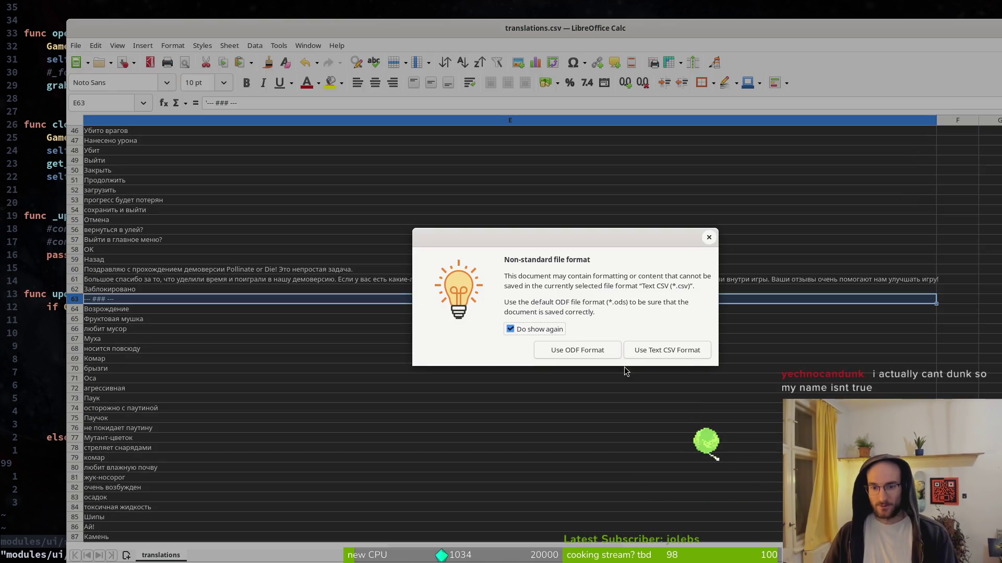
left_click(644, 352)
mouse_move(939, 116)
left_mouse_down()
mouse_move(264, 170)
mouse_move(369, 219)
left_mouse_up()
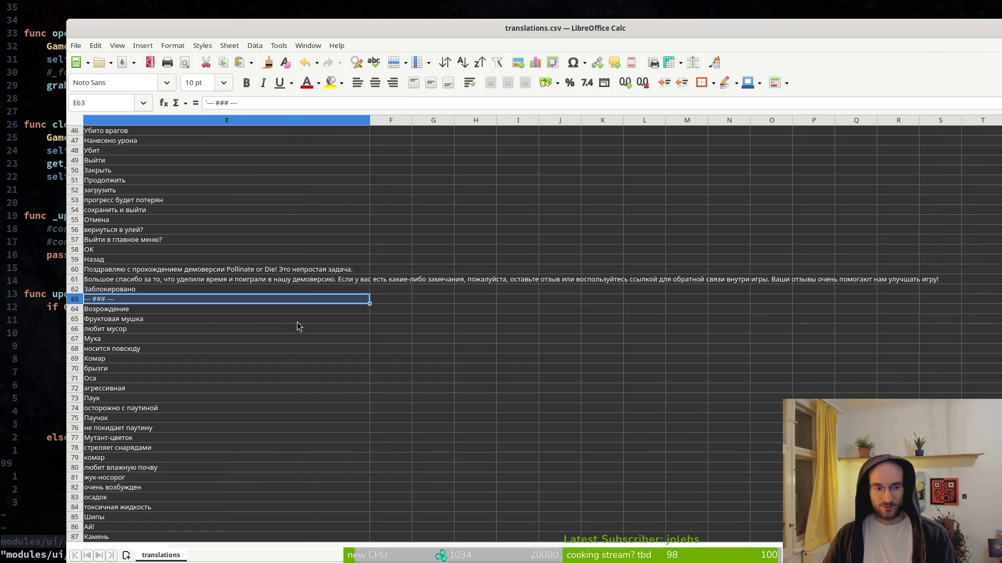
scroll(301, 324, "left", 4)
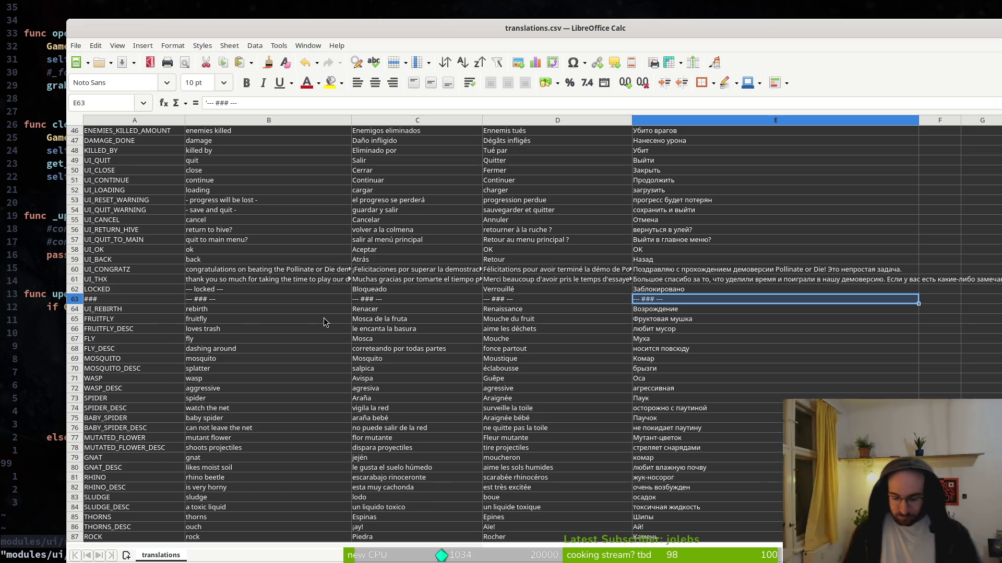
key("alt+Tab")
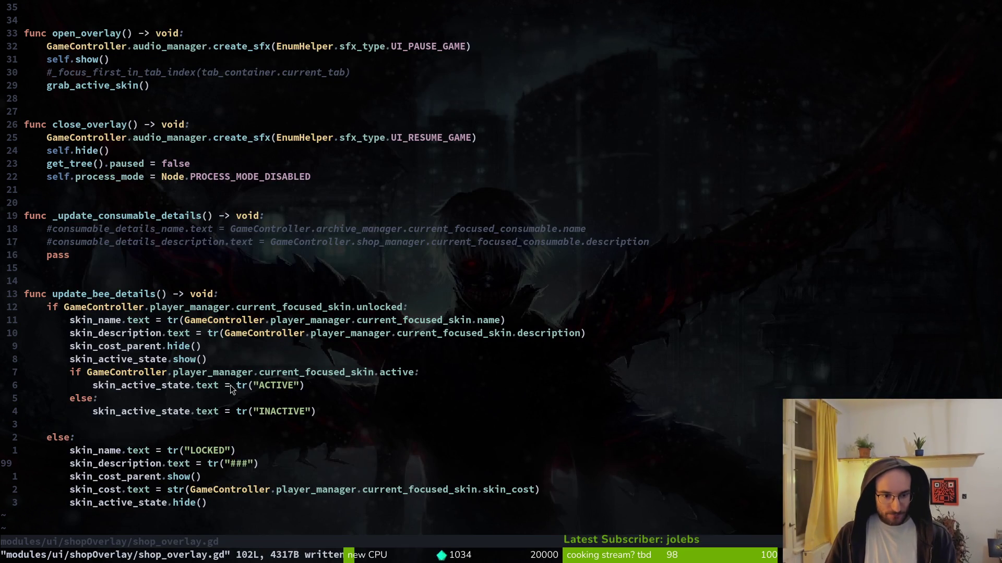
Insert two empty rows below the ### row
left_click(267, 385)
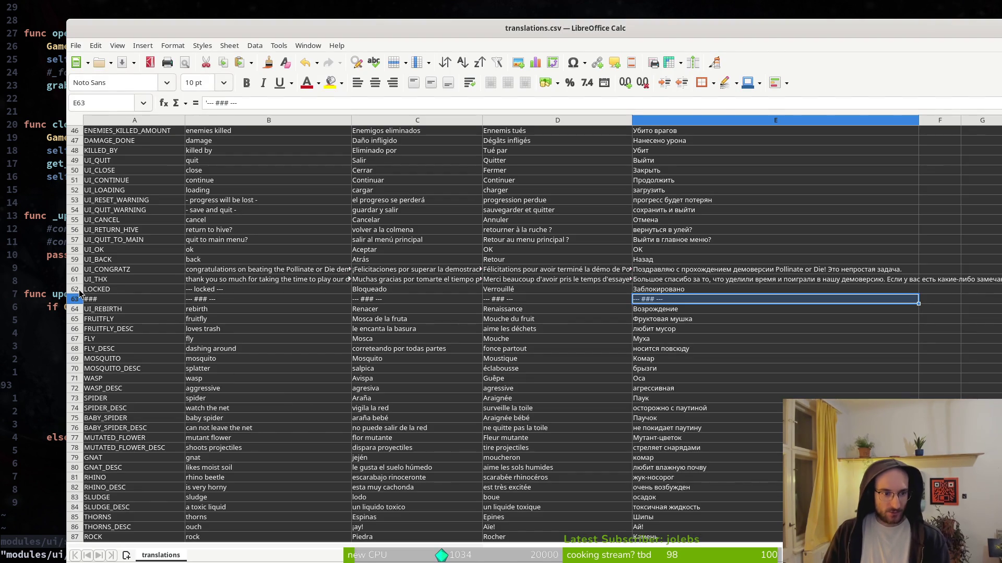
right_click(77, 299)
key("Escape")
right_click(73, 299)
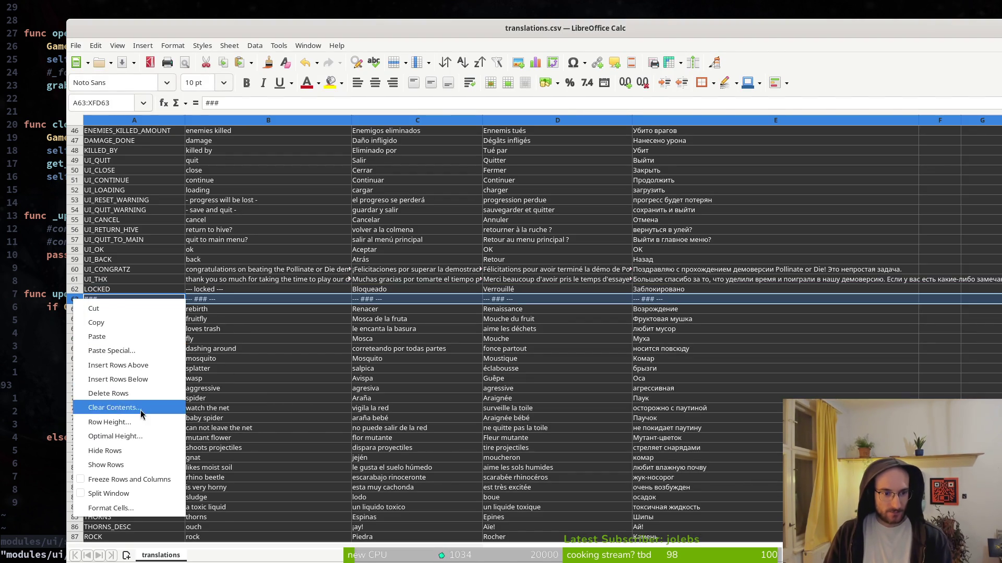
left_click(138, 379)
right_click(73, 308)
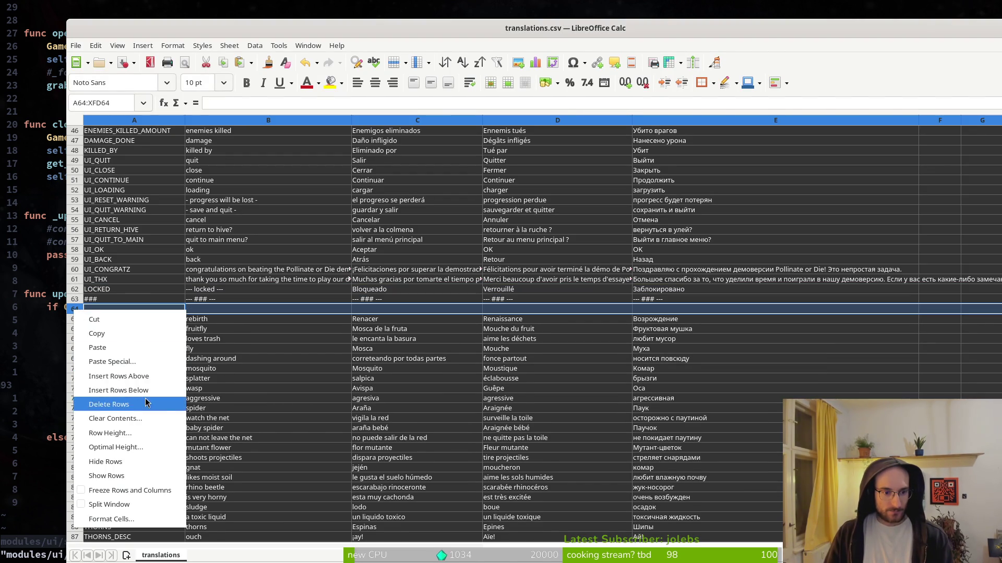
left_click(140, 392)
Enter keys ACTIVE and INACTIVE in A64:A65 with English texts active and inactive
left_click(120, 308)
type("ACTIVE")
key("Return")
type("INACTI")
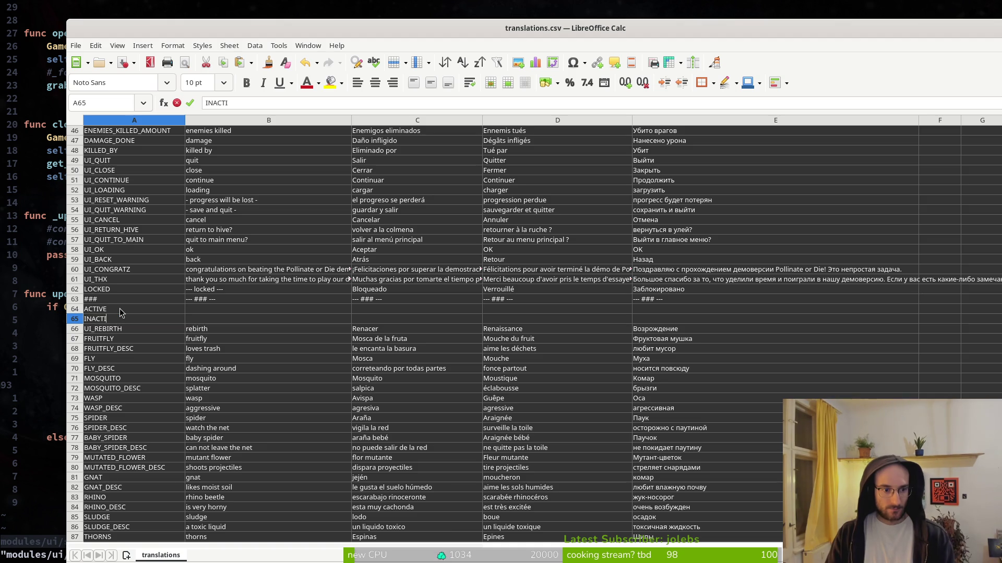
type("VE")
key("Tab")
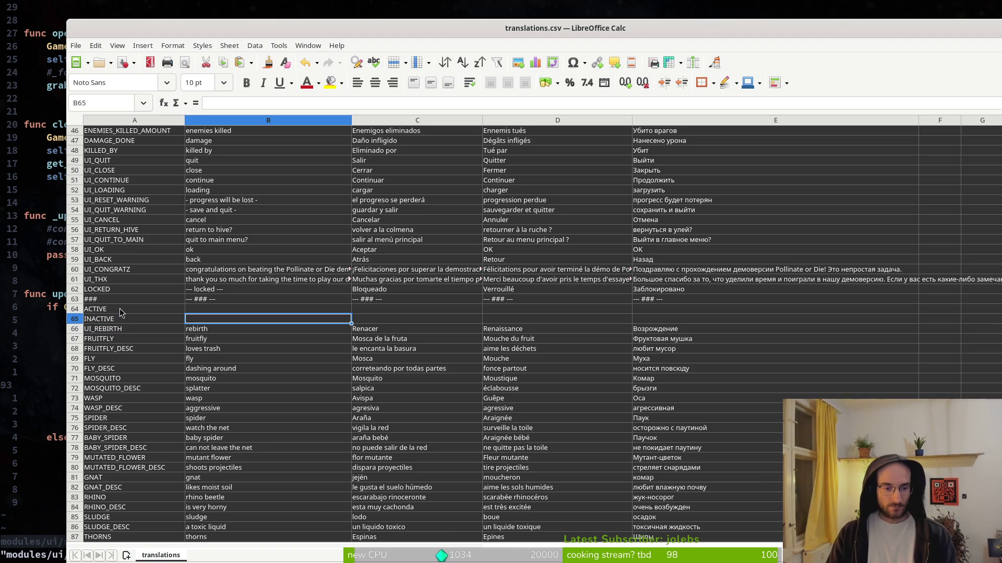
type("inactive")
key("Return")
key("Up")
key("Up")
type("active")
key("Return")
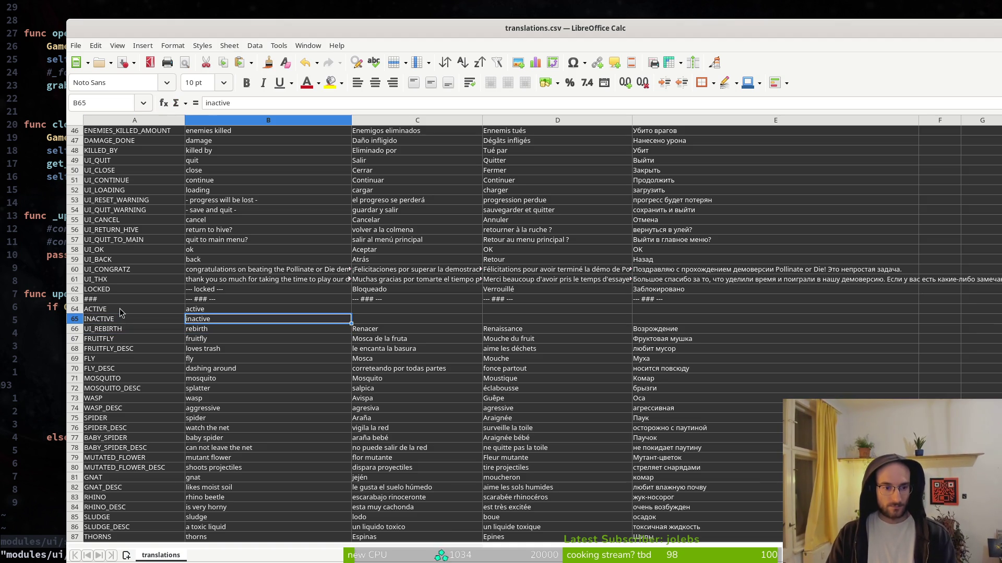
key("Up")
key("Down")
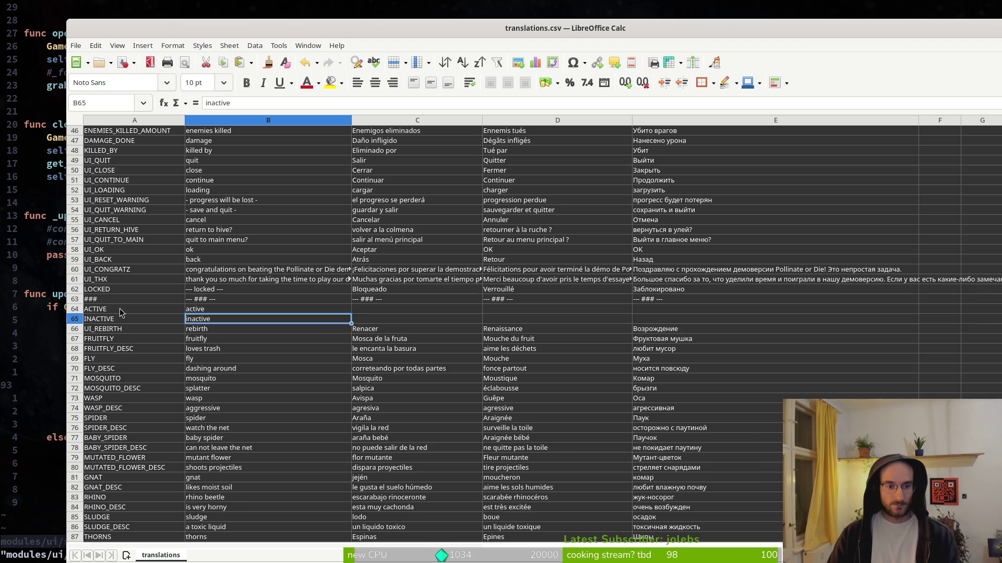
Edit the inactive-skin branch on line 95 of shop_overlay.gd and save it
key("alt+Tab")
type("jci\"")
key("Escape")
type(":w")
key("Return")
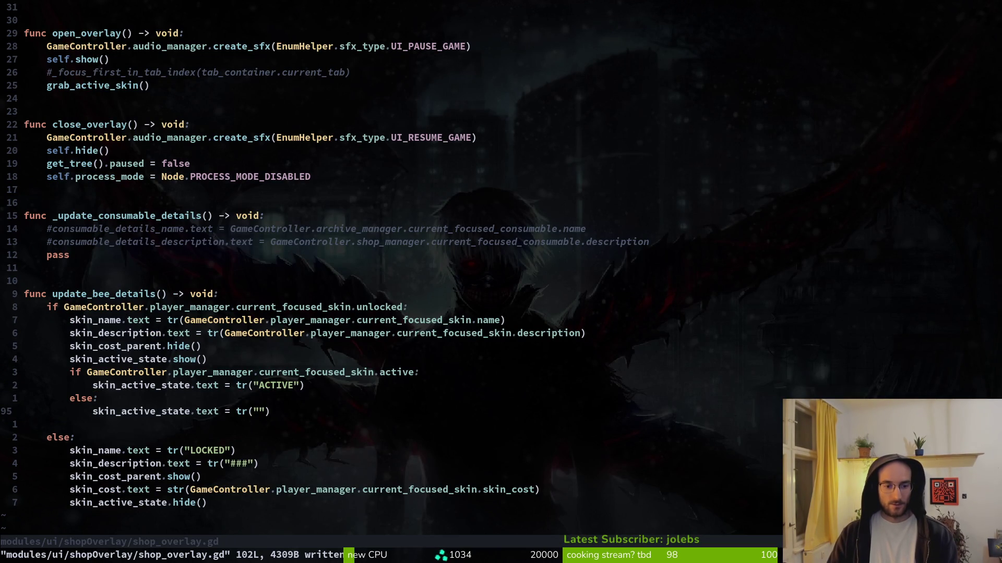
Change line 95 to skin_active_state.text = "" and save with :write
key("i")
key("BackSpace")
key("BackSpace")
key("BackSpace")
key("BackSpace")
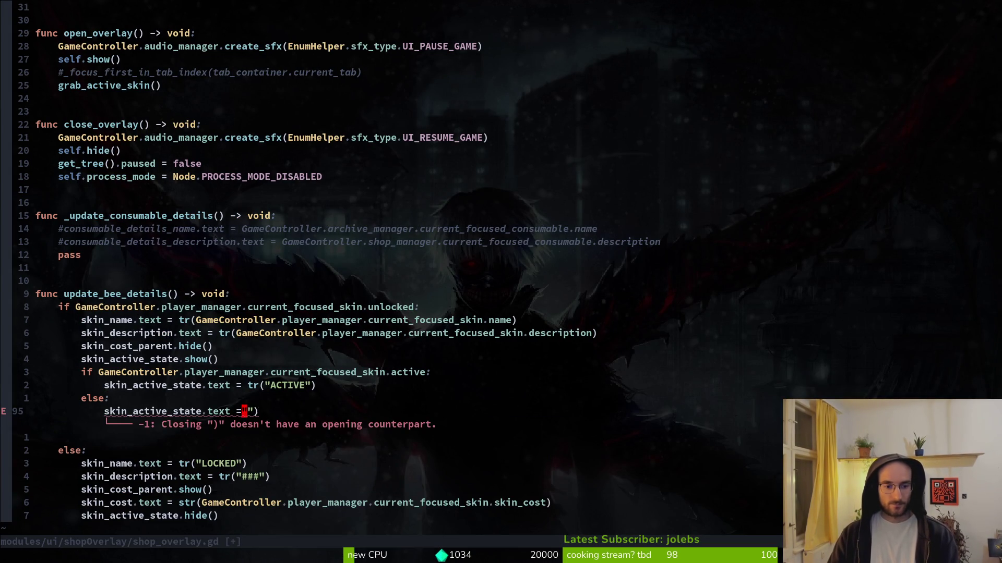
key("Escape")
key("j")
key("j")
key("k")
key("k")
key("k")
type("jA")
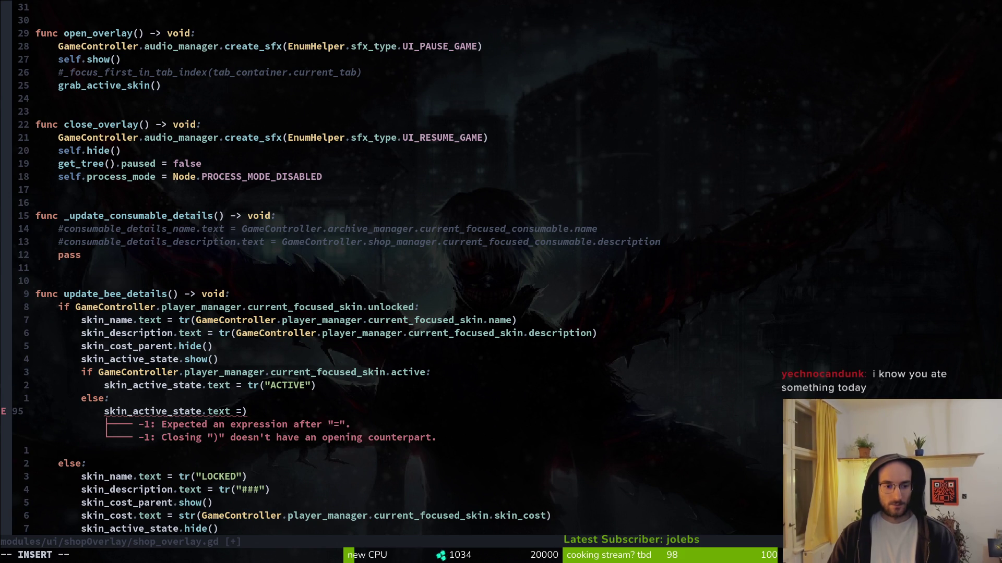
type("h")
key("BackSpace")
key("BackSpace")
type("=")
key("BackSpace")
type("\"\"")
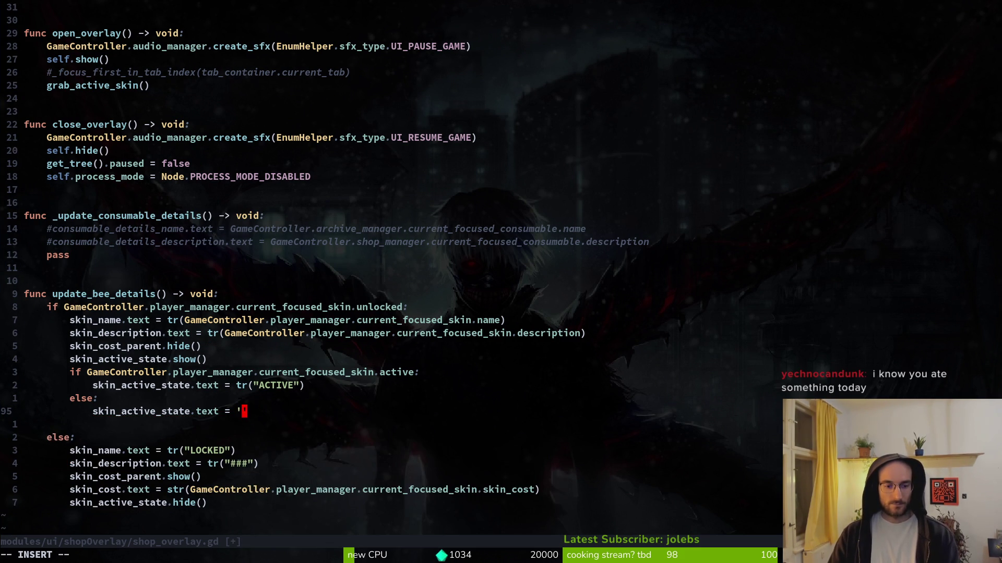
key("Escape")
type(":write")
key("Return")
Look over the new ACTIVE/INACTIVE rows in the translations spreadsheet around cell C65
key("alt+Tab")
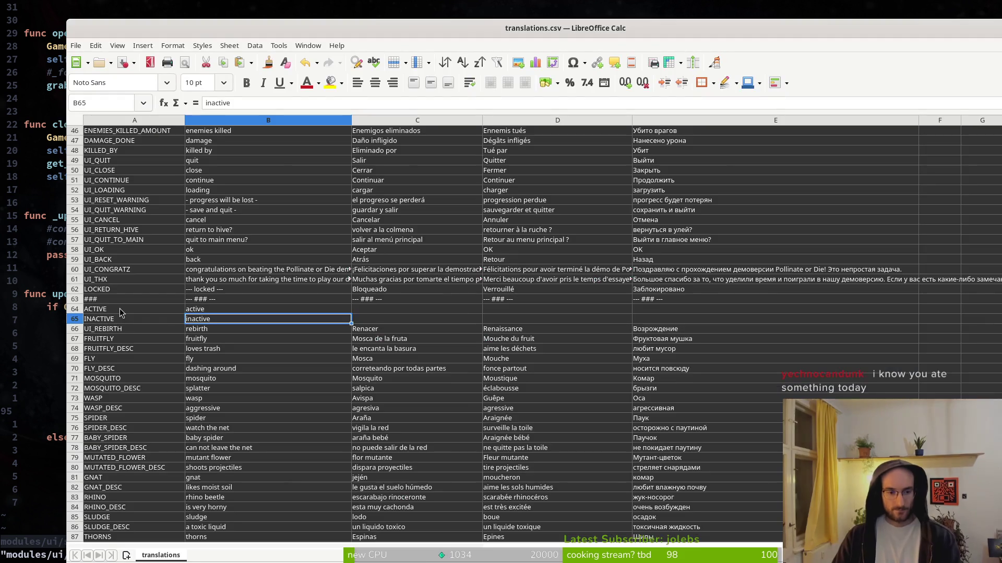
right_click(74, 312)
key("Escape")
left_click(381, 325)
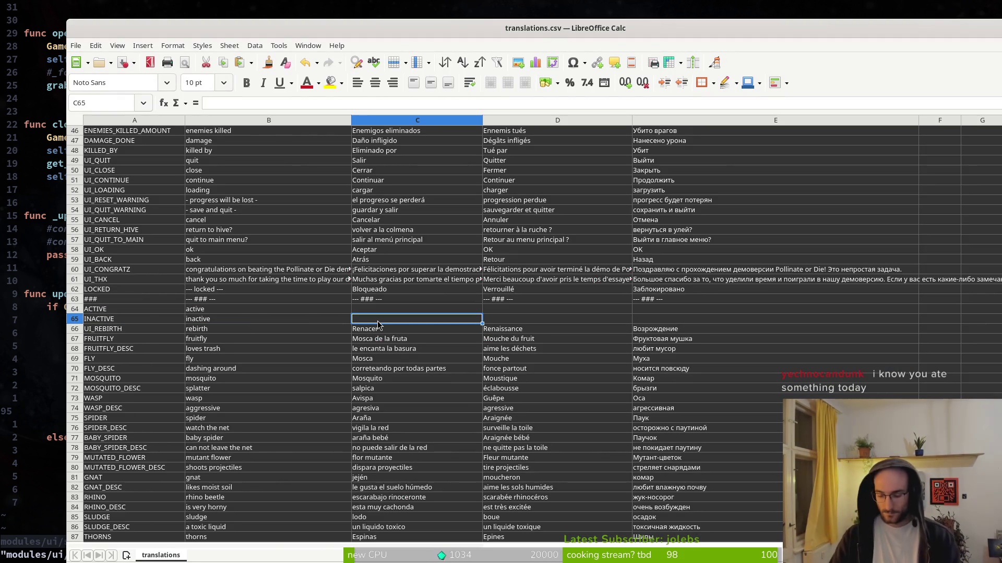
key("alt+Tab")
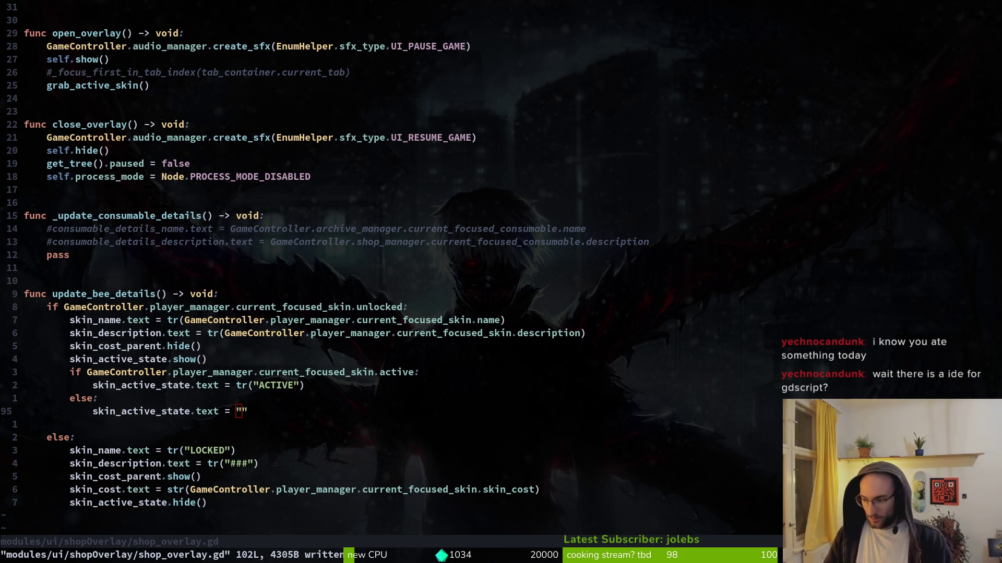
key("alt+Tab")
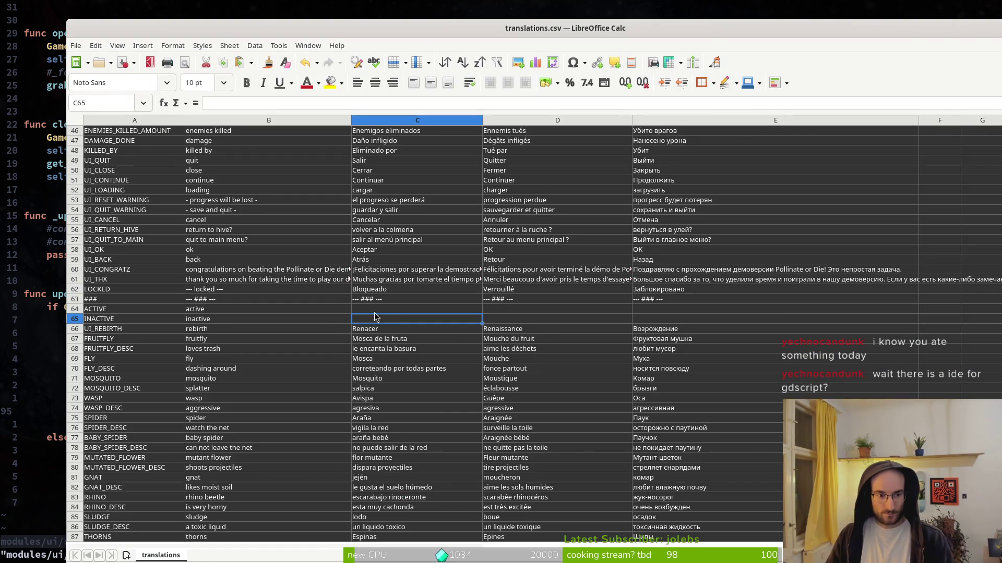
Enter Spanish 'activo' and French 'actif' for ACTIVE, undoing an accidental Russian cell move
left_click(380, 310)
type("activo")
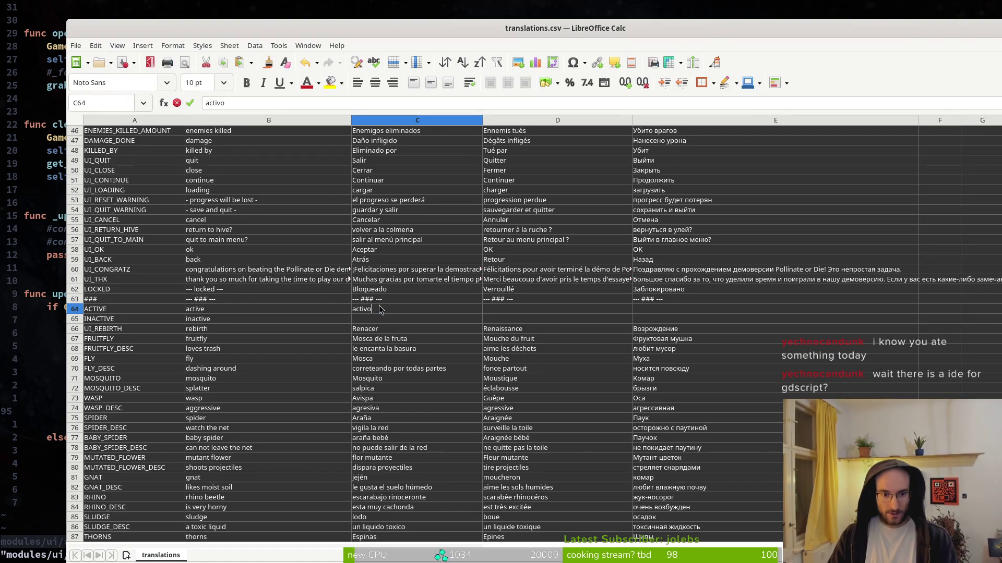
key("Return")
left_click(500, 309)
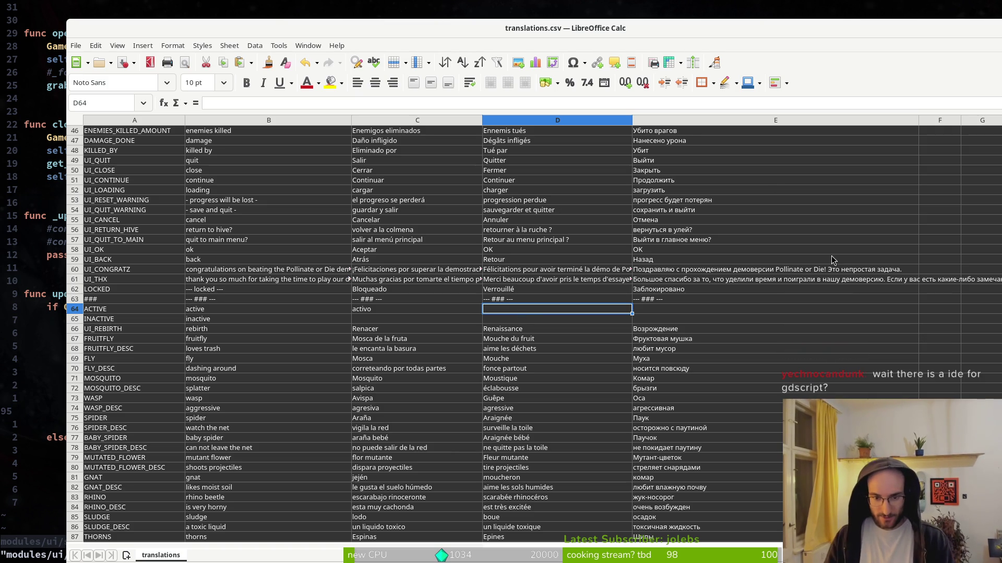
type("actif")
key("Return")
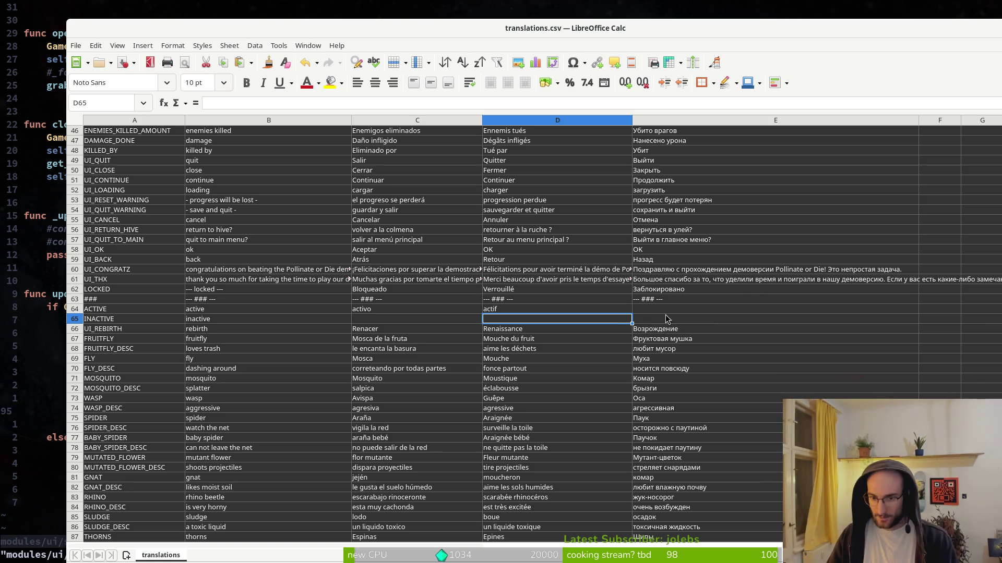
left_click_drag(667, 313, 668, 300)
key("ctrl+z")
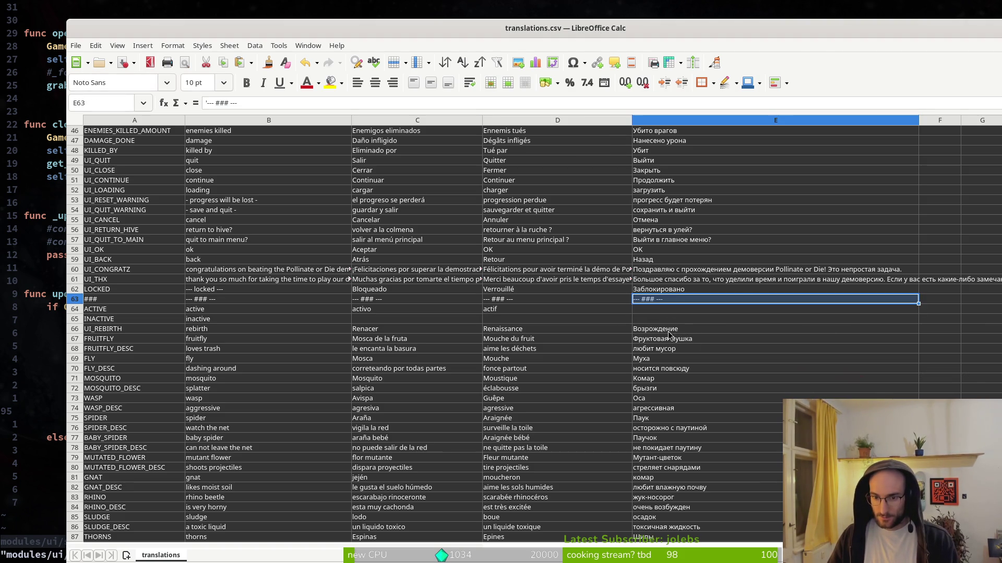
Enter Spanish 'inactivo' and French 'inactif' for INACTIVE, check the texts, and maximize the window
left_click(366, 320)
type("inactivo")
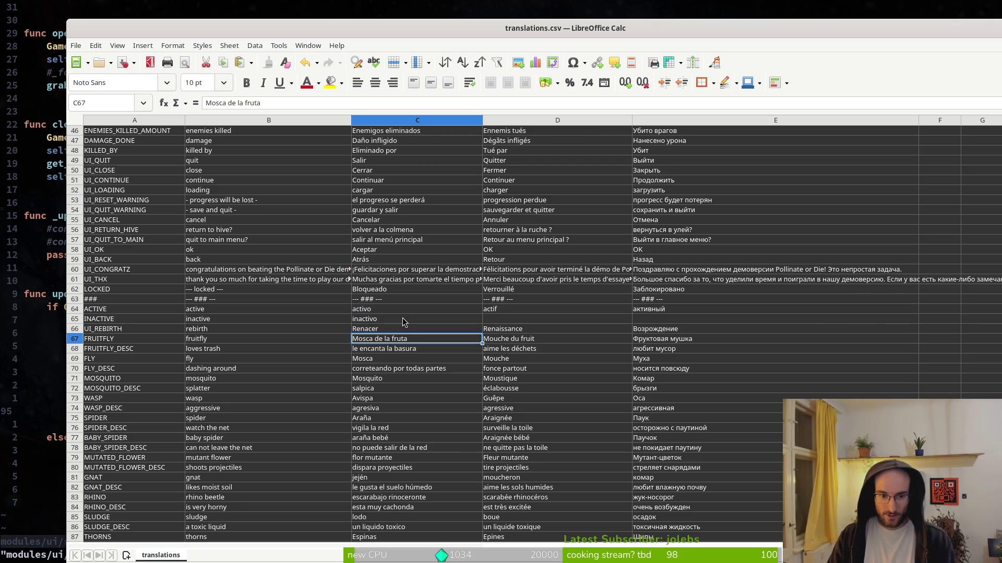
key("Tab")
type("inactif")
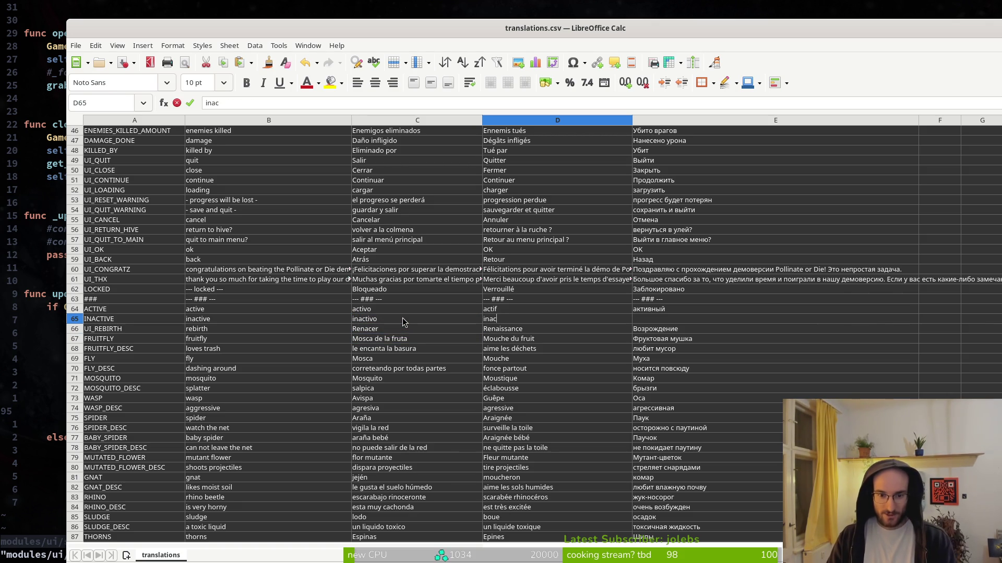
key("Return")
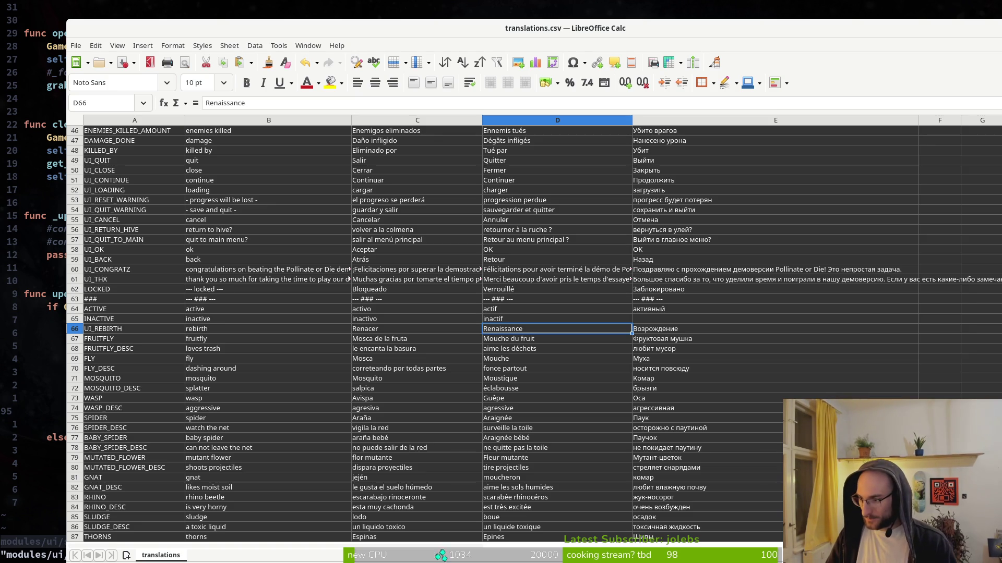
left_click(656, 320)
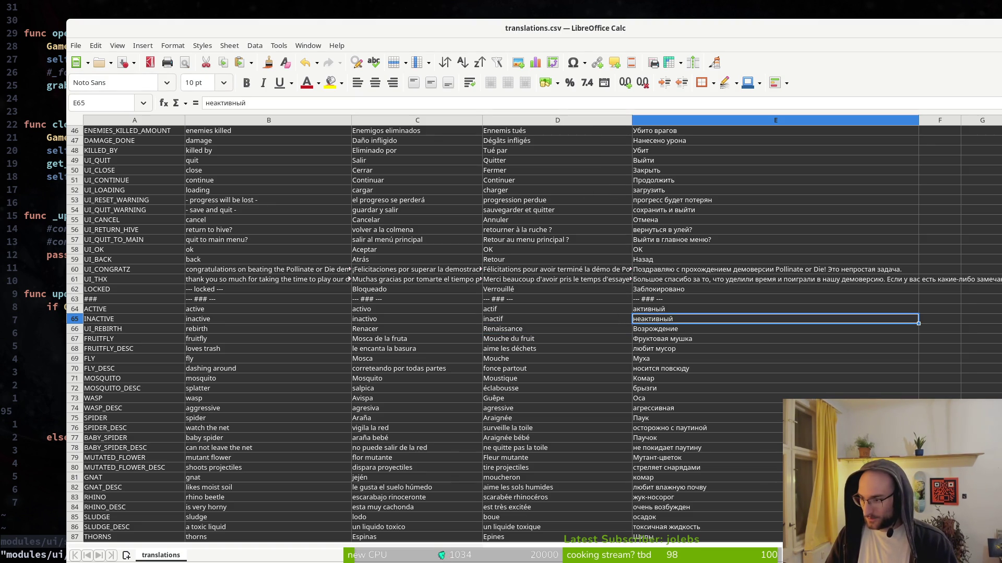
left_click(529, 311)
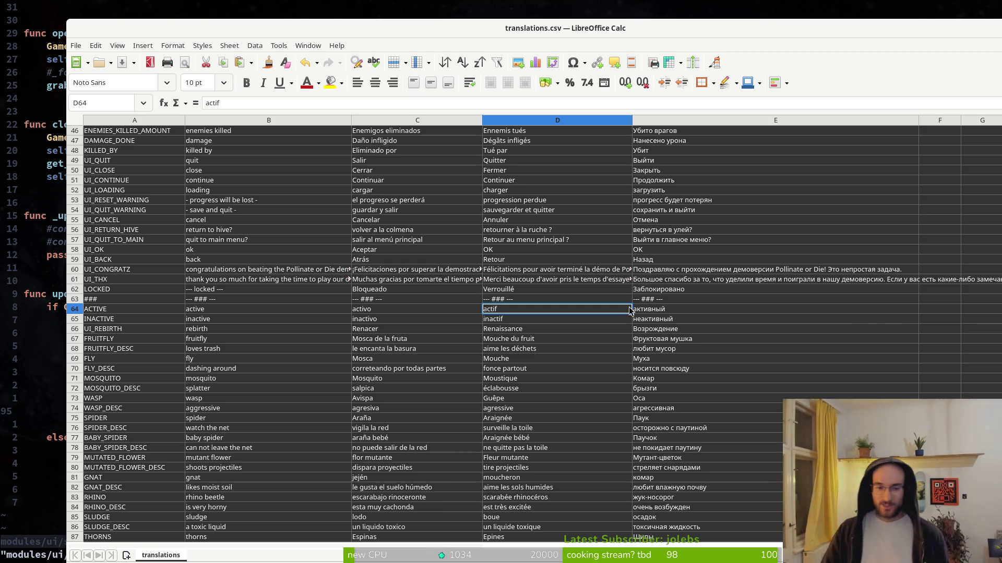
double_click(324, 24)
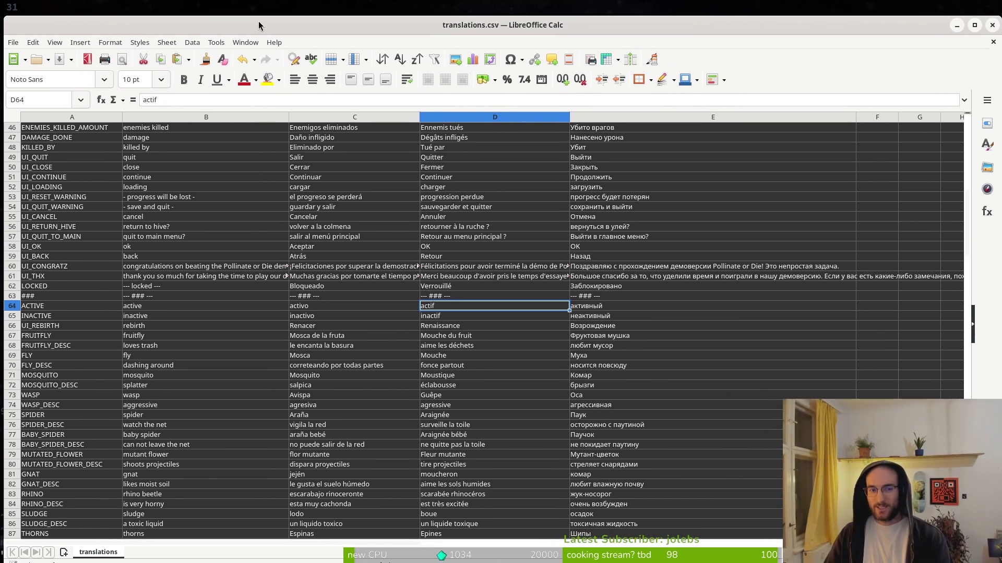